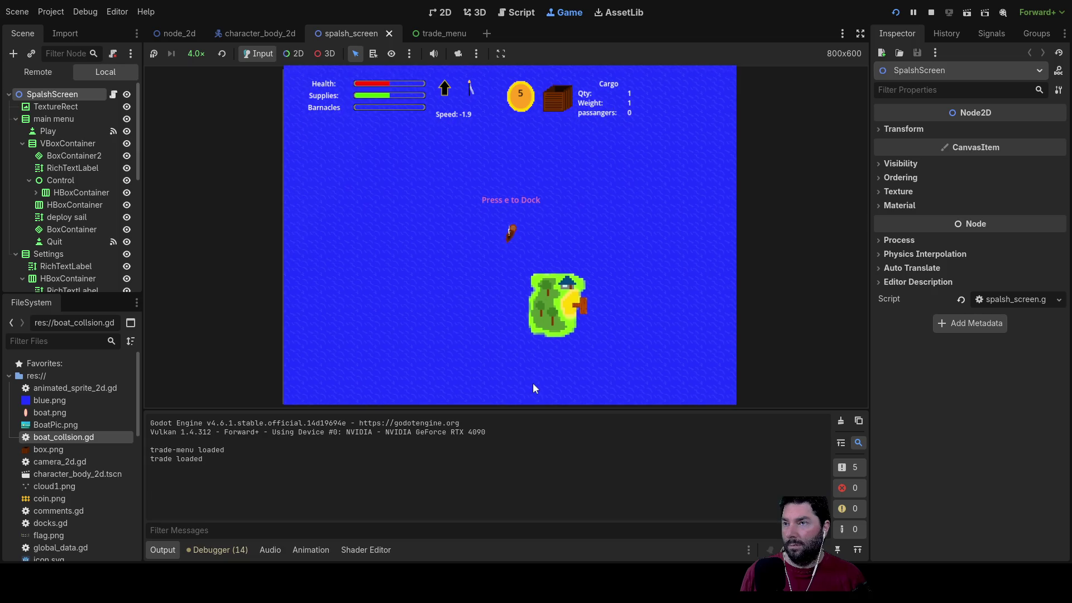
# Step: Steer the boat with W, S, A and D toward the island's shore, zooming the camera in and out
pyautogui.press('w')
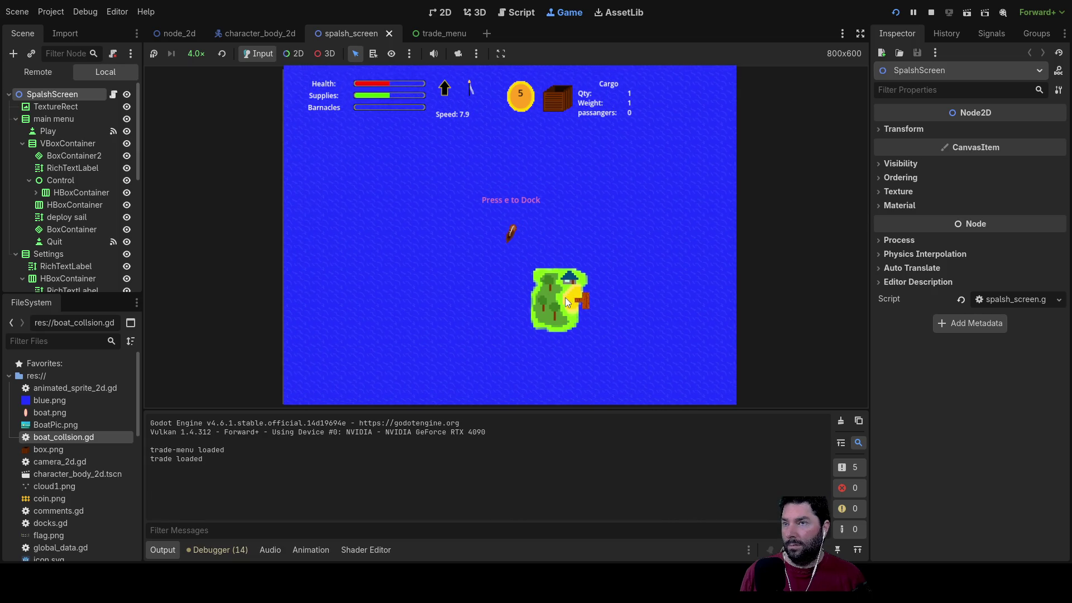
pyautogui.press('s')
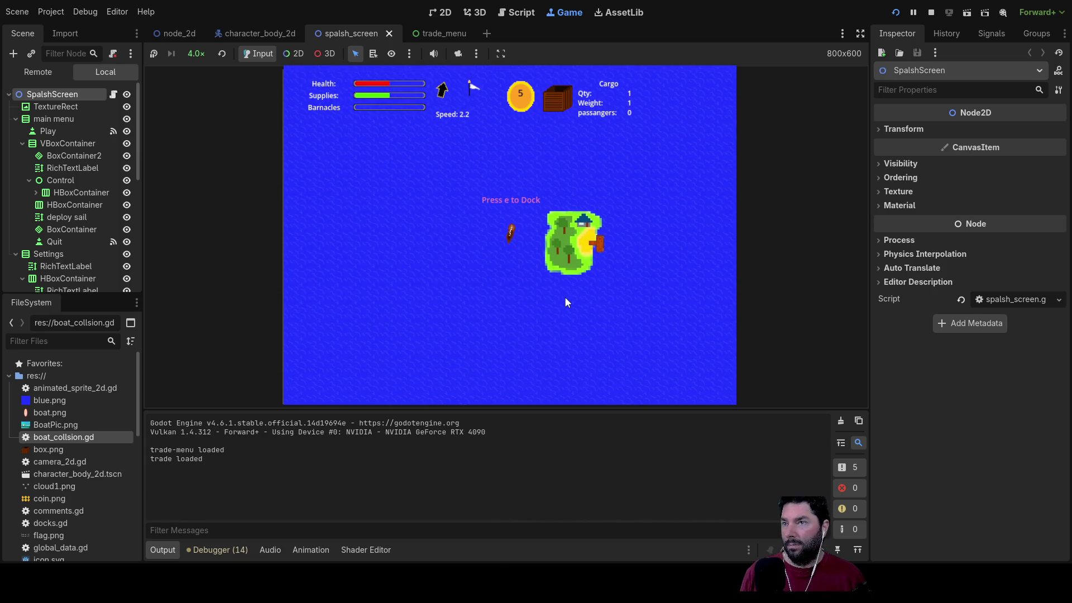
pyautogui.press('w')
pyautogui.press('a')
pyautogui.press('d')
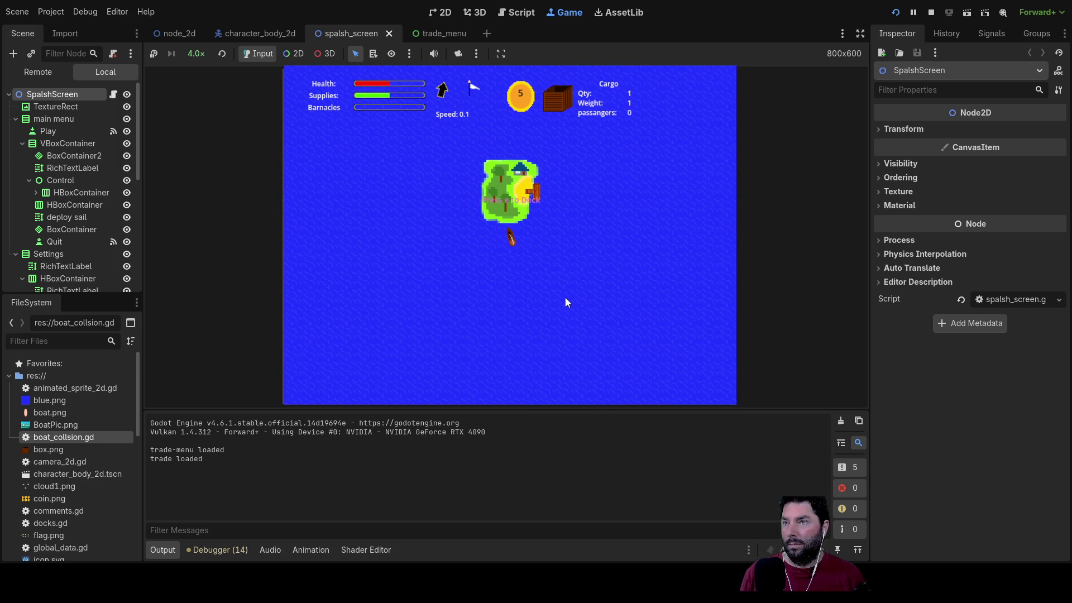
pyautogui.scroll(7, 528, 280)
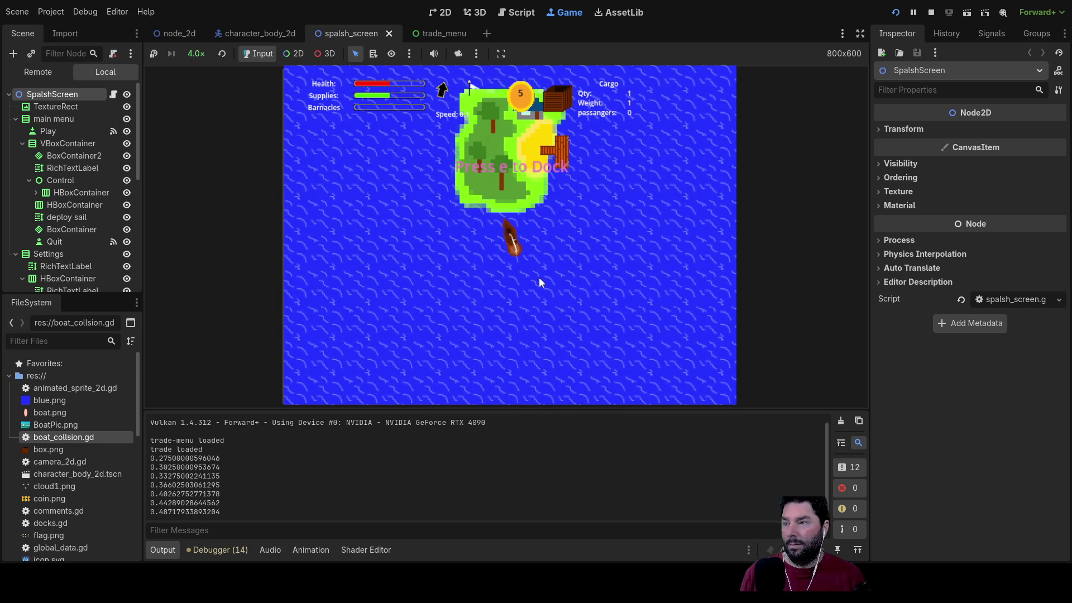
pyautogui.scroll(-4, 535, 299)
pyautogui.scroll(-4, 536, 302)
pyautogui.scroll(10, 542, 288)
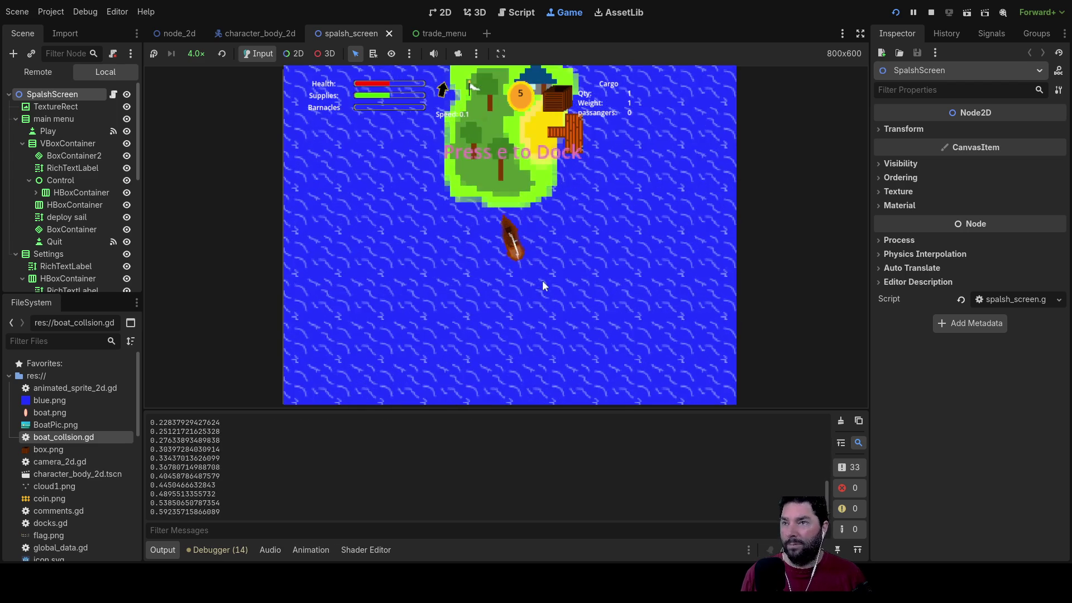
pyautogui.scroll(3, 542, 284)
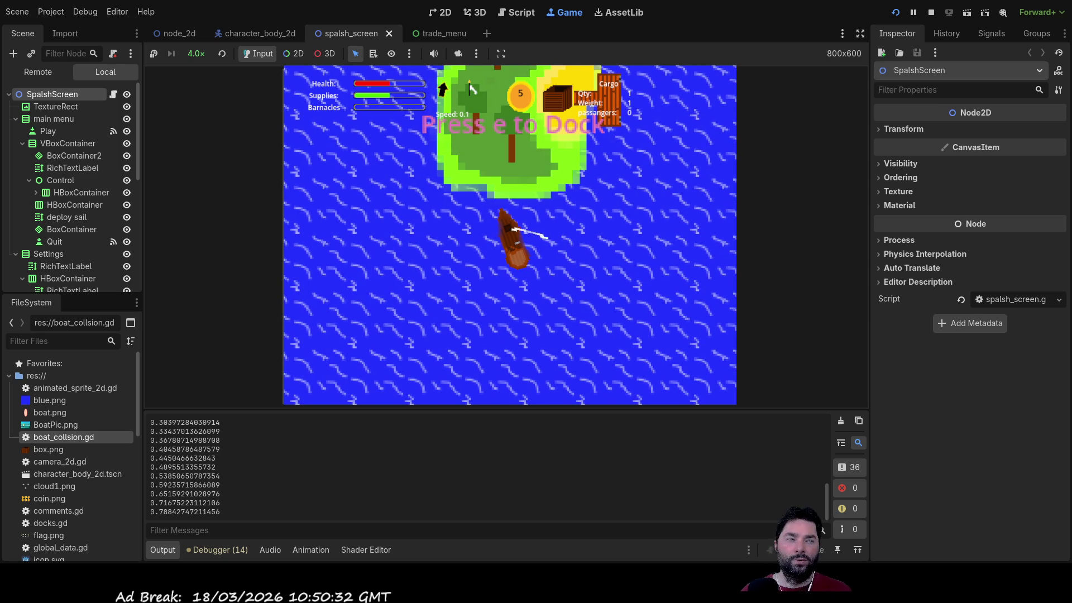
# Step: Stop the game and scroll movement.gd down to the island-collision code near line 169
pyautogui.click(931, 12)
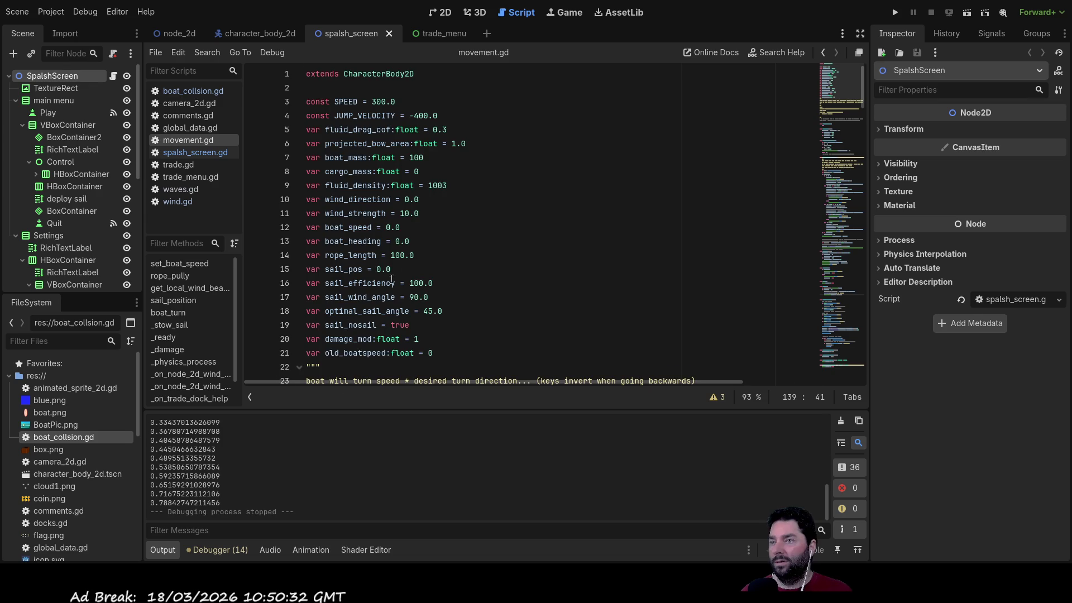
pyautogui.scroll(-3, 373, 290)
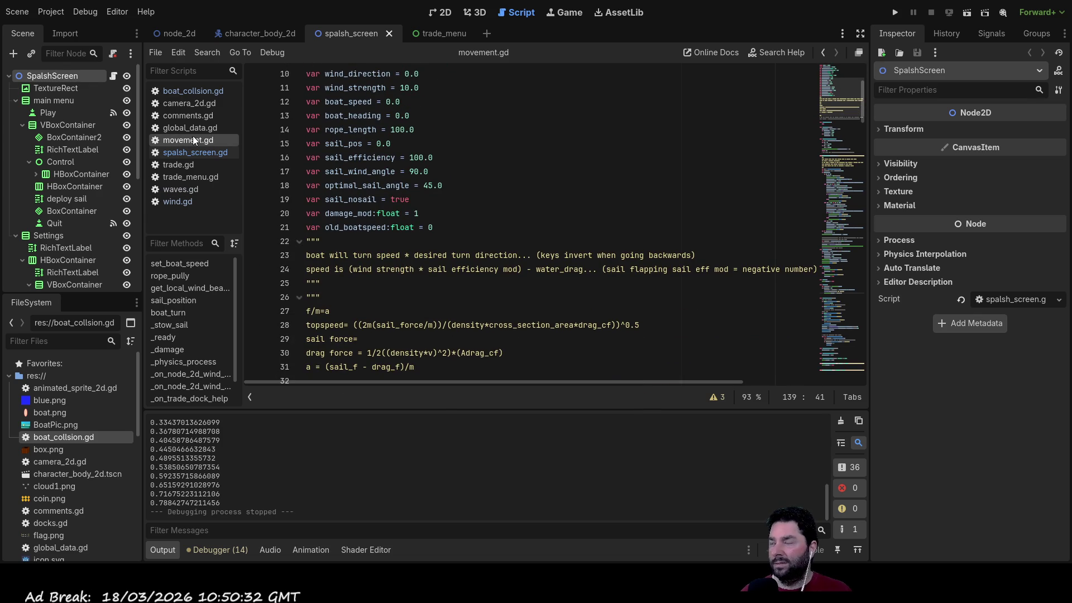
pyautogui.scroll(-6, 285, 177)
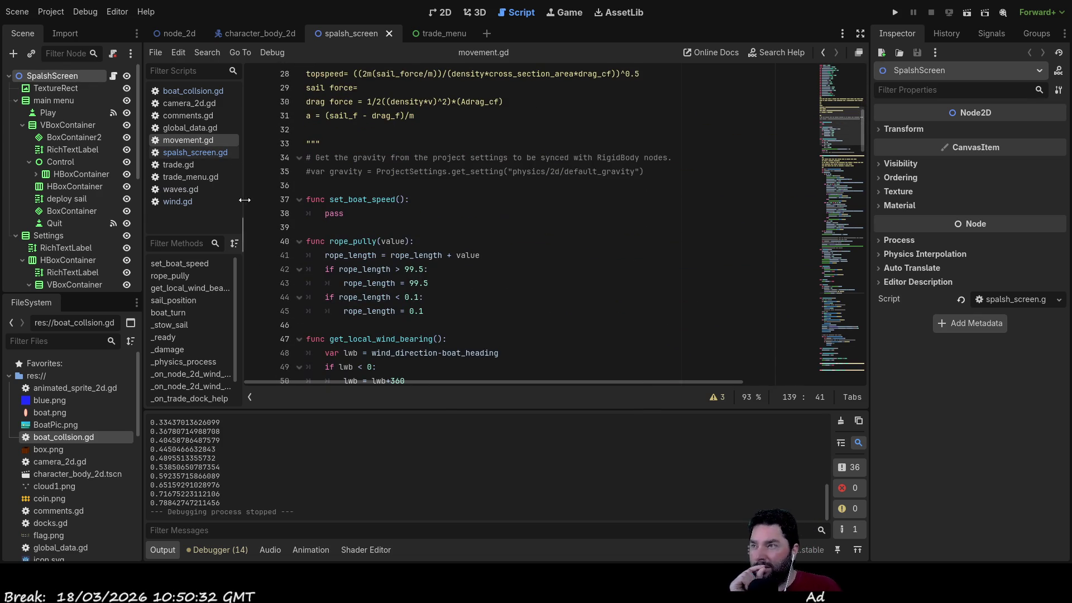
pyautogui.scroll(-12, 418, 239)
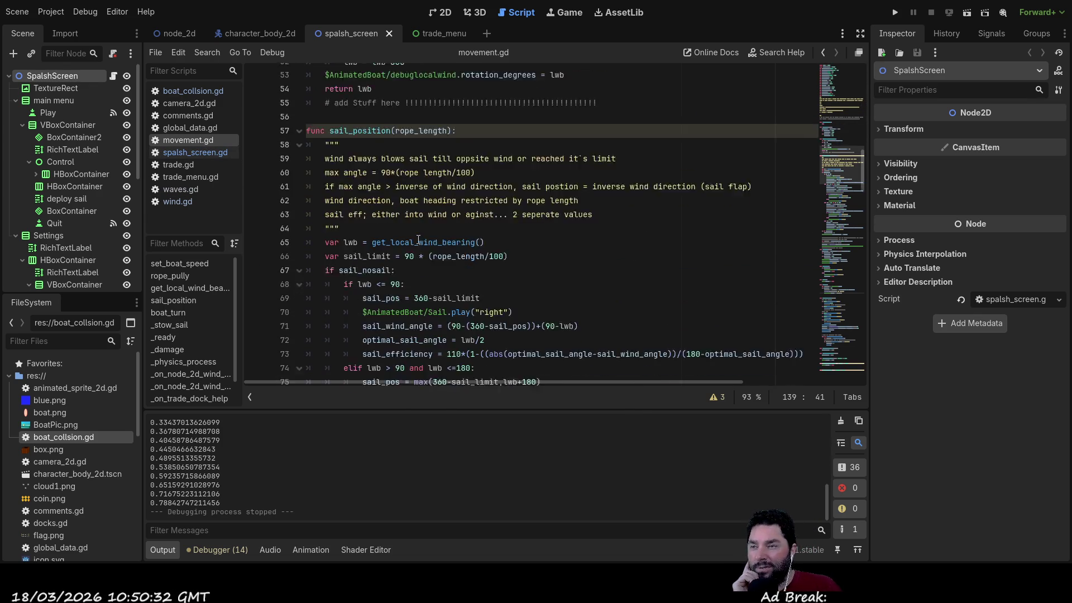
pyautogui.scroll(-13, 418, 239)
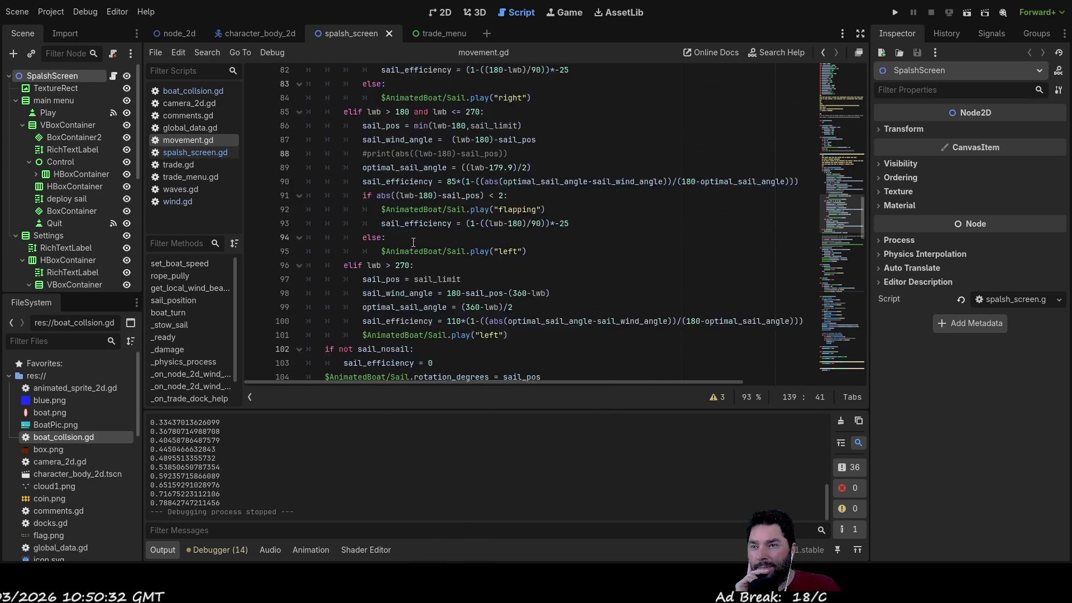
pyautogui.scroll(-4, 441, 245)
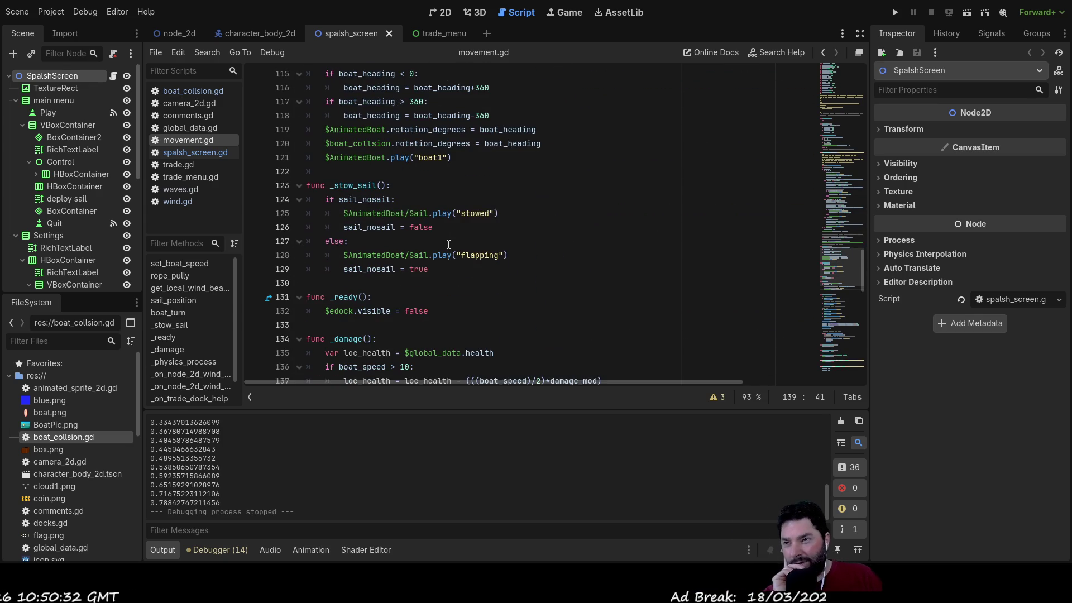
pyautogui.scroll(-5, 448, 244)
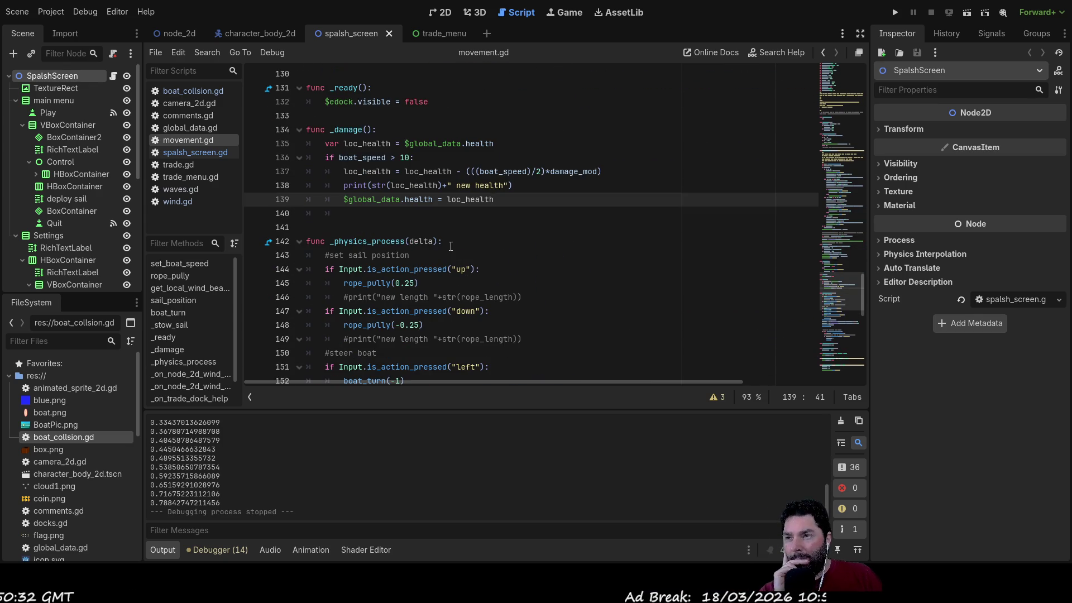
pyautogui.scroll(-5, 450, 243)
pyautogui.scroll(5, 448, 240)
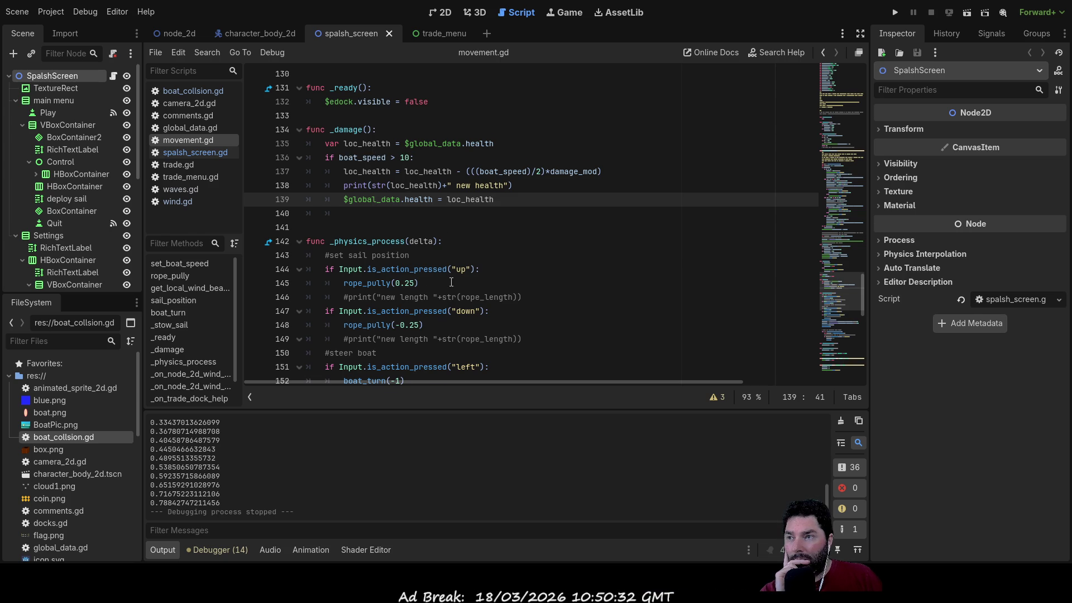
pyautogui.scroll(-13, 448, 279)
pyautogui.scroll(4, 443, 261)
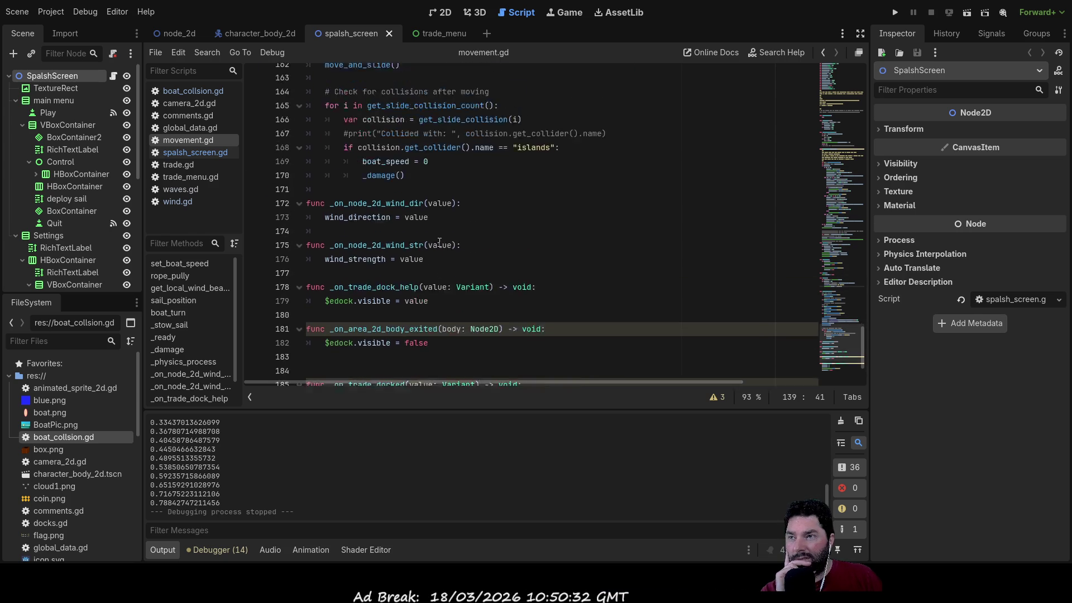
# Step: Change boat_speed on line 169 from 0 to 0.5 and relaunch the game
pyautogui.click(425, 229)
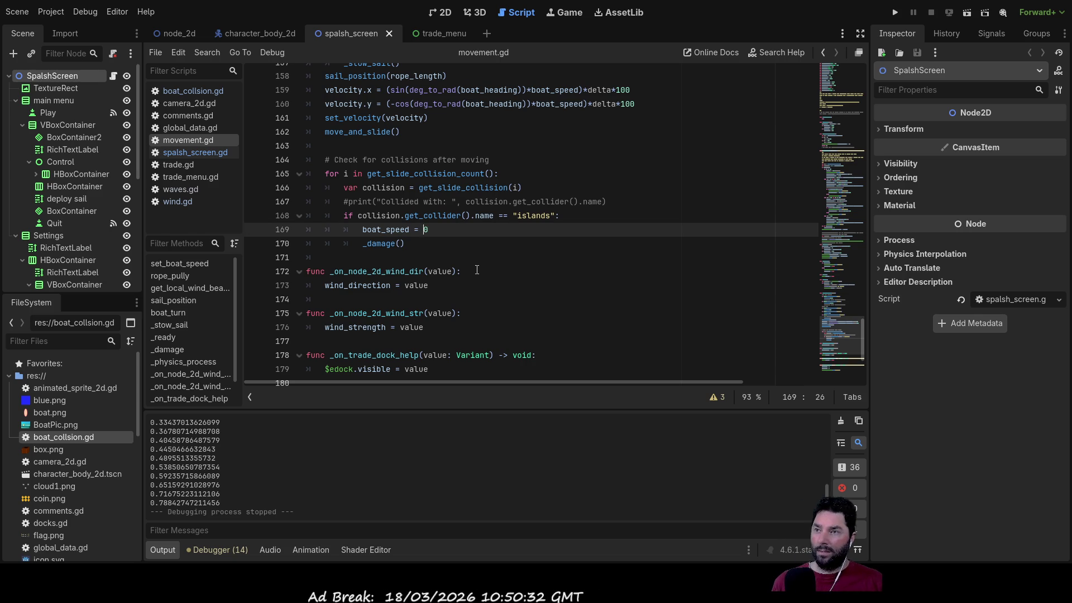
pyautogui.press('BackSpace')
pyautogui.write('1')
pyautogui.press('BackSpace')
pyautogui.write('.5')
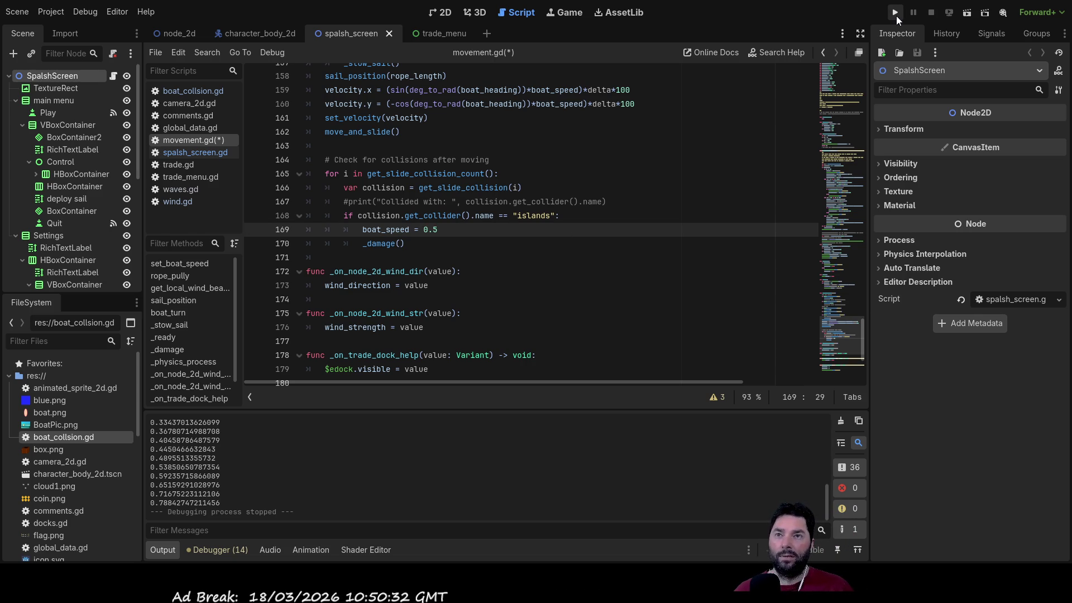
pyautogui.click(897, 14)
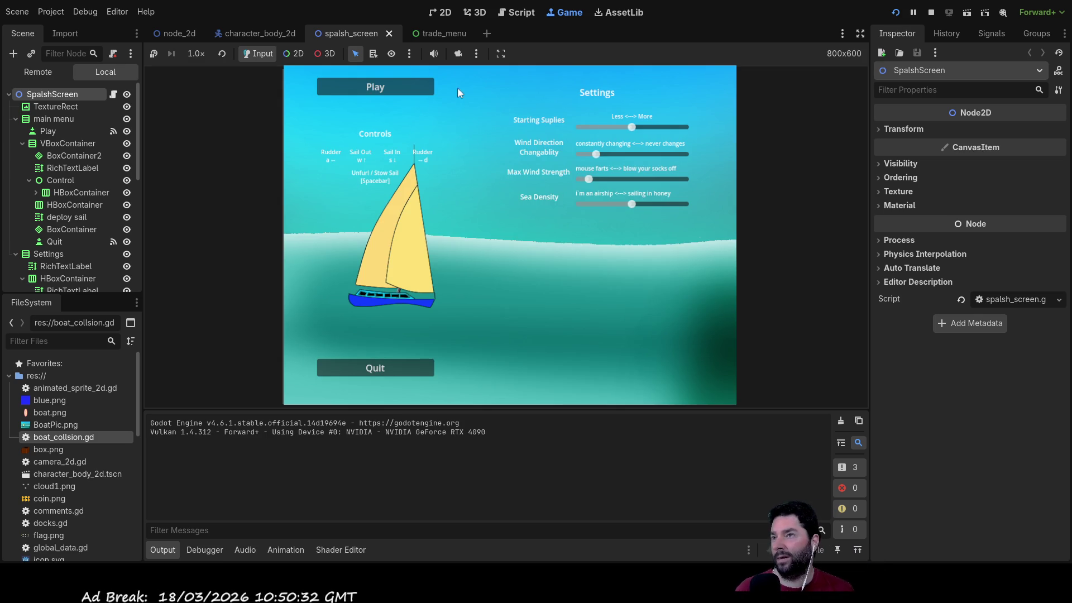
# Step: Start play from the splash menu and set the Game view time scale to 4.0x
pyautogui.click(412, 81)
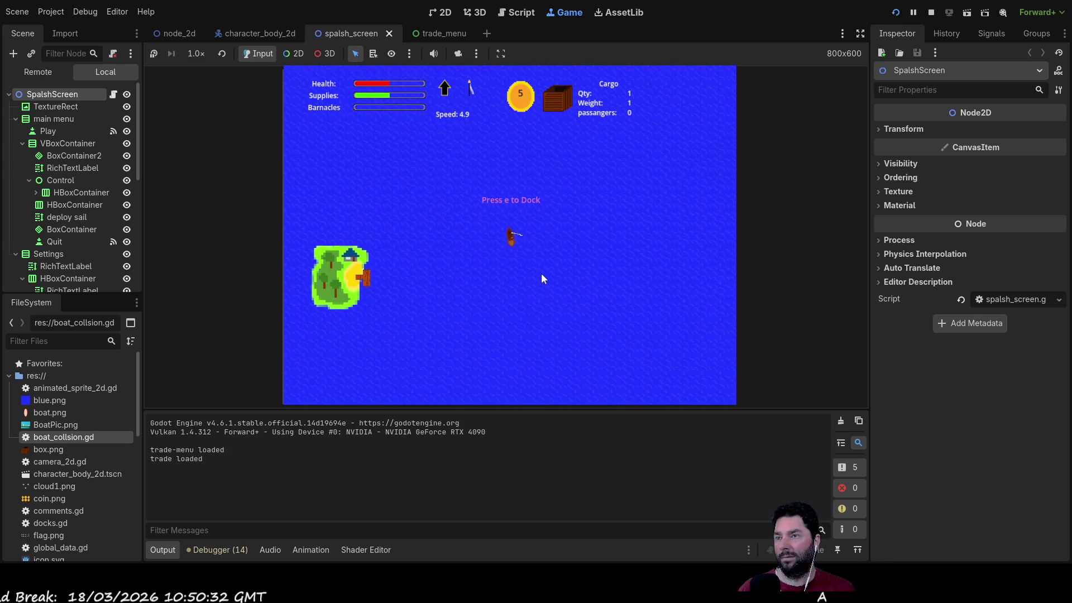
pyautogui.click(196, 54)
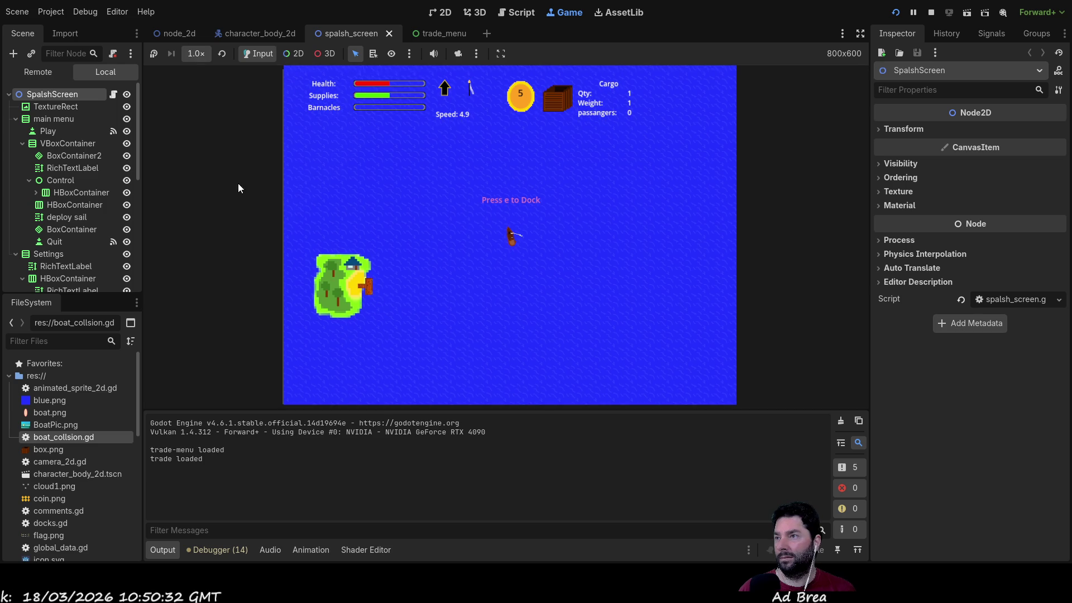
pyautogui.click(227, 196)
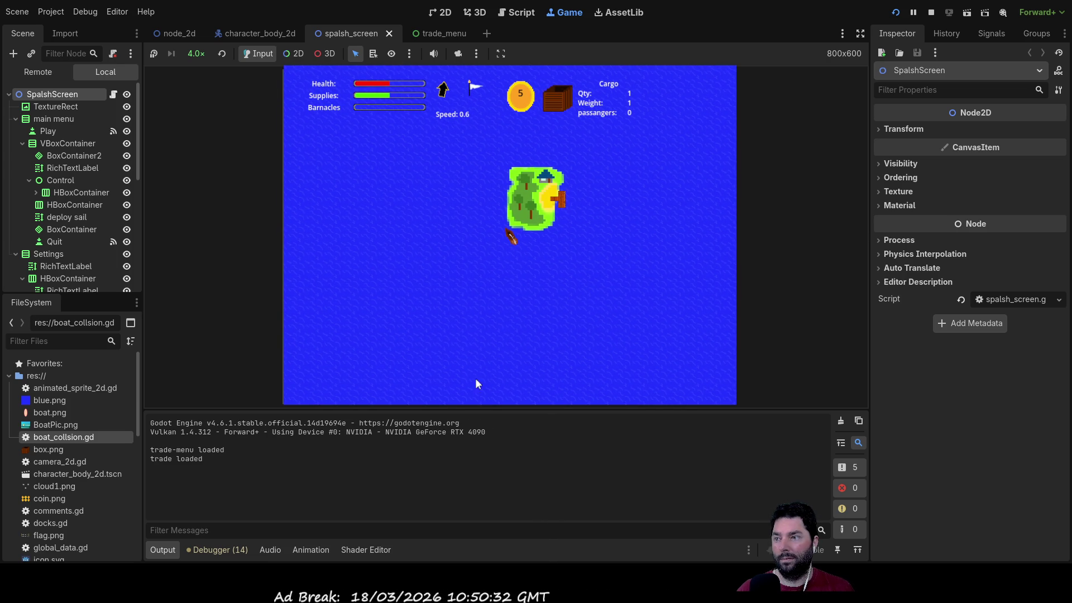
pyautogui.scroll(10, 553, 296)
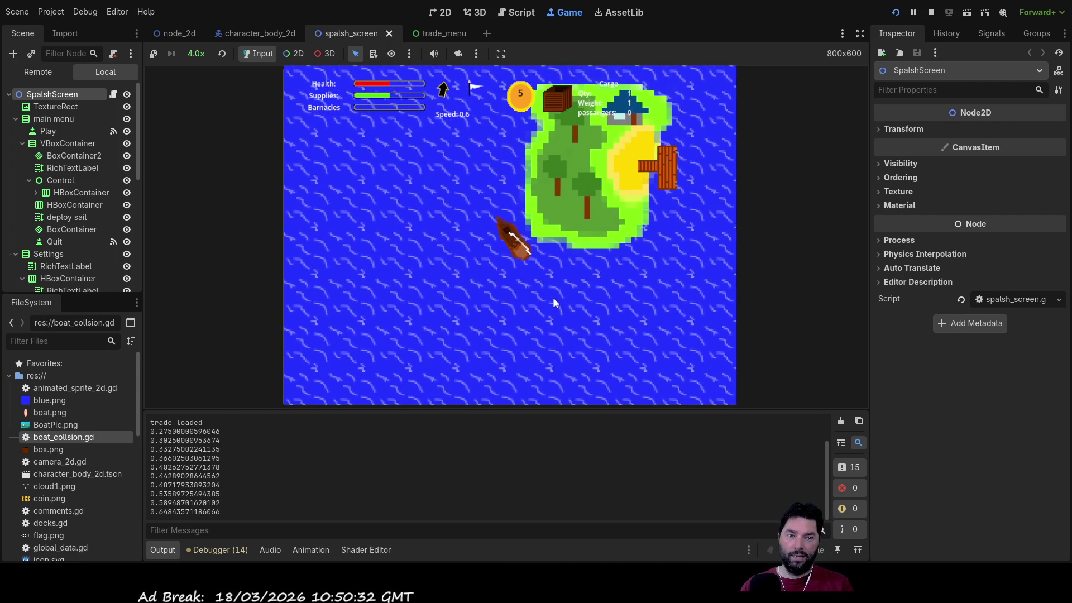
# Step: Sail the boat away from the island and turn left, zooming the camera in and out
pyautogui.press('w')
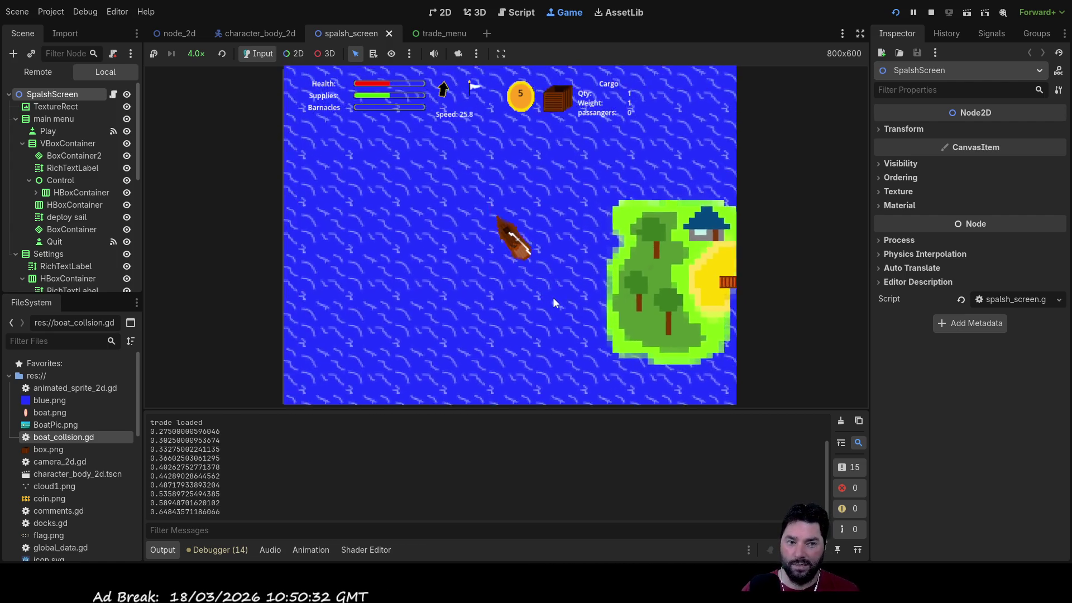
pyautogui.press('a')
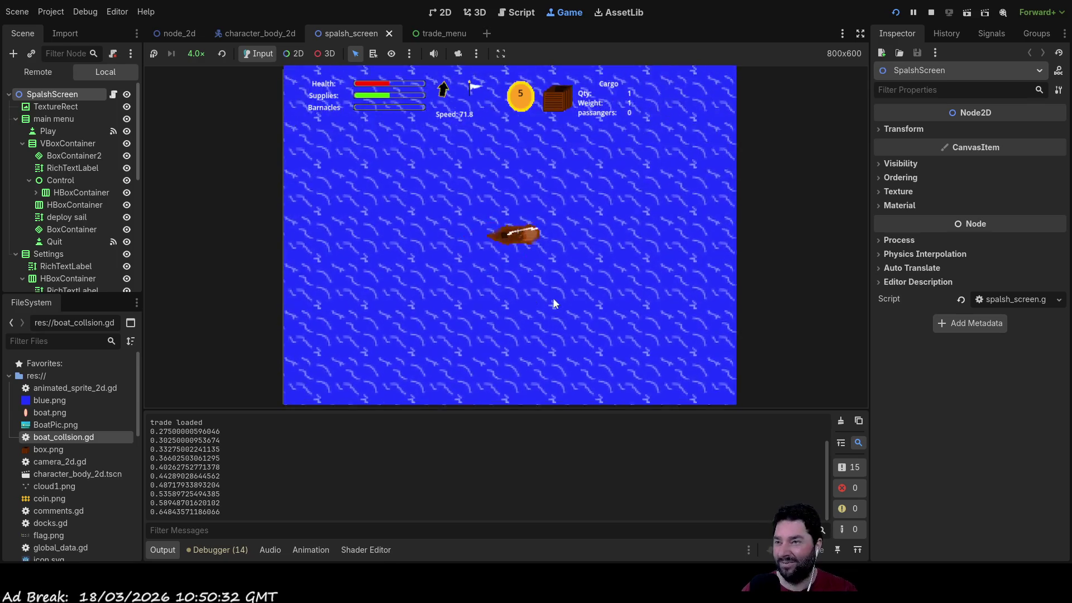
pyautogui.scroll(-16, 553, 297)
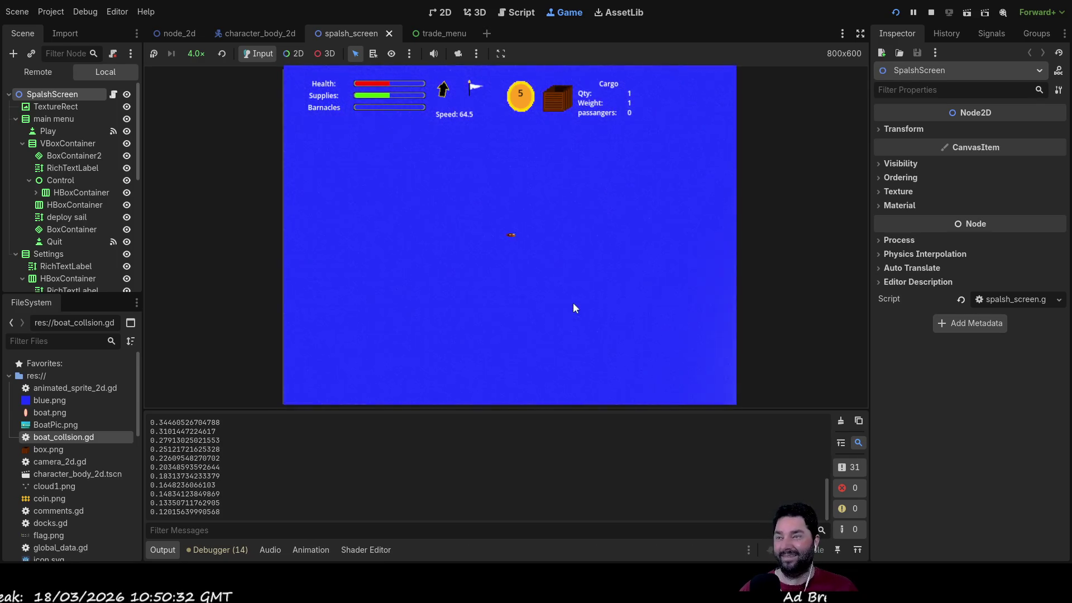
pyautogui.scroll(-6, 574, 307)
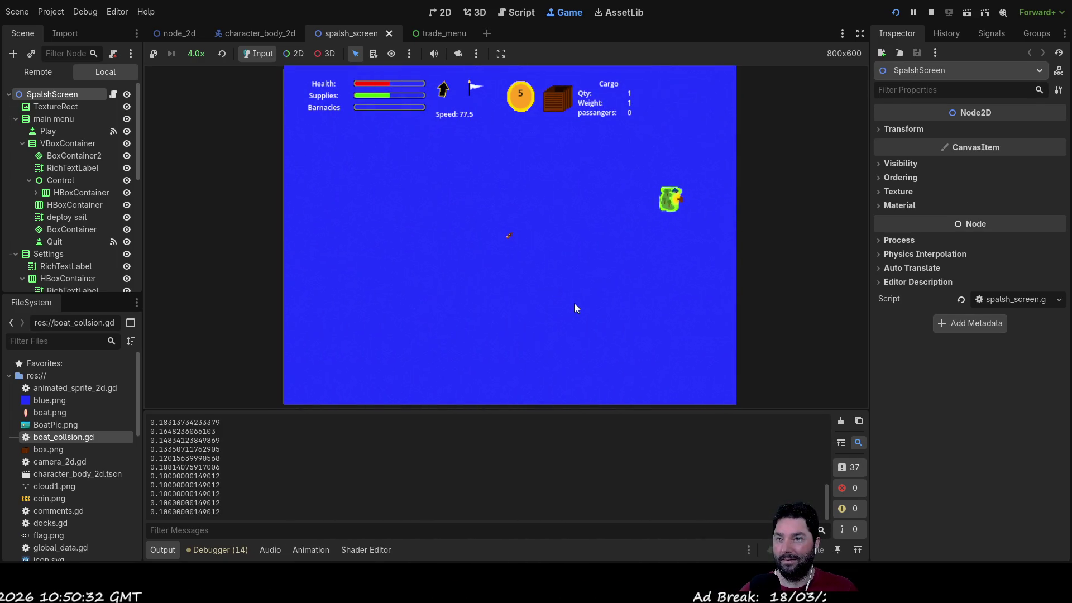
pyautogui.scroll(6, 575, 304)
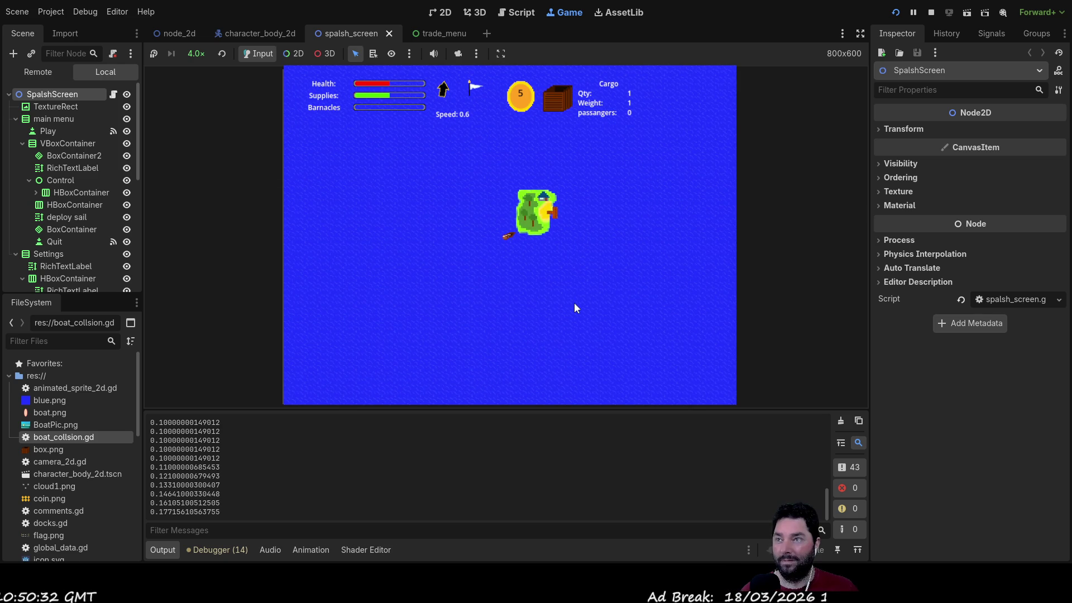
pyautogui.scroll(10, 486, 469)
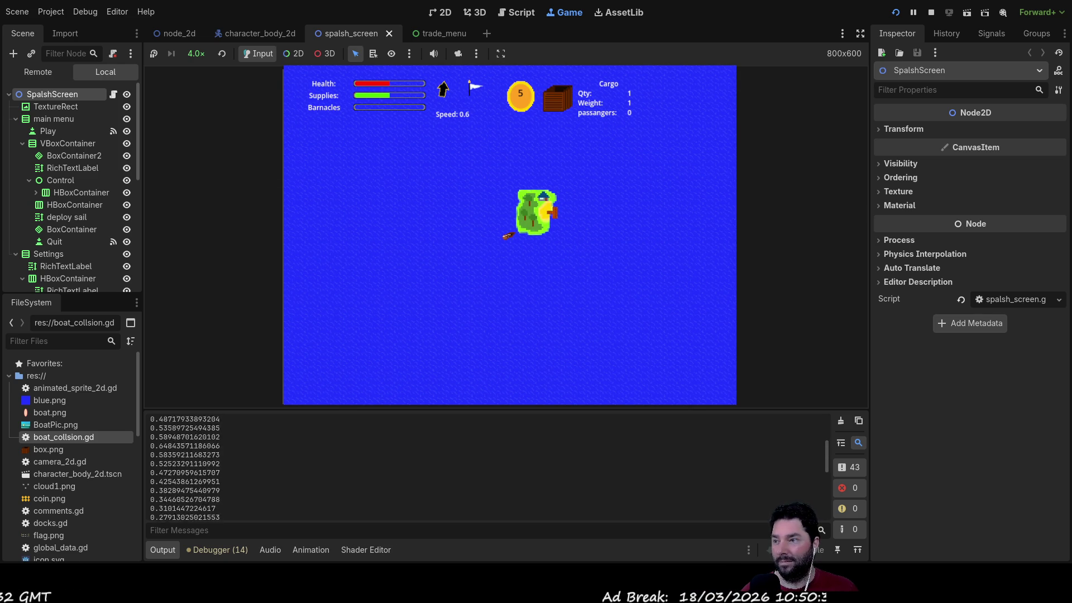
pyautogui.scroll(-5, 486, 469)
pyautogui.scroll(-5, 486, 469)
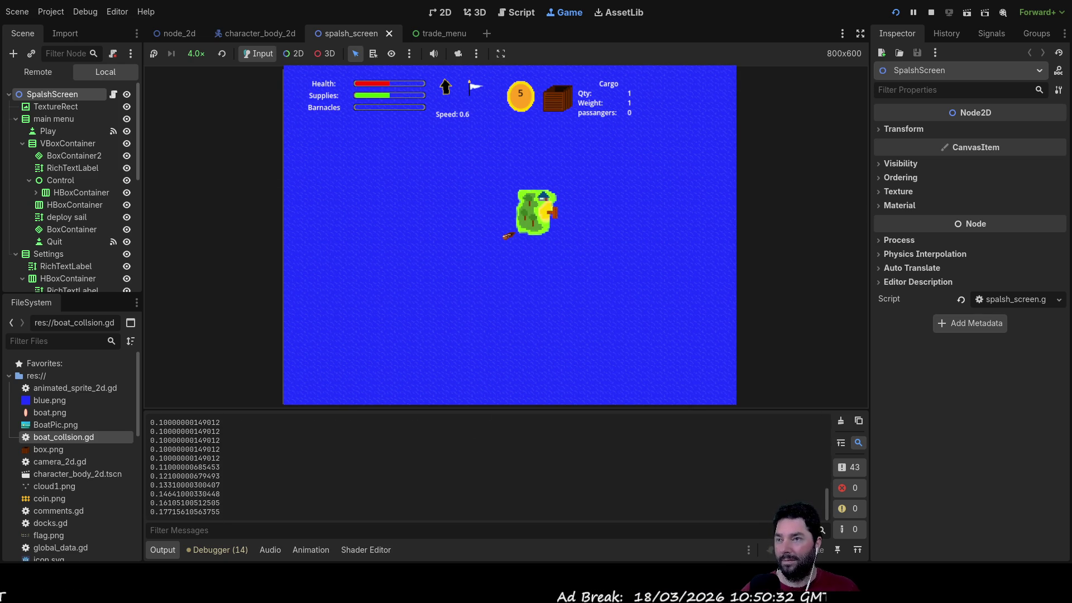
# Step: Zoom the camera fully in, steer left beside the island, then stop the game
pyautogui.scroll(16, 590, 275)
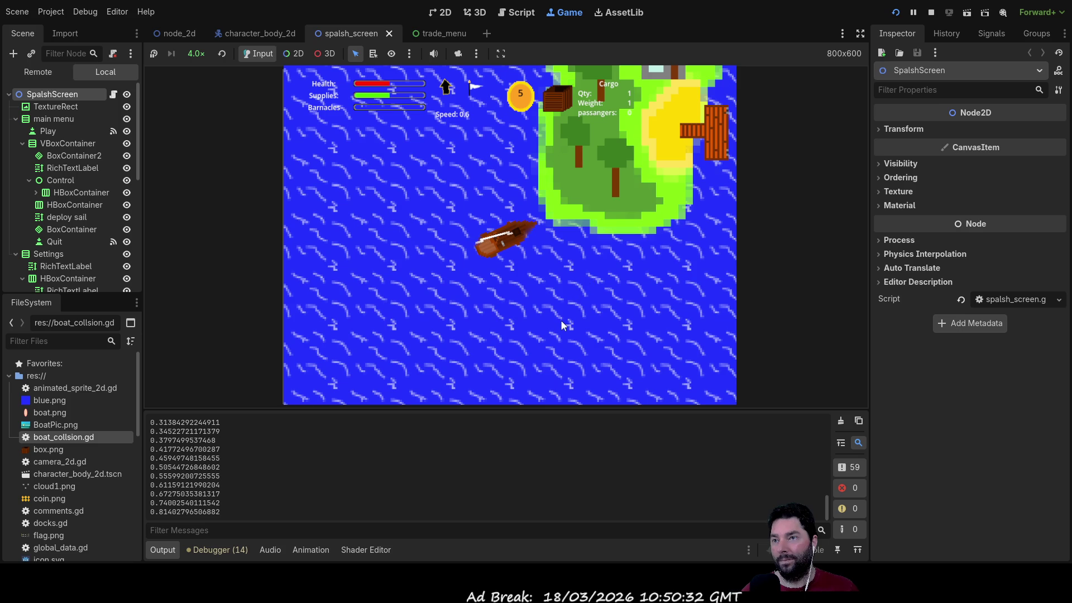
pyautogui.scroll(11, 547, 265)
pyautogui.scroll(9, 547, 270)
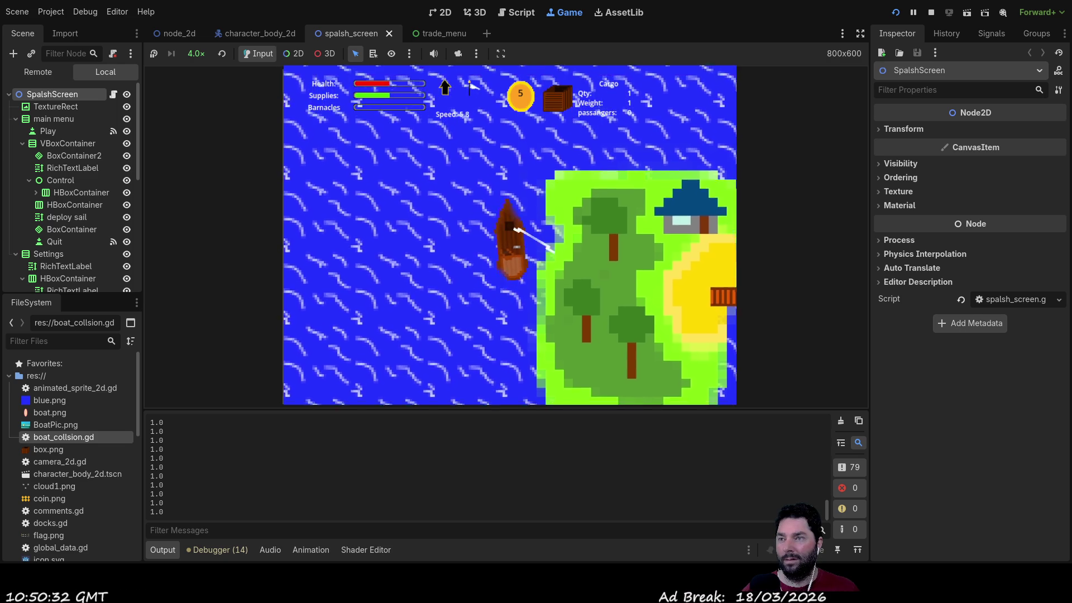
pyautogui.press('Left')
pyautogui.press('Left')
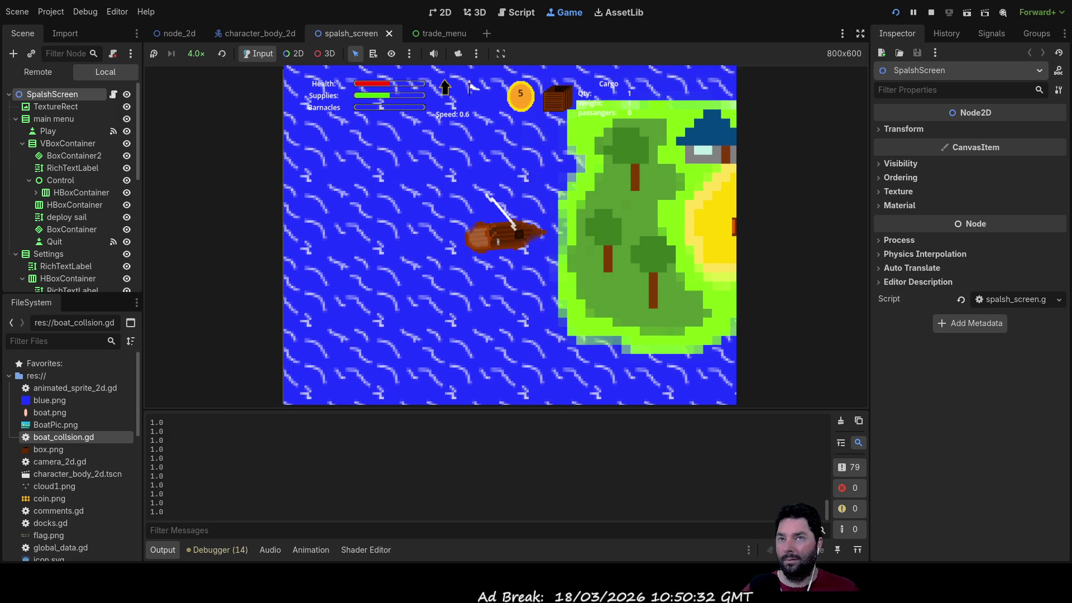
pyautogui.click(932, 14)
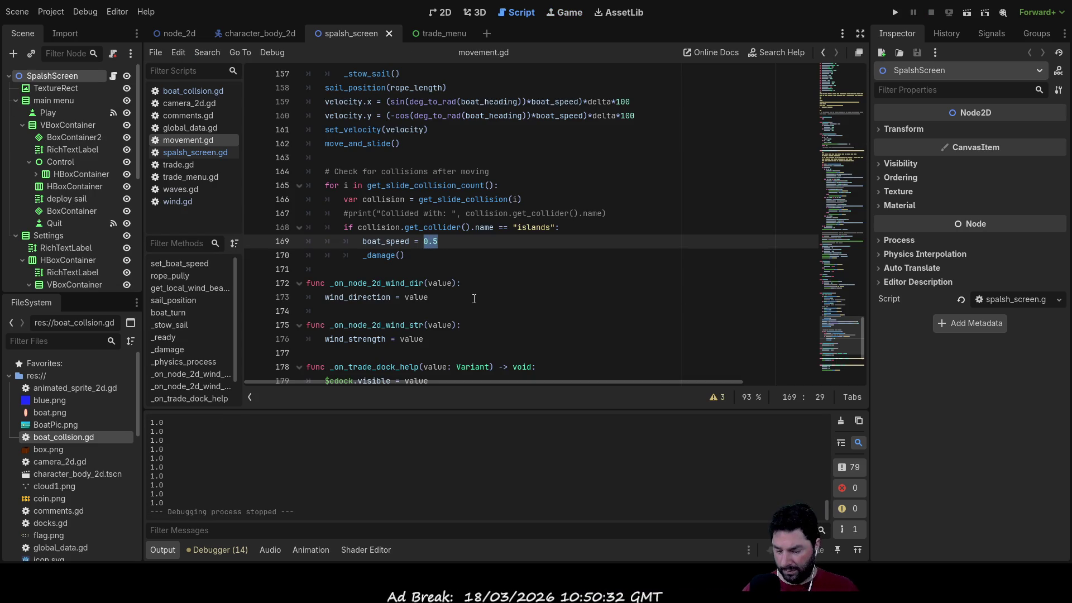
pyautogui.write('2')
# Step: Place the caret after movement.gd's _damage() call, then review camera_2d.gd's zoom limits Vector2(4,4) and Vector2(0.4,0.4)
pyautogui.click(424, 256)
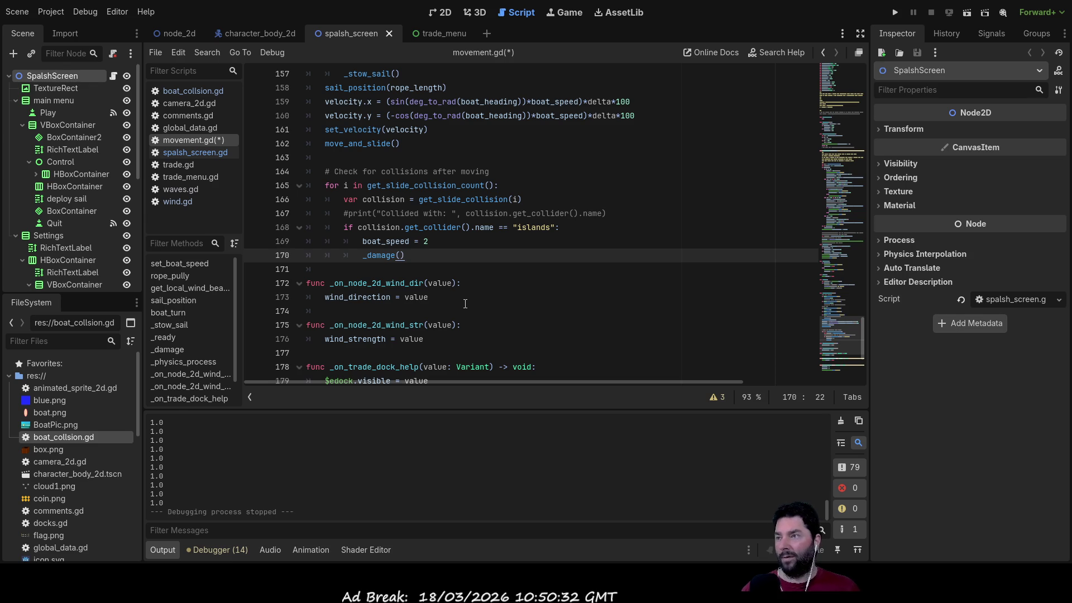
pyautogui.click(195, 105)
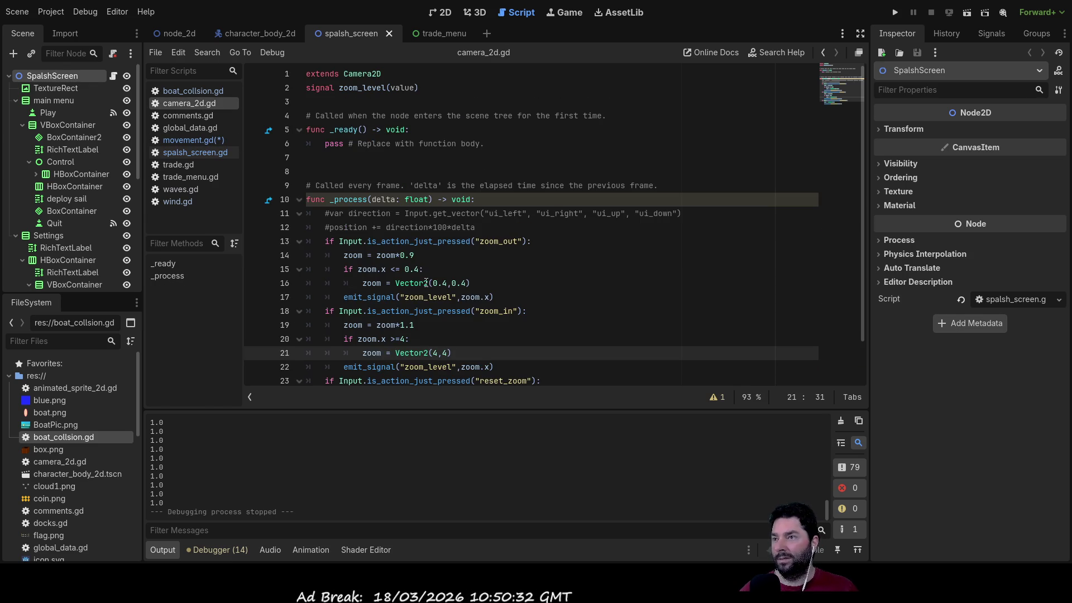
pyautogui.scroll(-1, 497, 256)
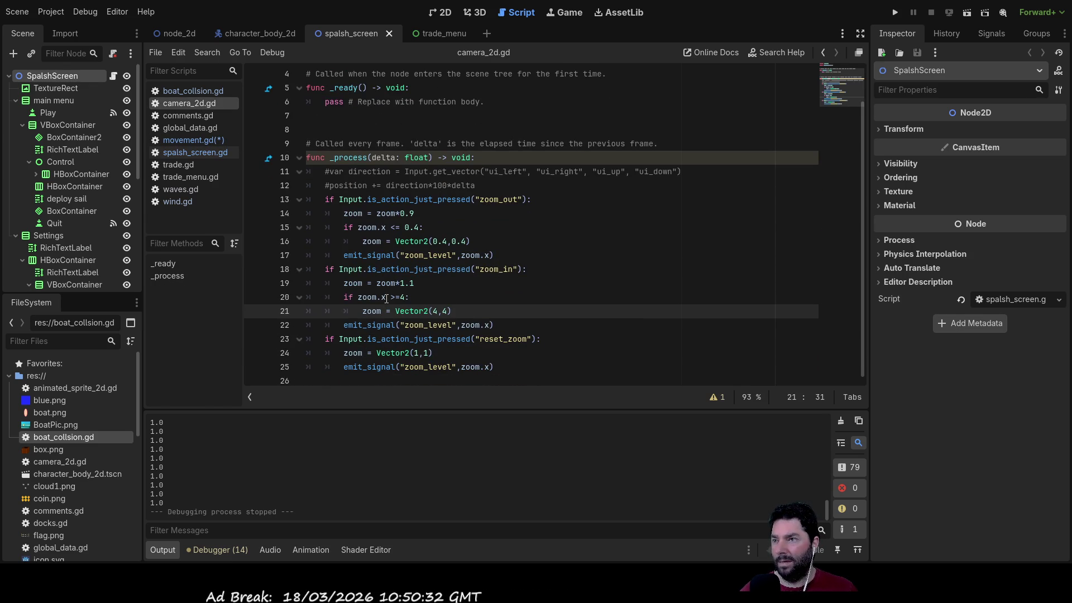
pyautogui.scroll(1, 387, 294)
pyautogui.scroll(-1, 387, 295)
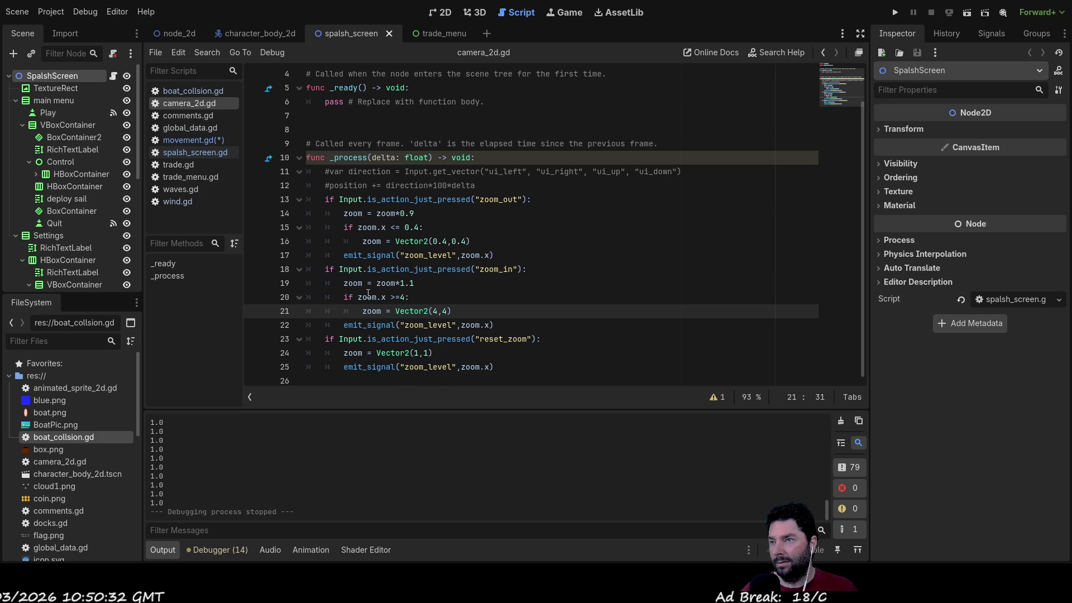
# Step: Reopen movement.gd and scroll through its docking, damage and sail functions, selecting print on line 190
pyautogui.click(190, 140)
pyautogui.scroll(10, 462, 291)
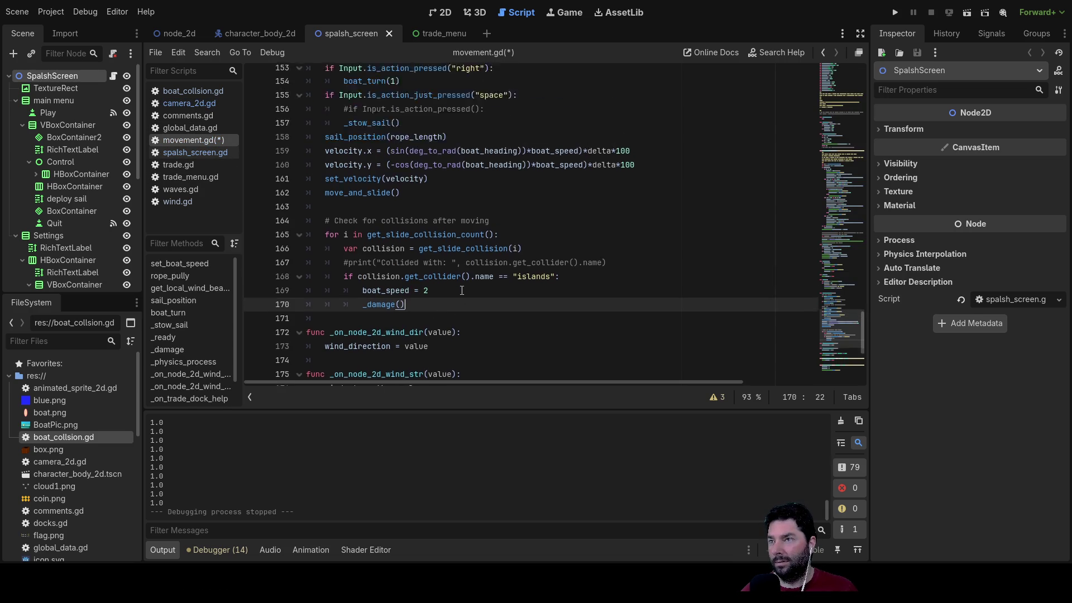
pyautogui.scroll(-1, 462, 290)
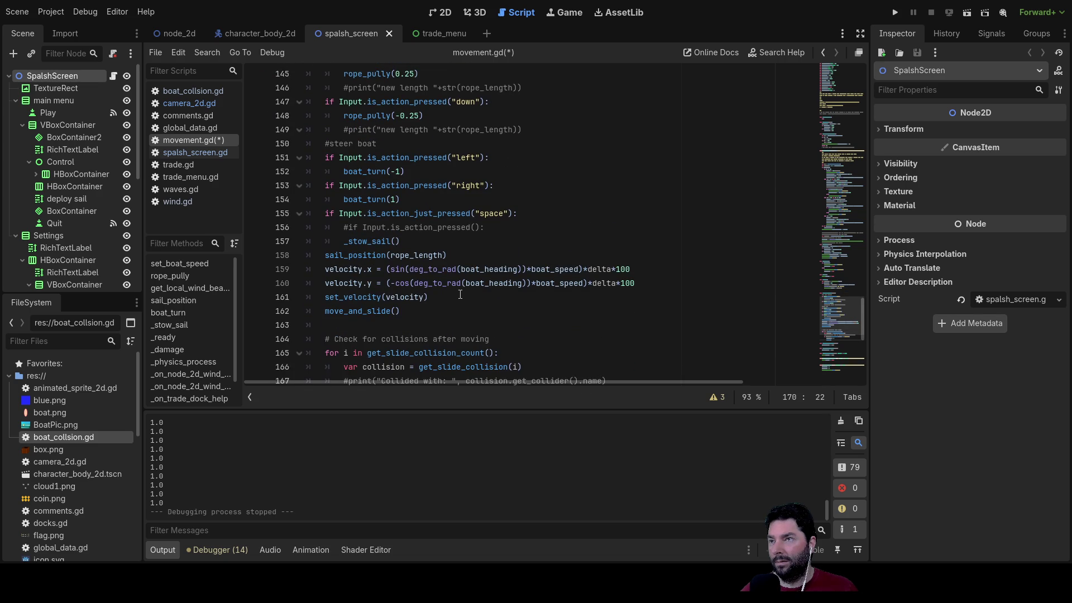
pyautogui.scroll(-8, 460, 295)
pyautogui.scroll(-1, 459, 305)
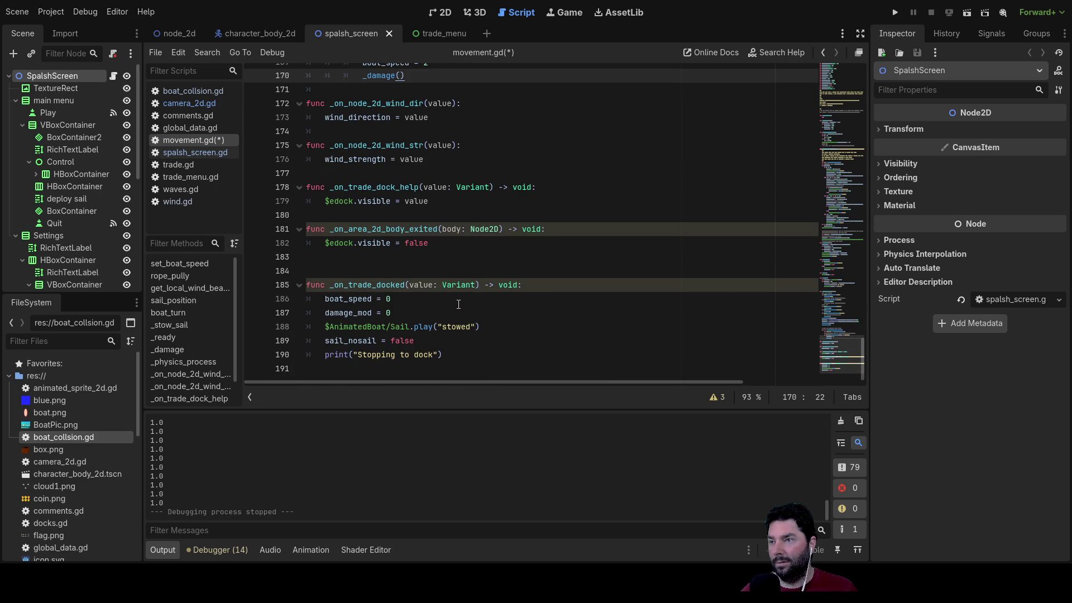
pyautogui.doubleClick(336, 350)
pyautogui.scroll(13, 545, 264)
pyautogui.scroll(4, 545, 264)
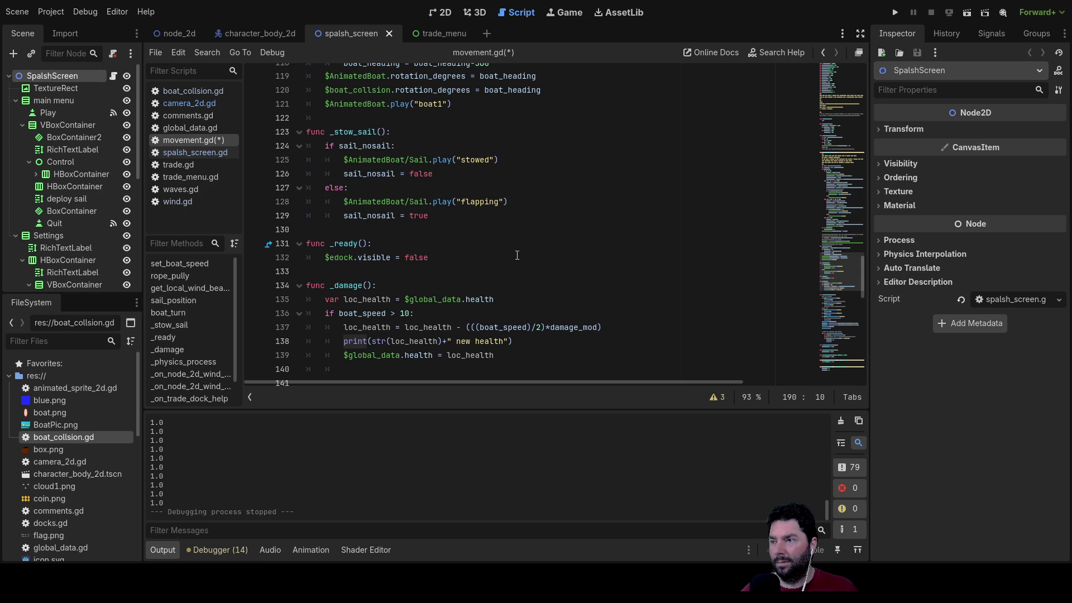
pyautogui.scroll(3, 517, 255)
pyautogui.scroll(6, 517, 255)
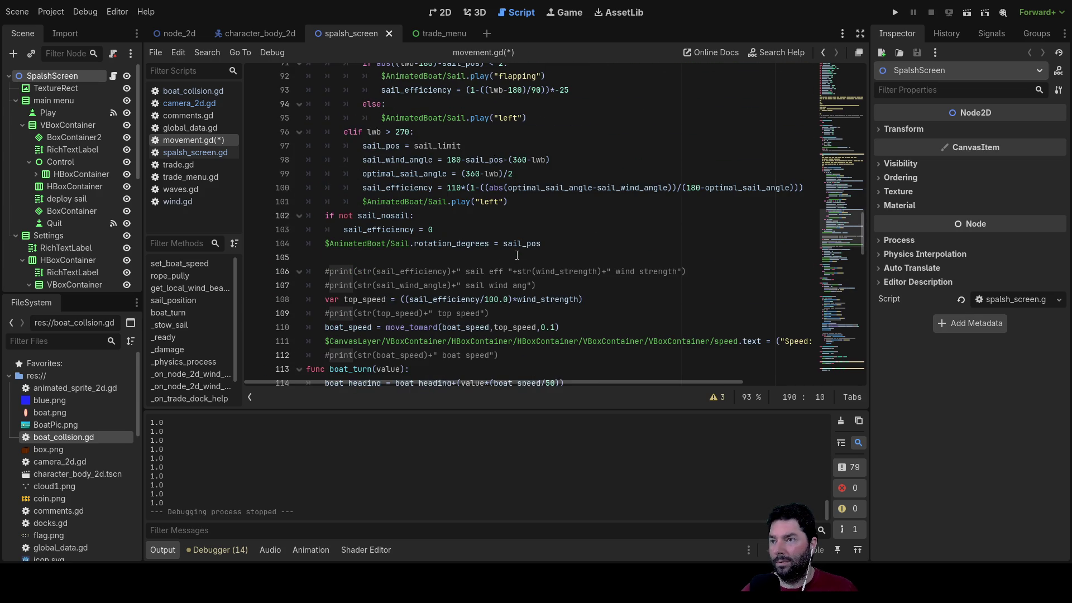
pyautogui.scroll(12, 517, 255)
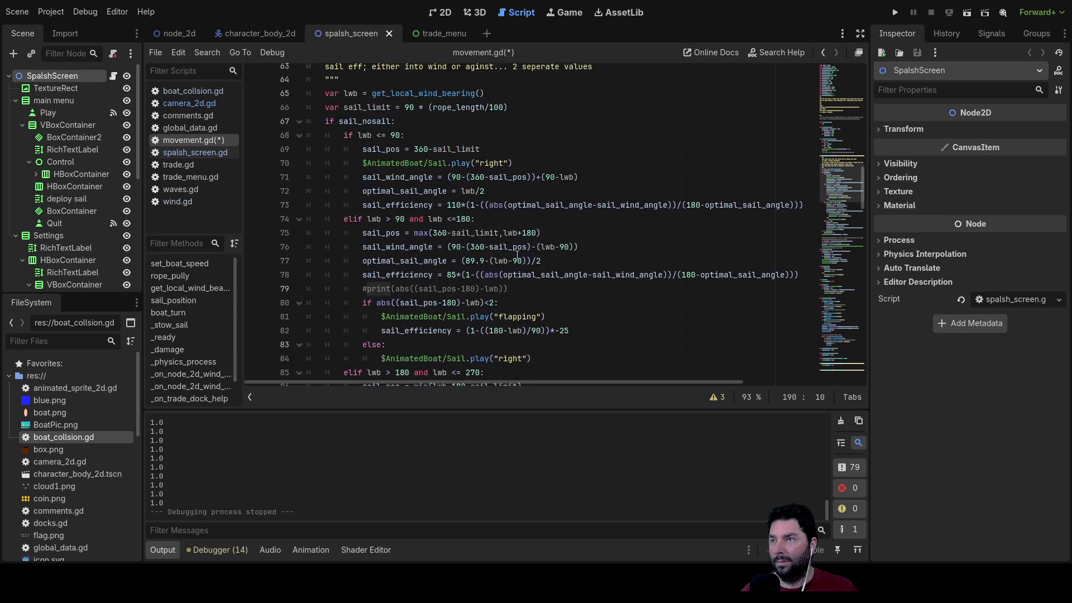
pyautogui.scroll(10, 517, 255)
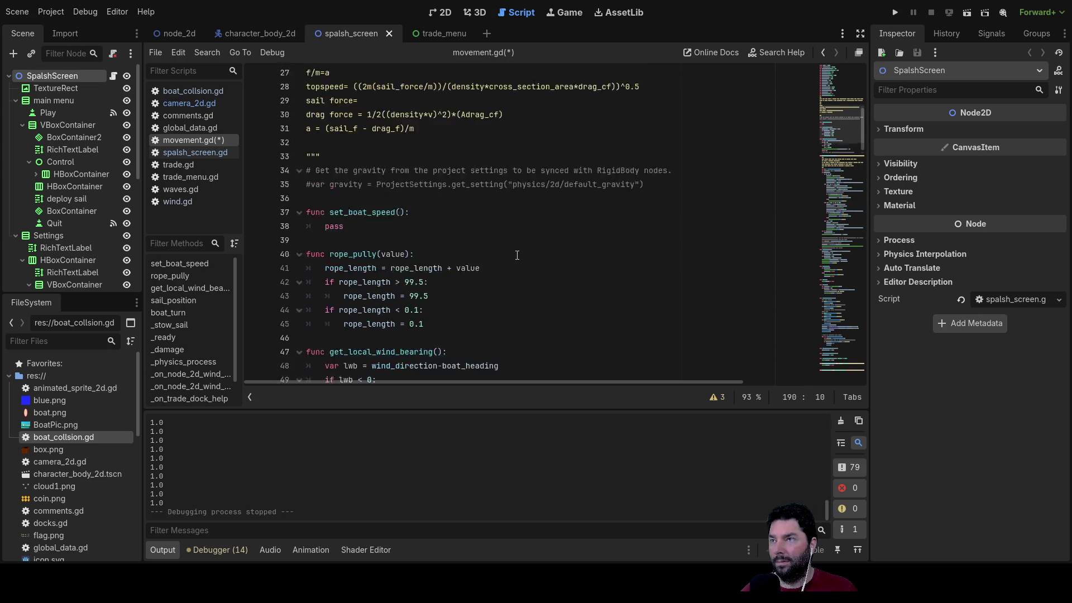
# Step: Flip through boat_collsion.gd, camera_2d.gd, global_data.gd and the other scripts down to waves.gd
pyautogui.scroll(8, 517, 255)
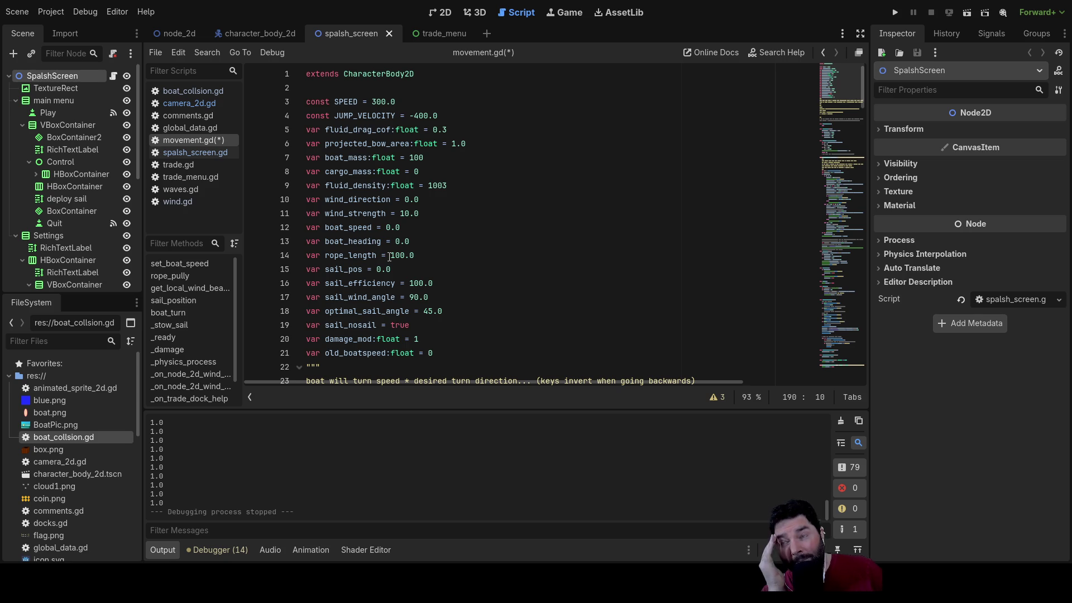
pyautogui.click(186, 94)
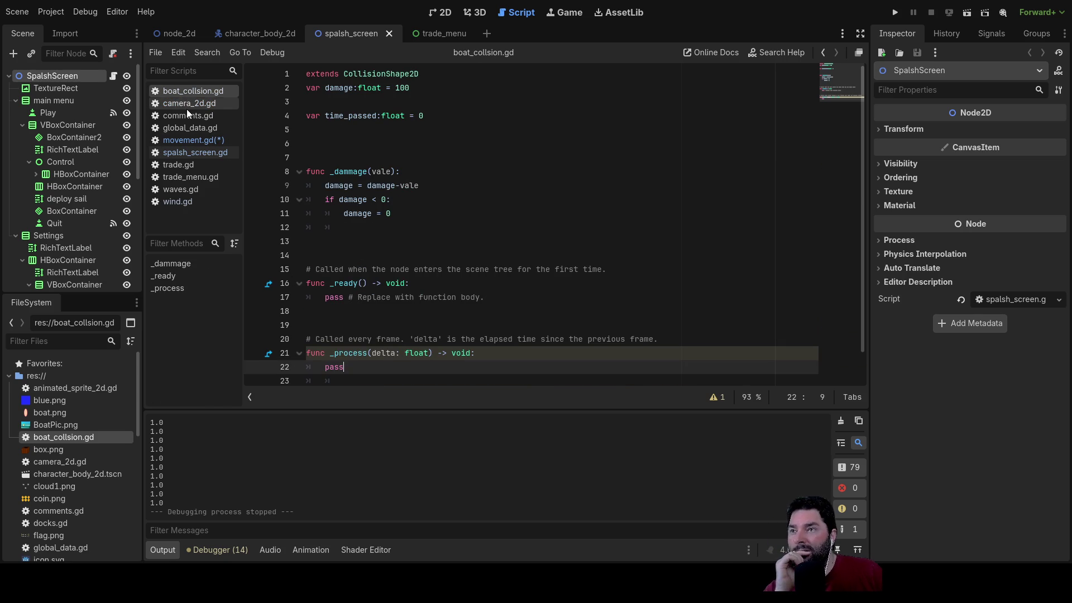
pyautogui.scroll(-1, 511, 234)
pyautogui.click(190, 105)
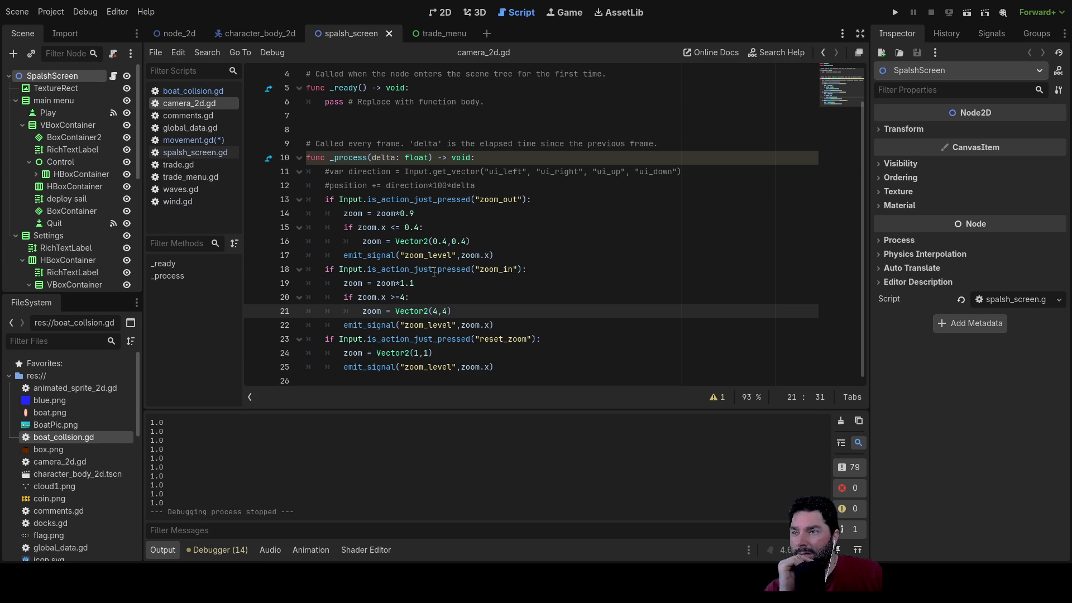
pyautogui.click(189, 116)
pyautogui.click(190, 128)
pyautogui.click(189, 143)
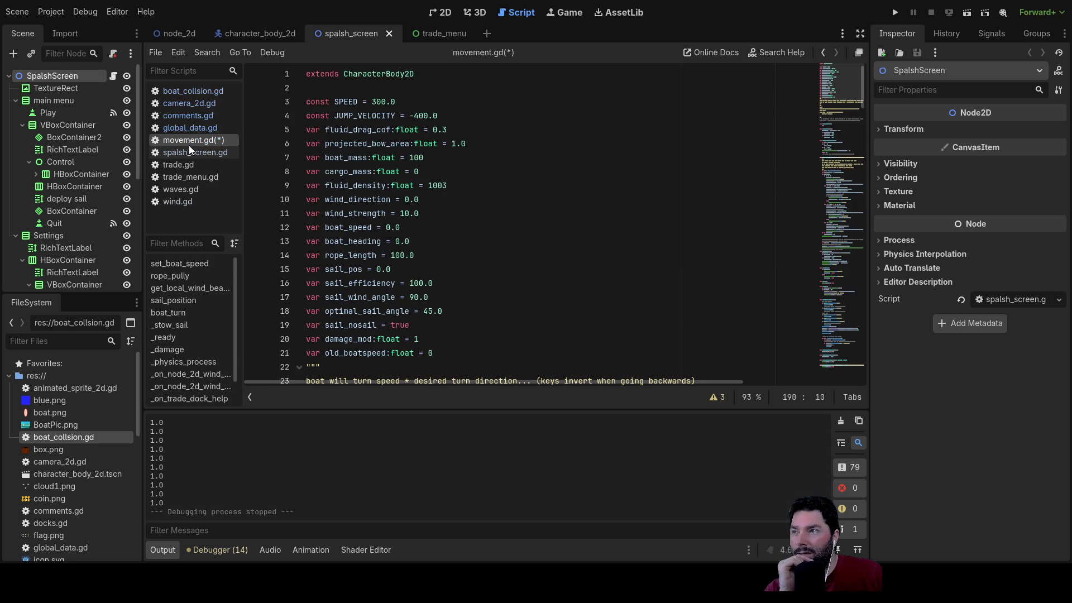
pyautogui.click(181, 153)
pyautogui.click(182, 164)
pyautogui.click(183, 175)
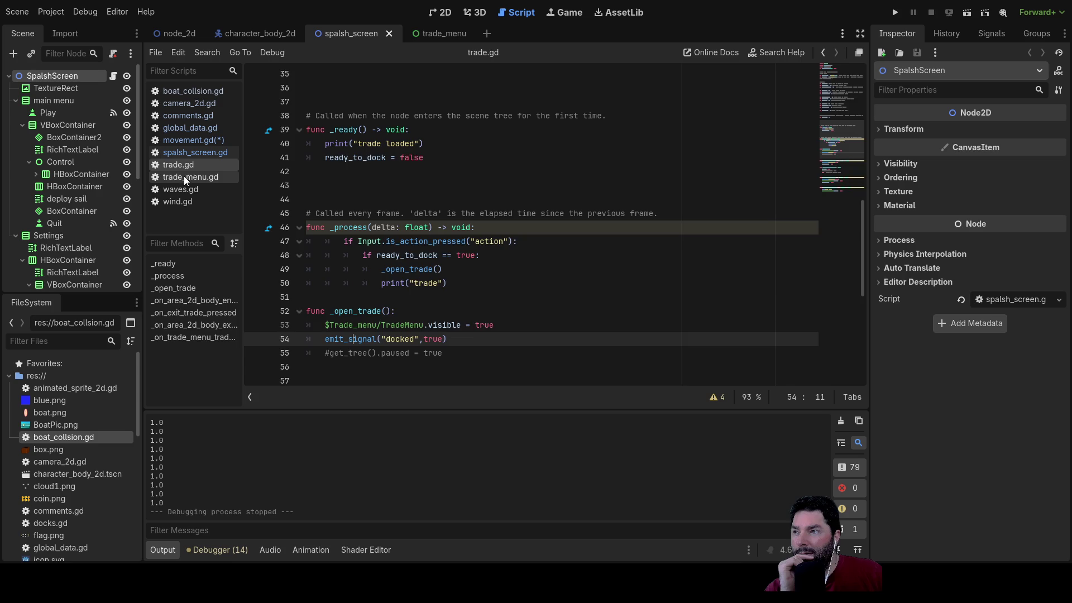
pyautogui.click(183, 187)
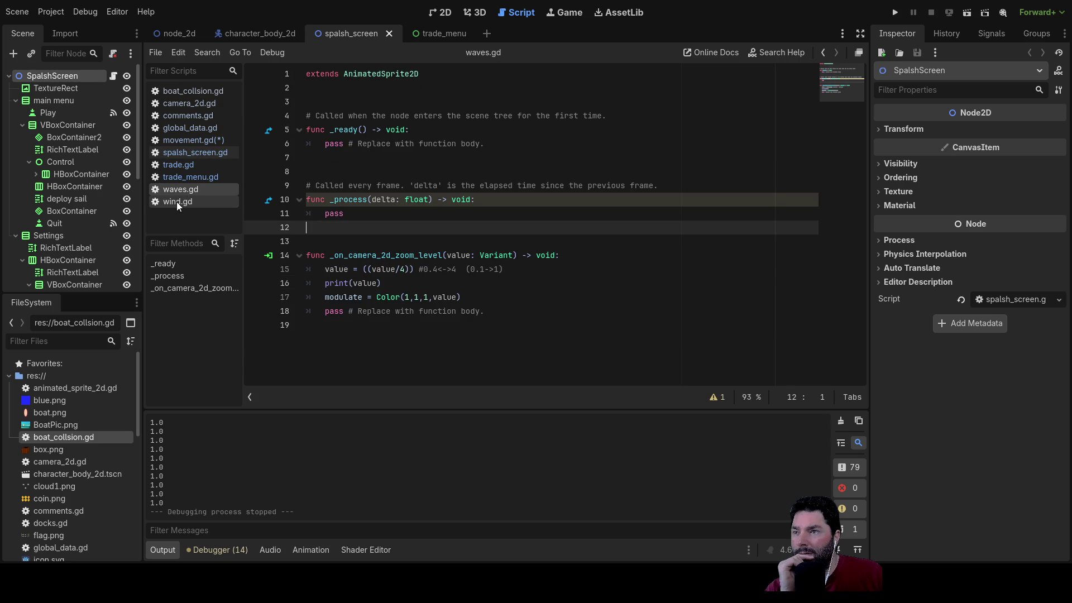
# Step: Delete the print(value) line 16 from waves.gd and launch the game
pyautogui.doubleClick(333, 284)
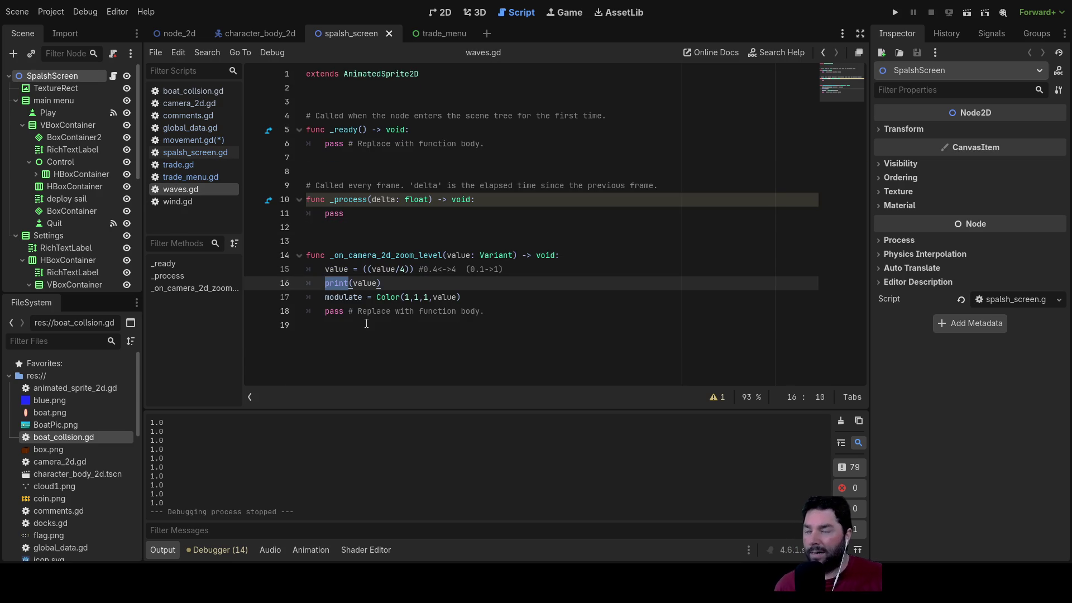
pyautogui.press('Left')
pyautogui.hotkey('shift', 'Right')
pyautogui.hotkey('shift', 'Right')
pyautogui.hotkey('shift', 'Right')
pyautogui.hotkey('shift', 'Right')
pyautogui.hotkey('shift', 'Right')
pyautogui.press('BackSpace')
pyautogui.press('BackSpace')
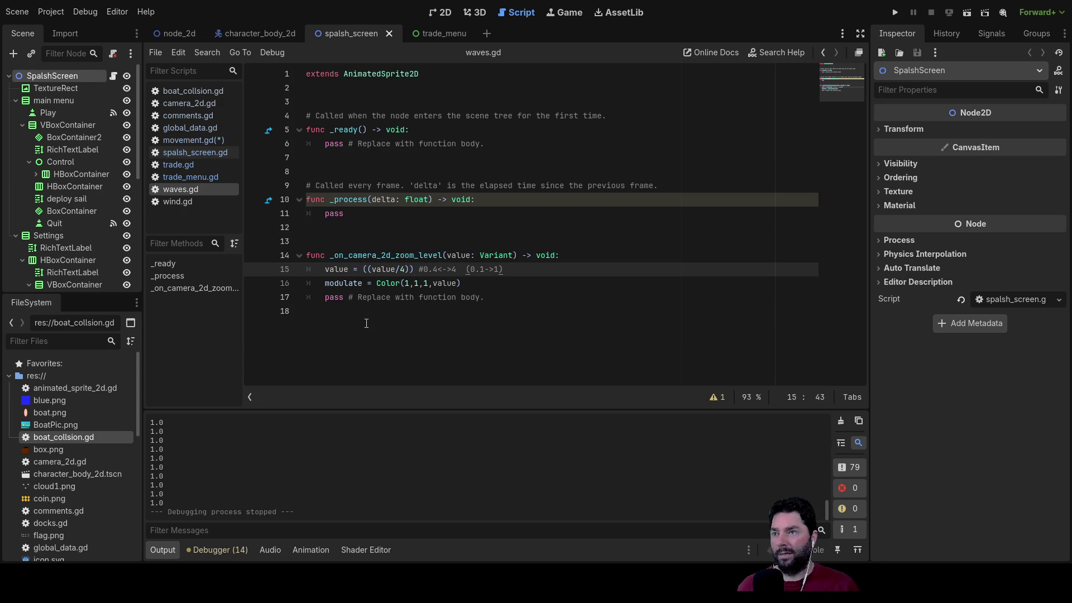
pyautogui.click(896, 12)
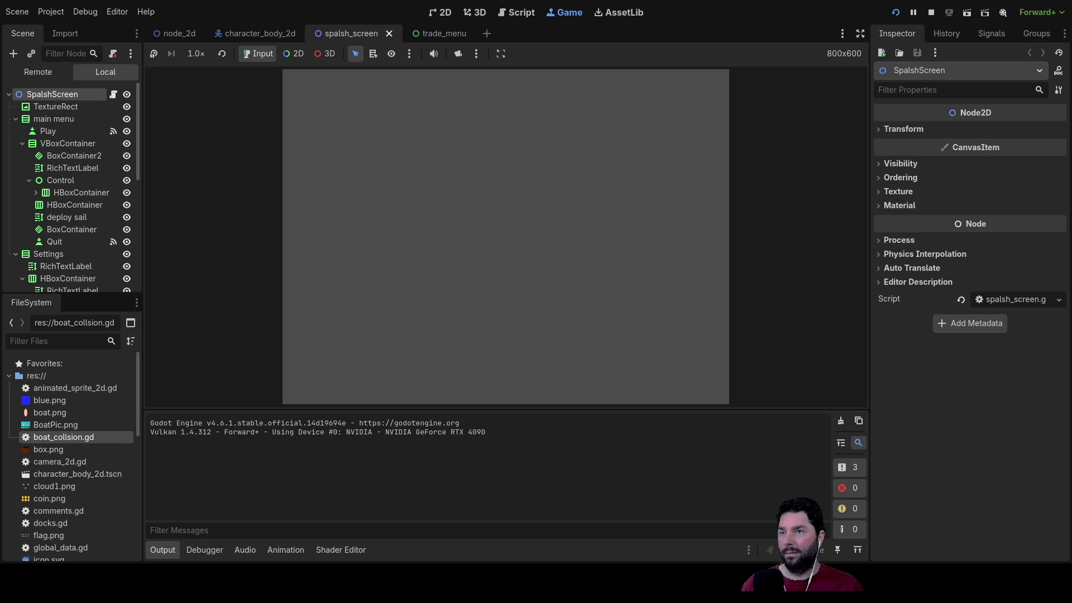
# Step: Start play from the main menu, steer the boat right and up while zooming, then stop with F8
pyautogui.click(399, 86)
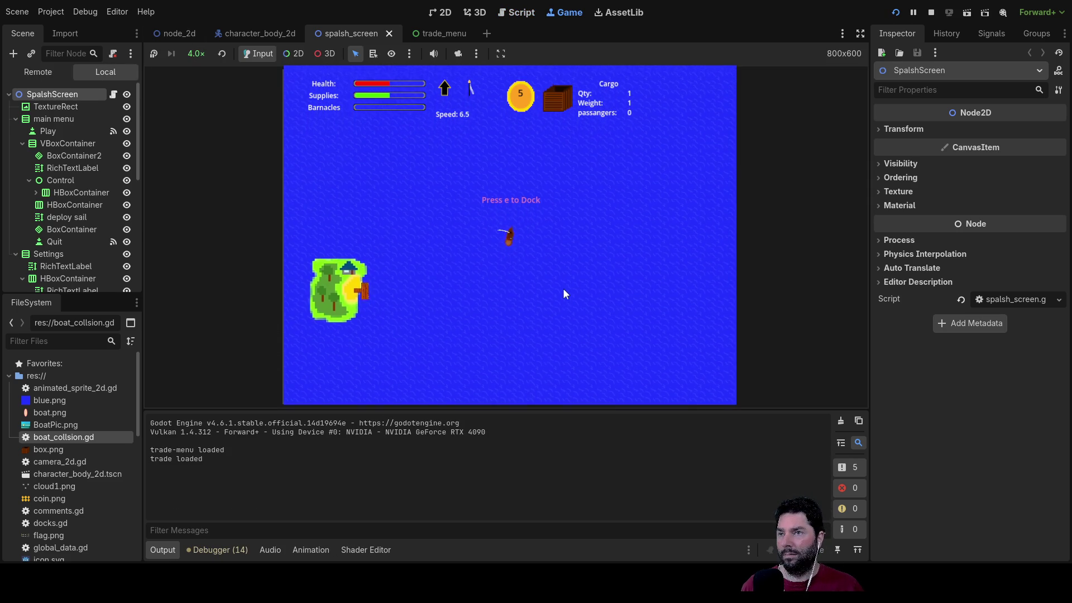
pyautogui.press('Right')
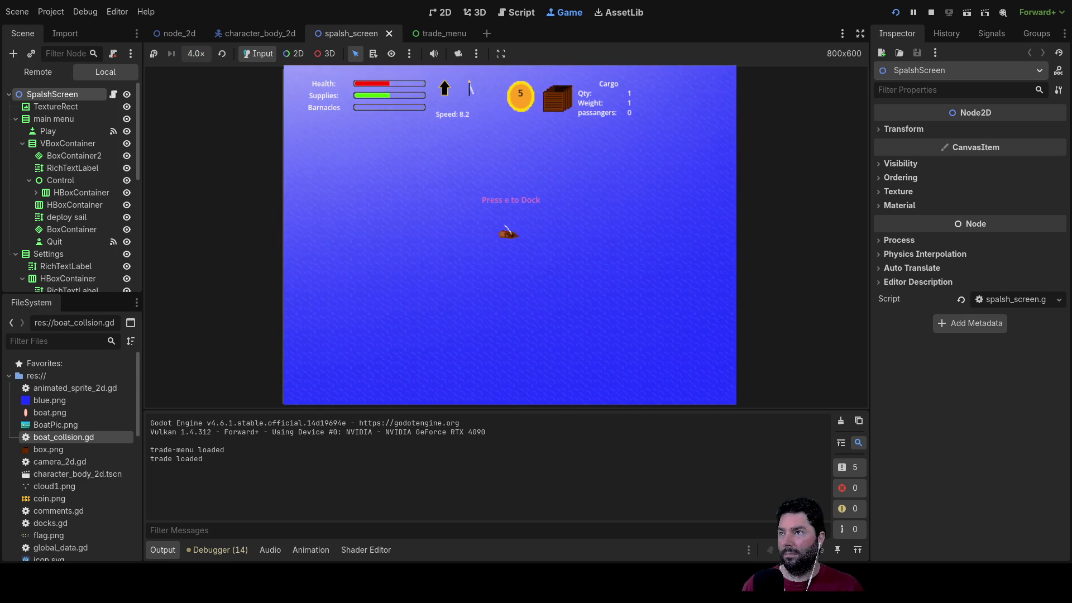
pyautogui.scroll(-3, 471, 304)
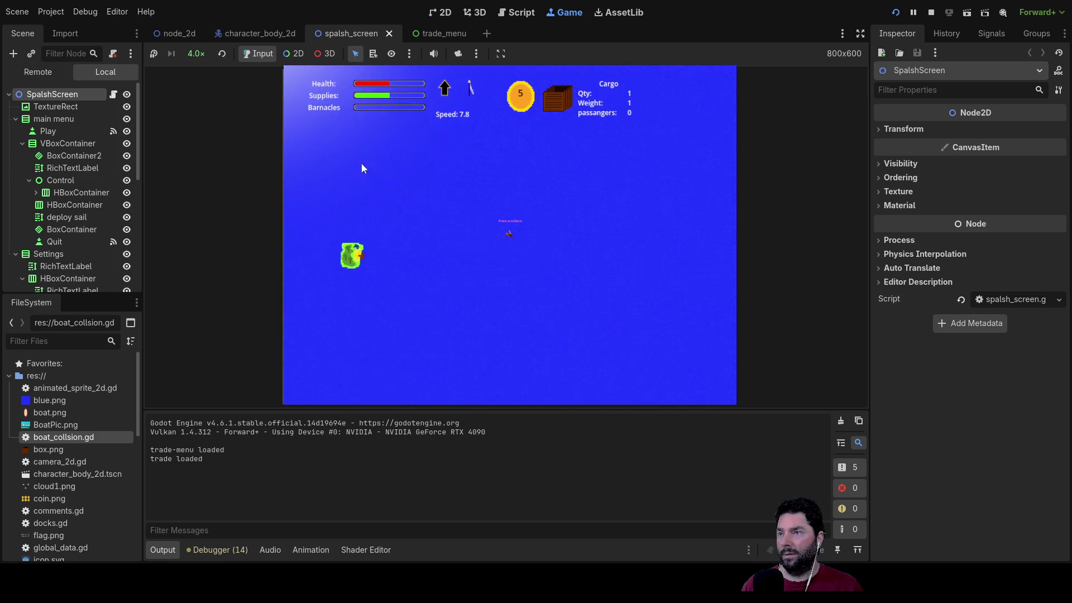
pyautogui.scroll(3, 555, 250)
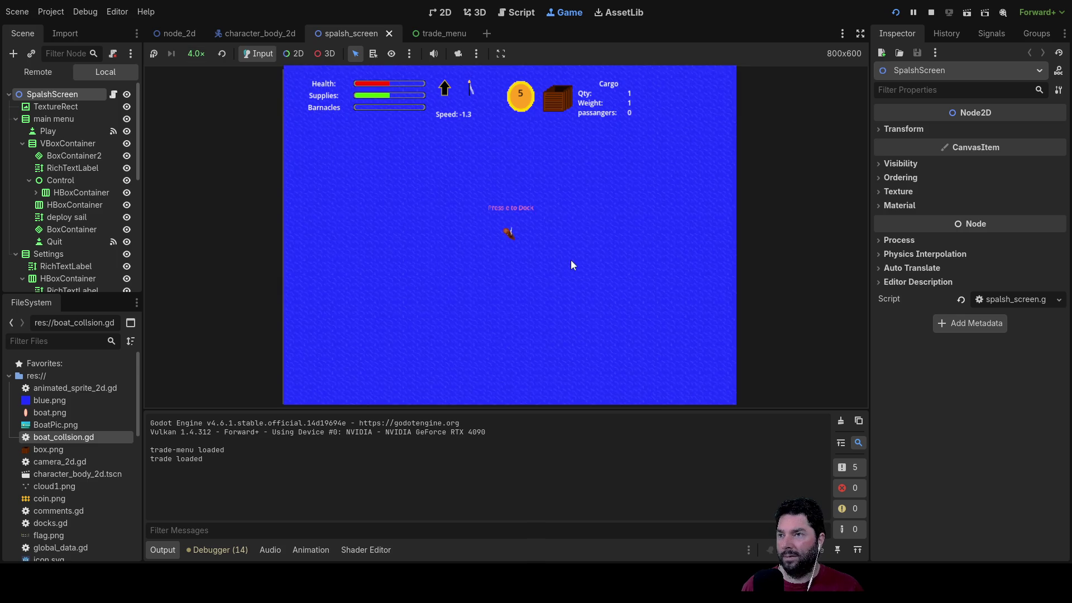
pyautogui.press('w')
pyautogui.press('w')
pyautogui.scroll(3, 547, 287)
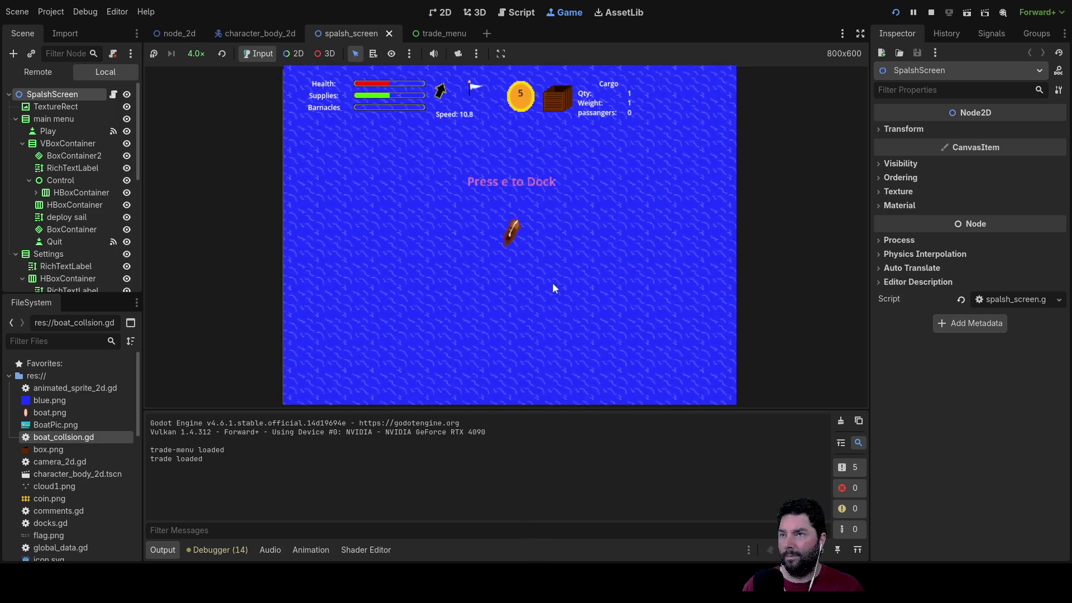
pyautogui.scroll(-3, 519, 245)
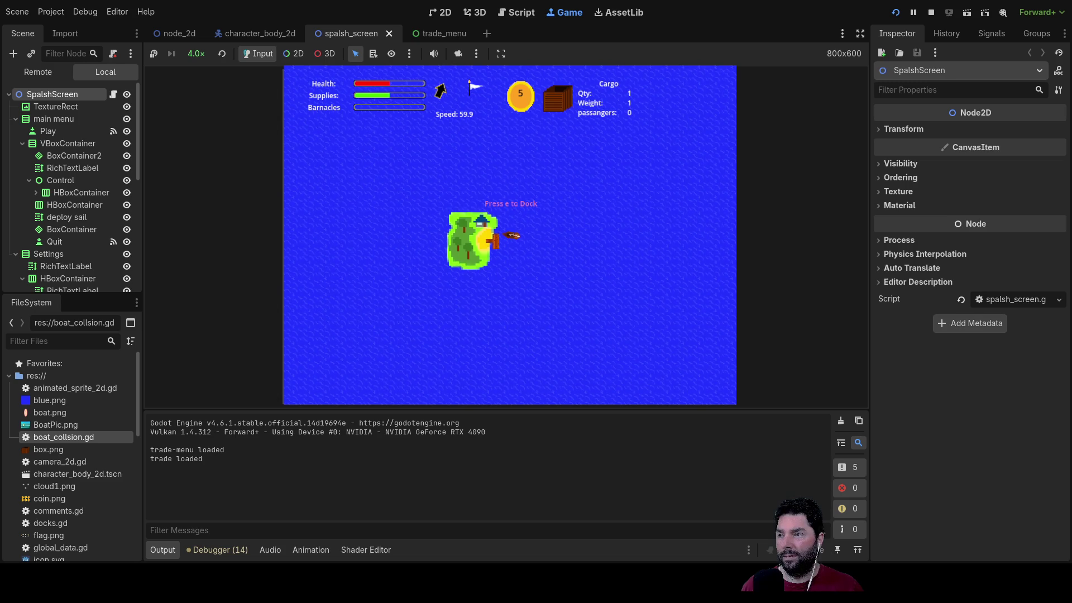
pyautogui.scroll(5, 538, 264)
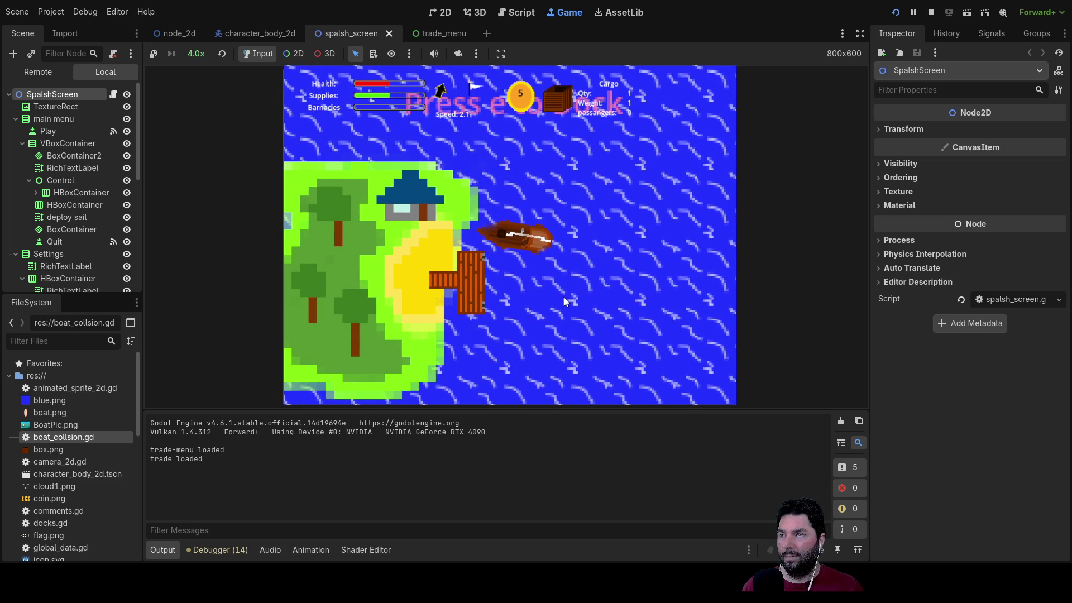
pyautogui.press('F8')
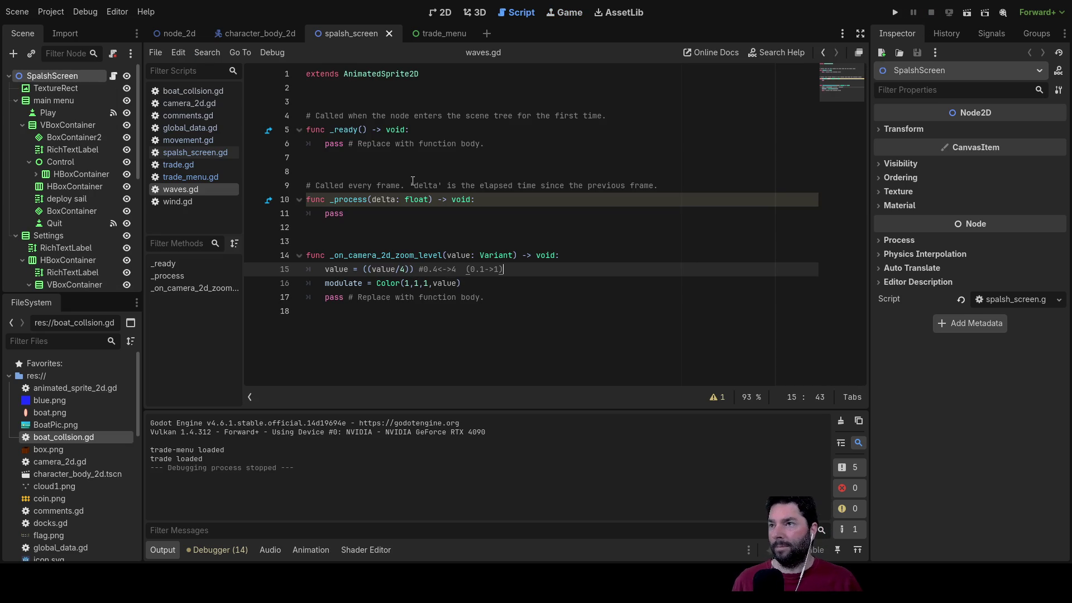
# Step: Reopen movement.gd, scroll to line 169 and select the boat_speed = 2 statement
pyautogui.click(190, 141)
pyautogui.scroll(-10, 483, 299)
pyautogui.scroll(-20, 483, 298)
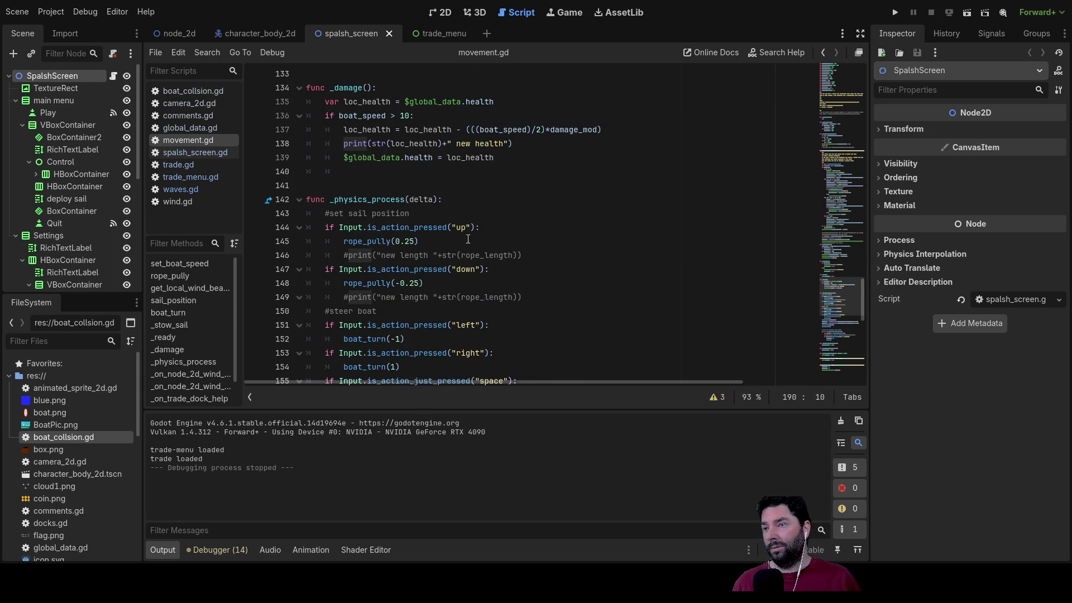
pyautogui.scroll(-9, 468, 239)
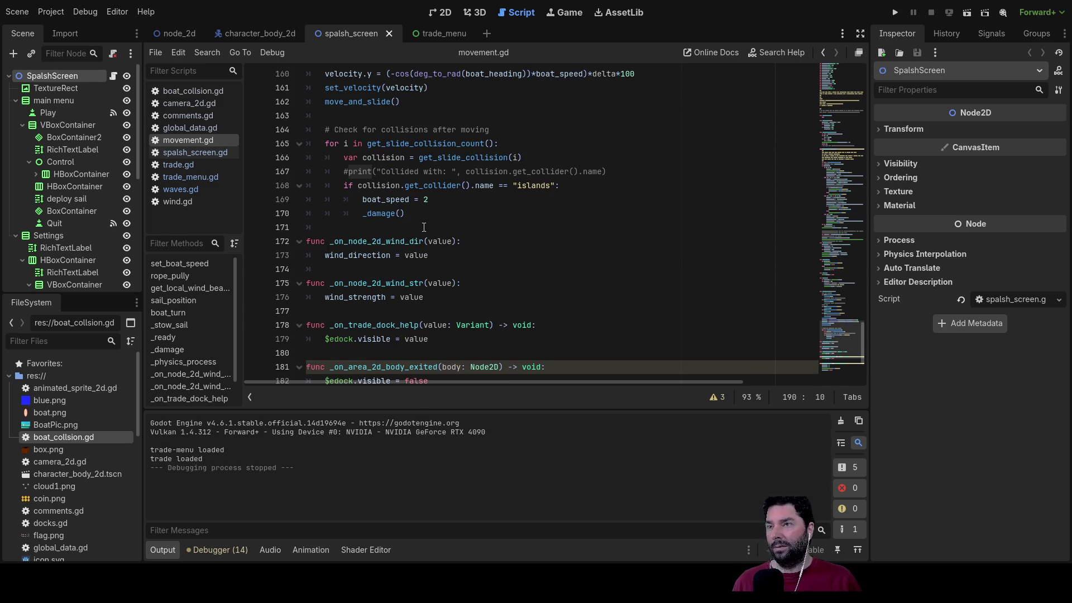
pyautogui.moveTo(432, 199); pyautogui.dragTo(359, 205)
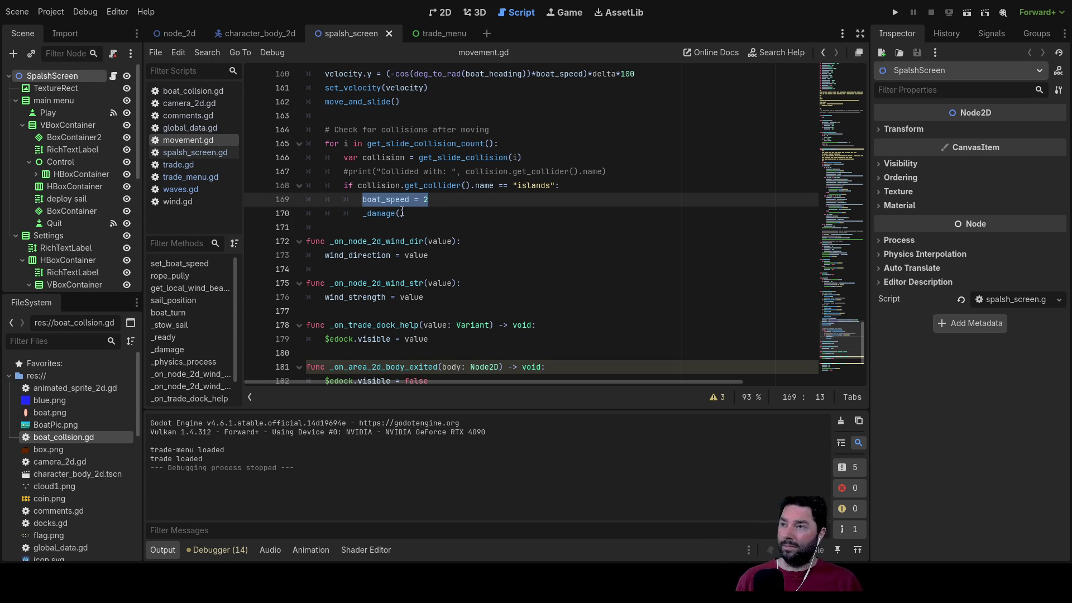
pyautogui.moveTo(427, 199); pyautogui.dragTo(382, 200)
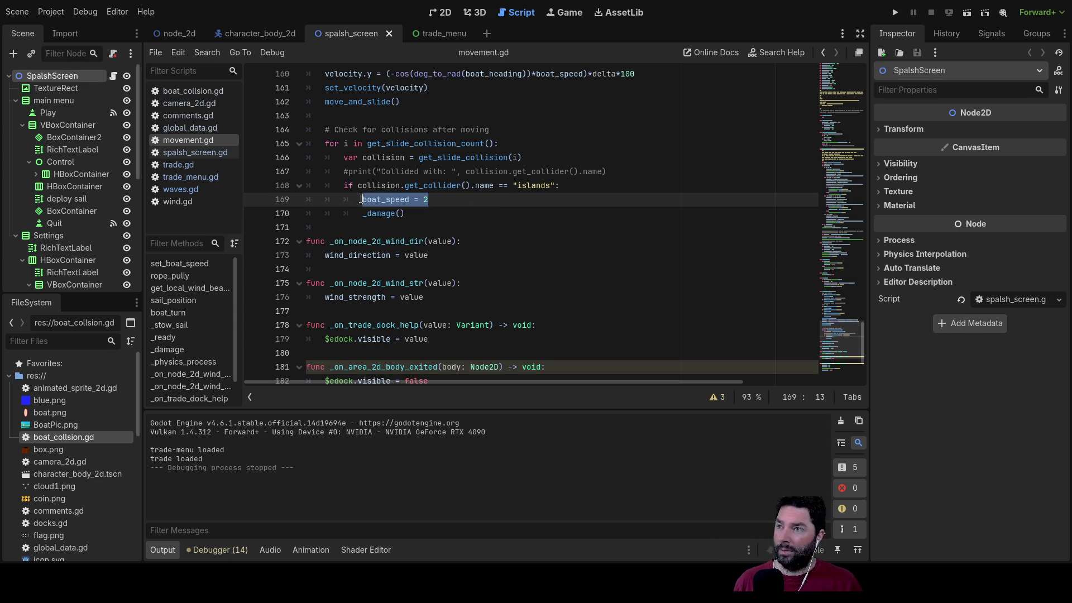
# Step: Cut the boat_speed = 2 line and pass boat_speed as the _damage() argument
pyautogui.hotkey('ctrl', 'x')
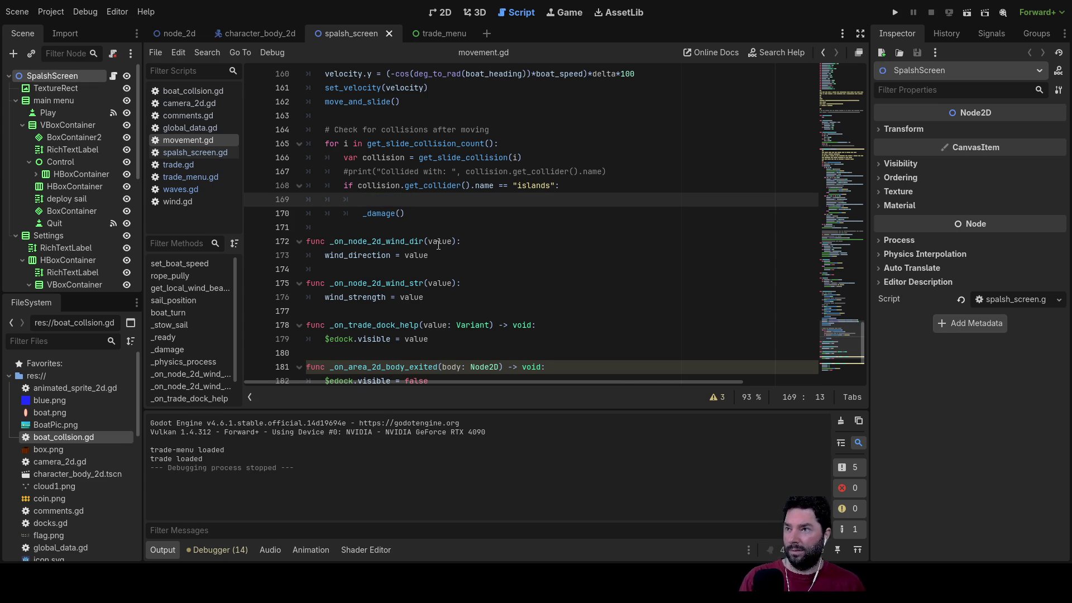
pyautogui.hotkey('ctrl', 'shift', 'k')
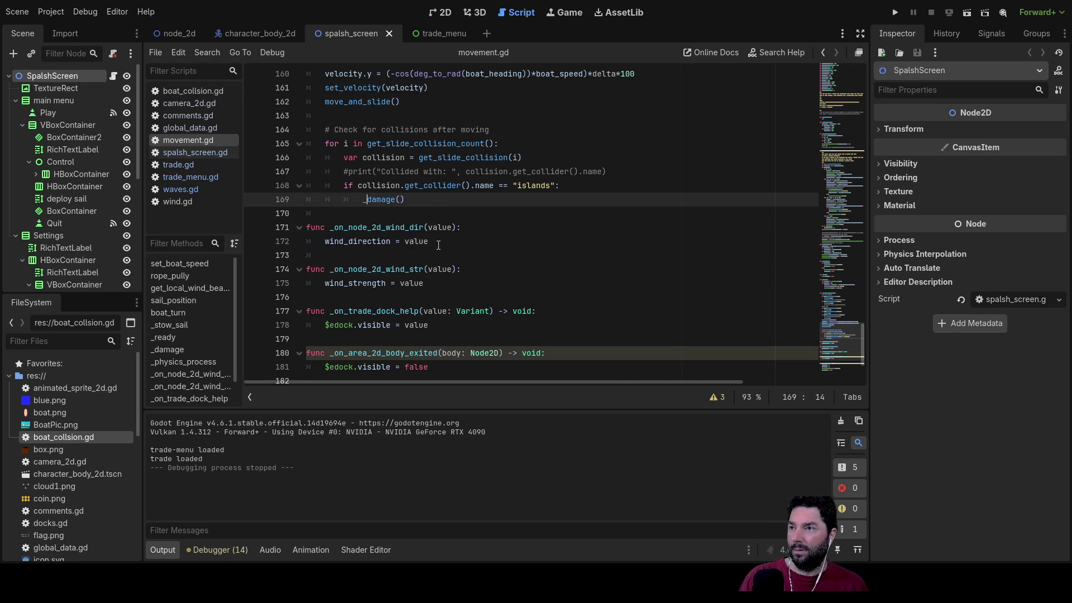
pyautogui.hotkey('ctrl', 'Right')
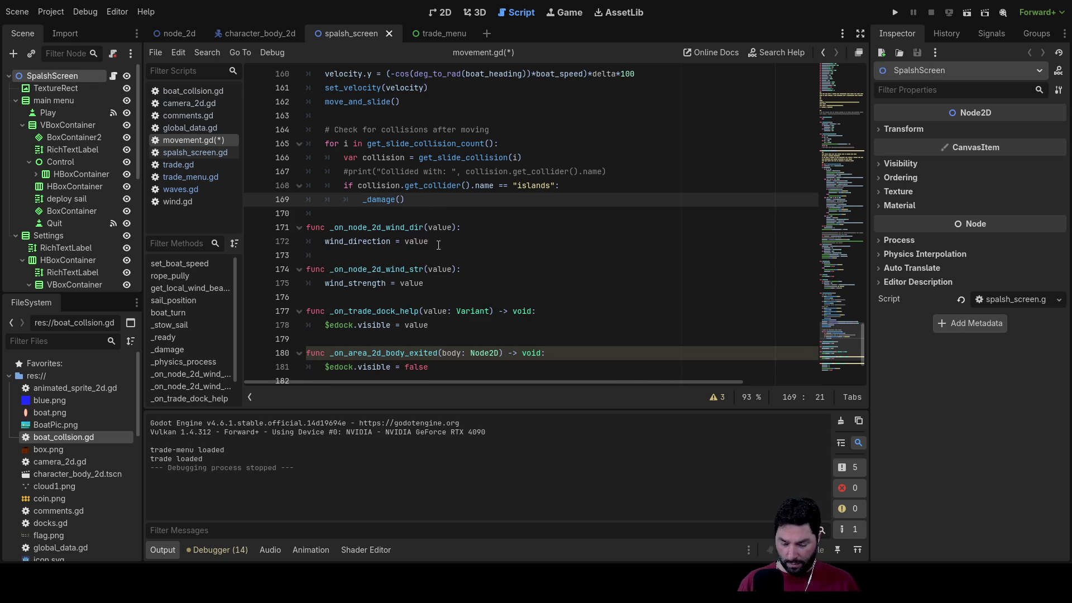
pyautogui.write('boat')
pyautogui.press('Down')
pyautogui.press('Down')
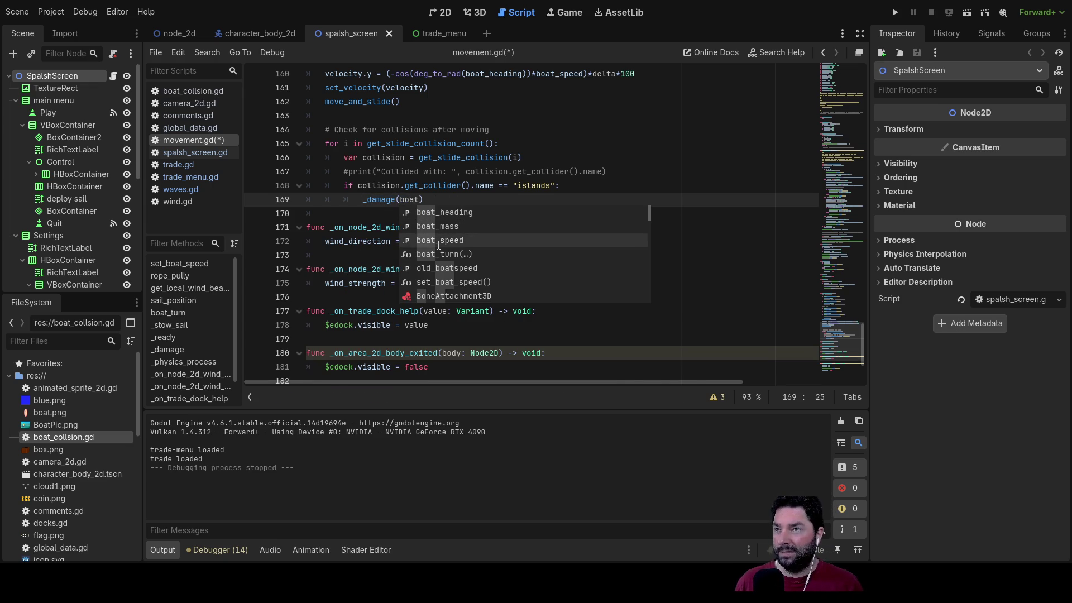
pyautogui.press('Return')
# Step: Add boat_speed = 2 on the line after the _damage(boat_speed) call
pyautogui.press('Down')
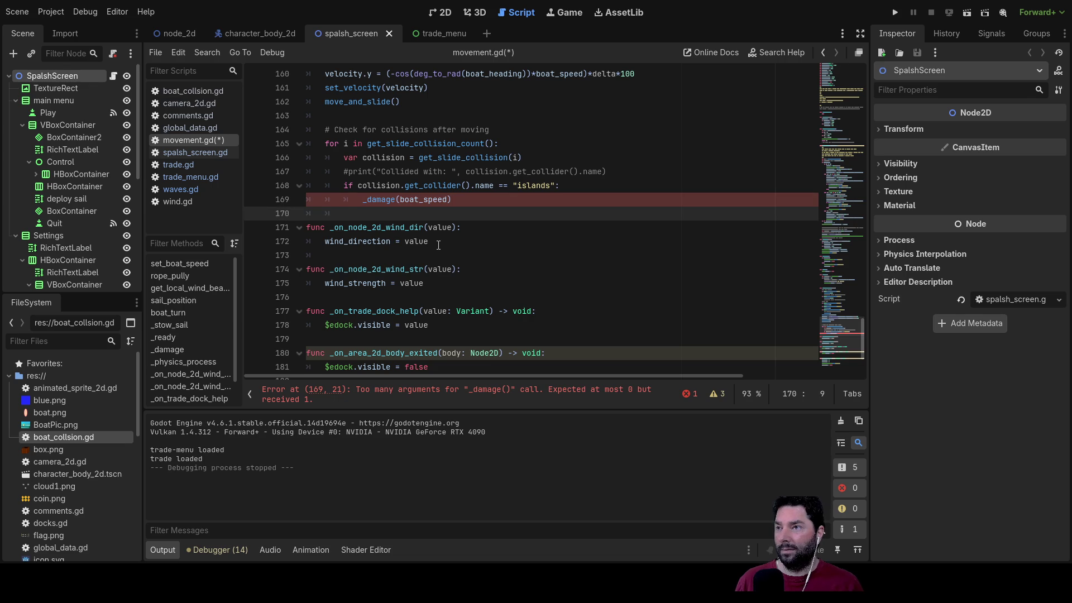
pyautogui.write('boat_speed = 2')
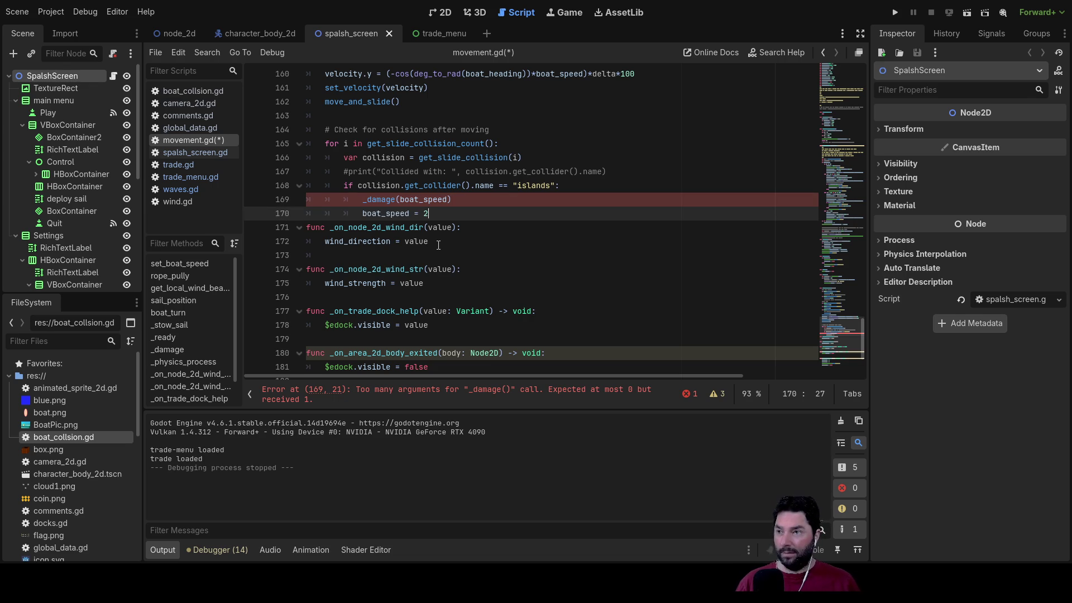
pyautogui.press('Up')
pyautogui.press('Up')
pyautogui.press('Up')
pyautogui.press('Down')
pyautogui.press('Down')
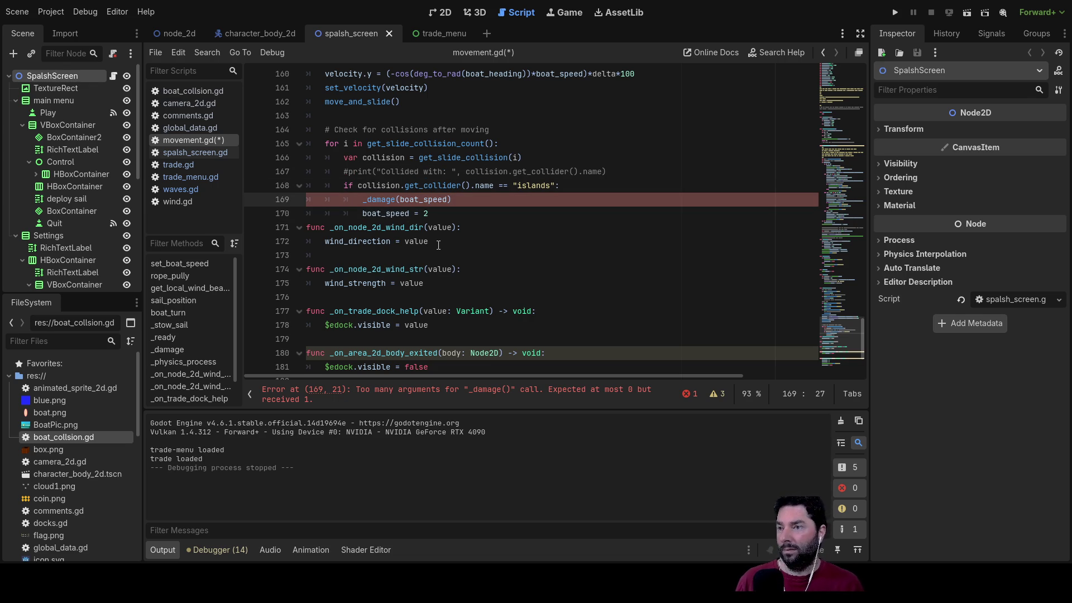
pyautogui.scroll(4, 391, 234)
# Step: Find the boat_speed argument in the _damage call, then add a value parameter to the _damage definition
pyautogui.scroll(-3, 398, 237)
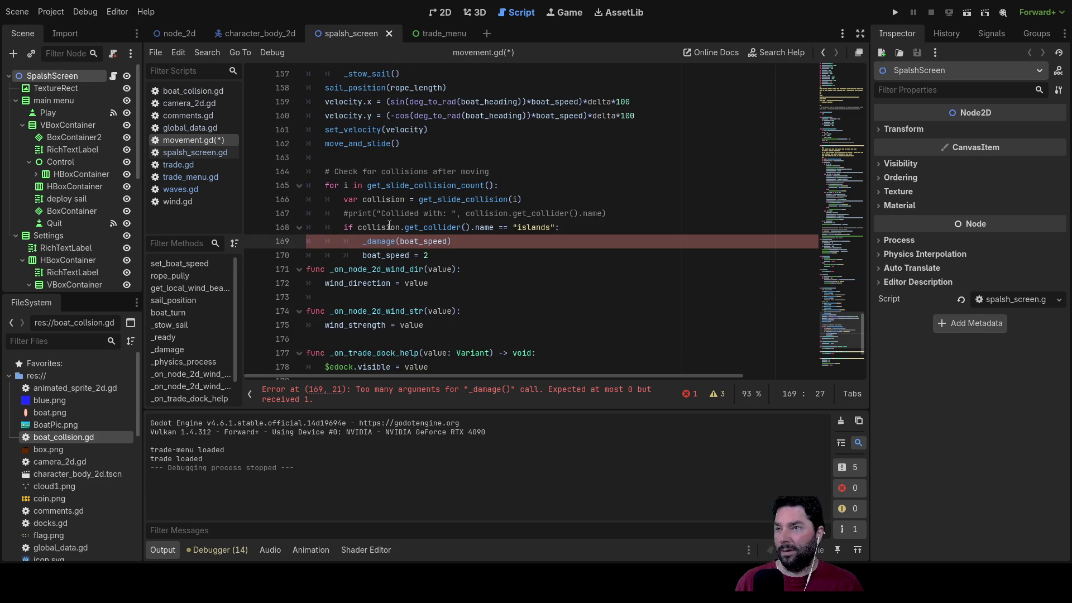
pyautogui.click(385, 242)
pyautogui.scroll(20, 391, 243)
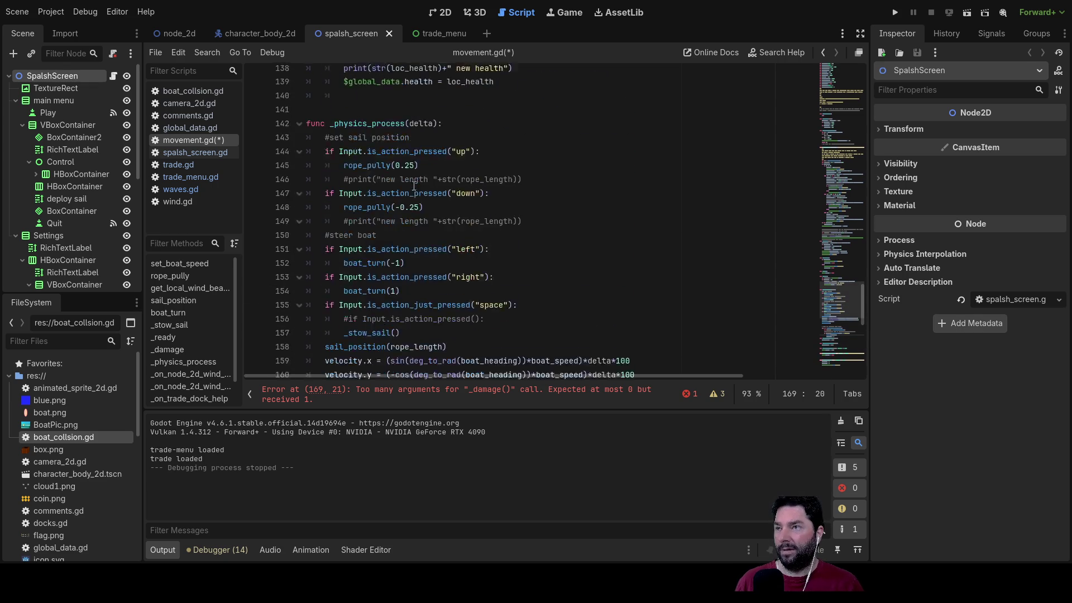
pyautogui.scroll(12, 430, 245)
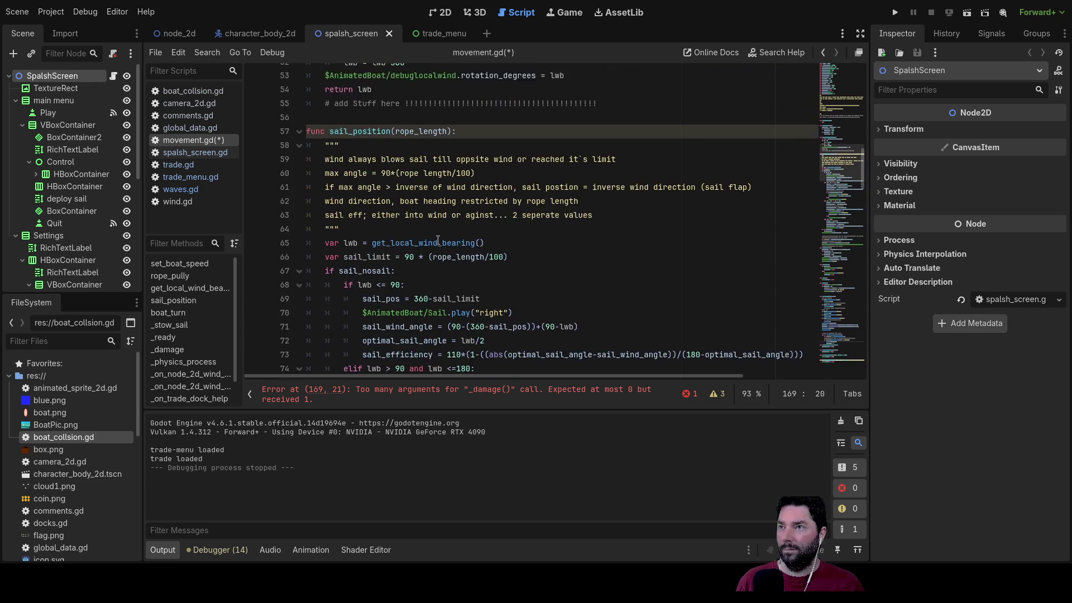
pyautogui.scroll(12, 439, 242)
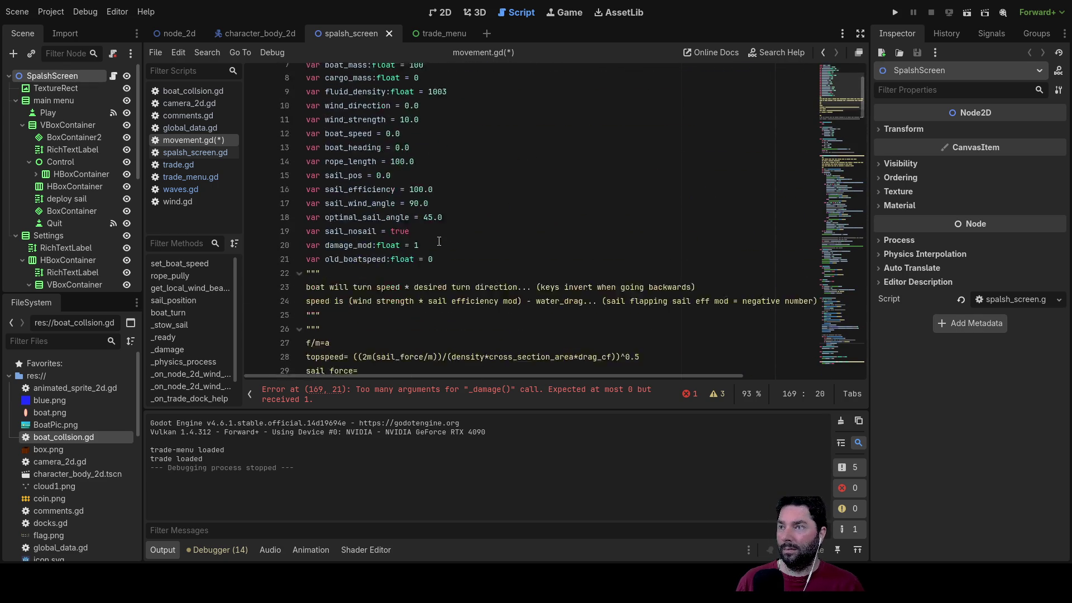
pyautogui.scroll(-2, 440, 244)
pyautogui.scroll(-20, 441, 244)
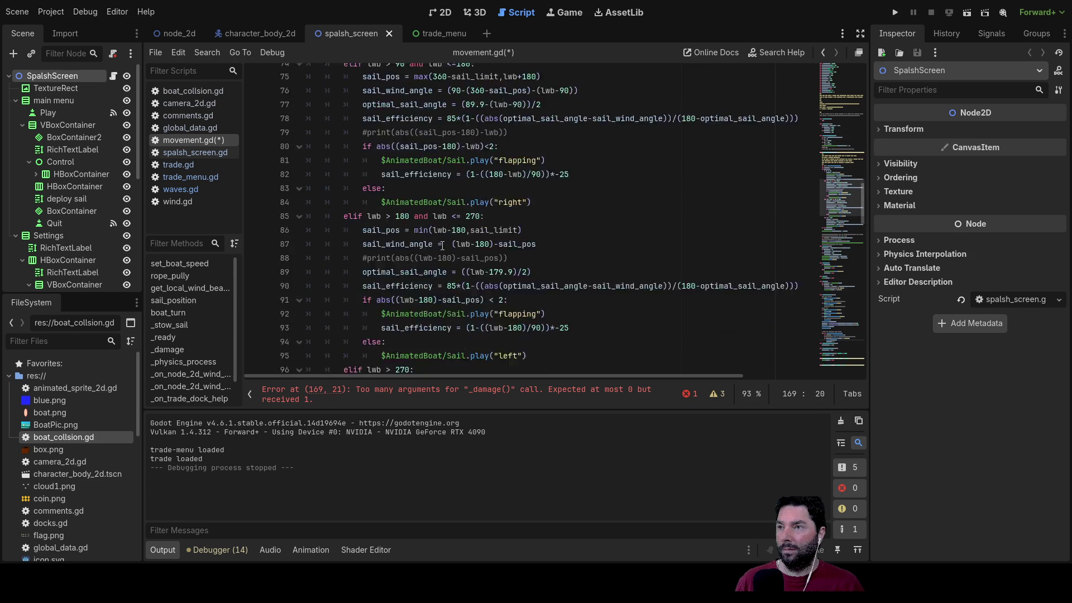
pyautogui.scroll(-8, 442, 246)
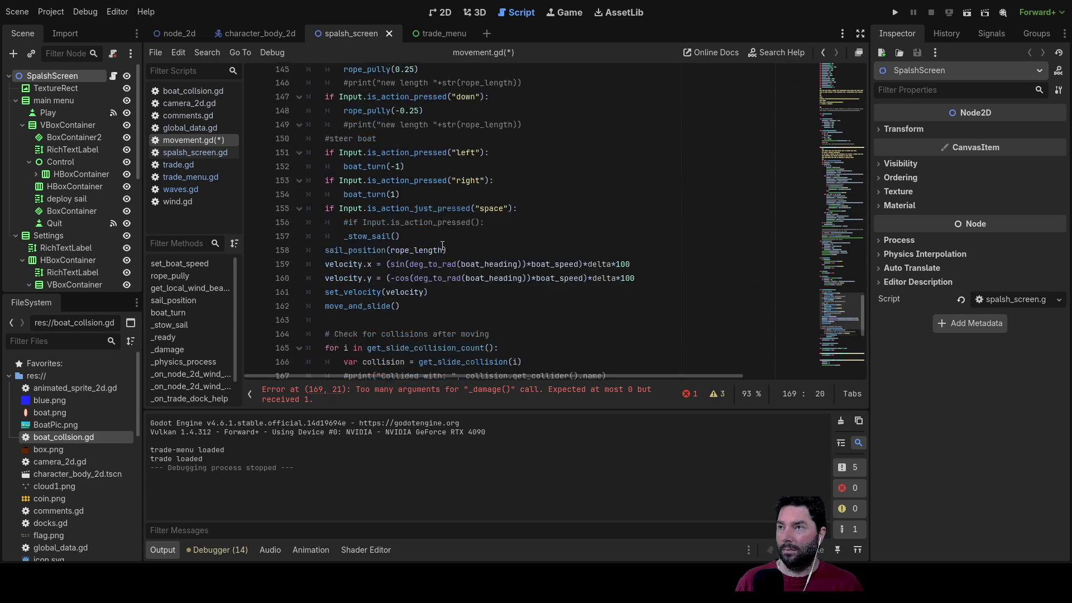
pyautogui.scroll(5, 442, 245)
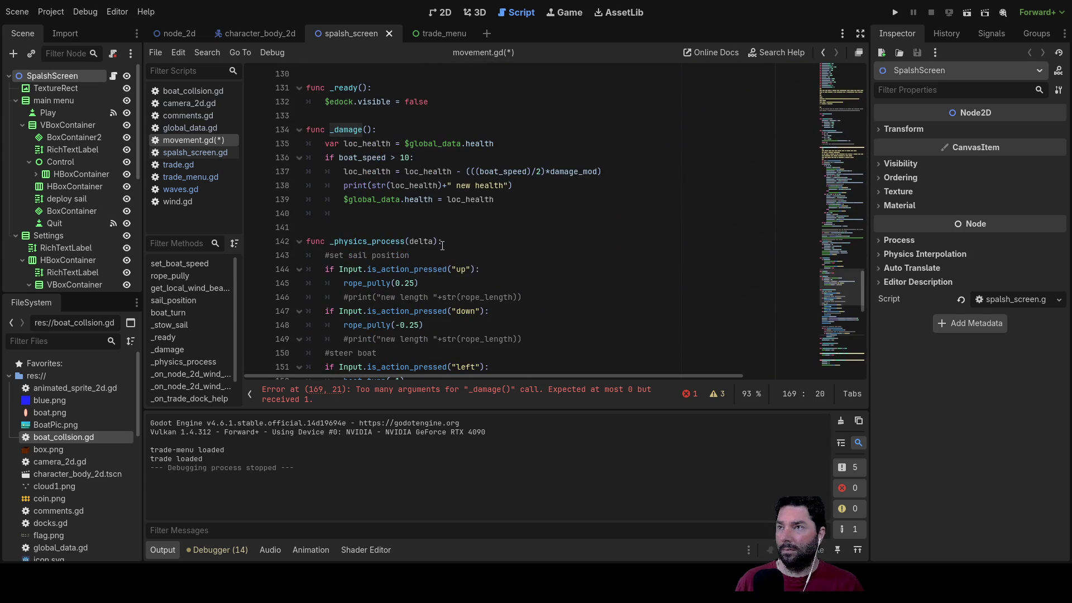
pyautogui.click(367, 130)
pyautogui.write('value')
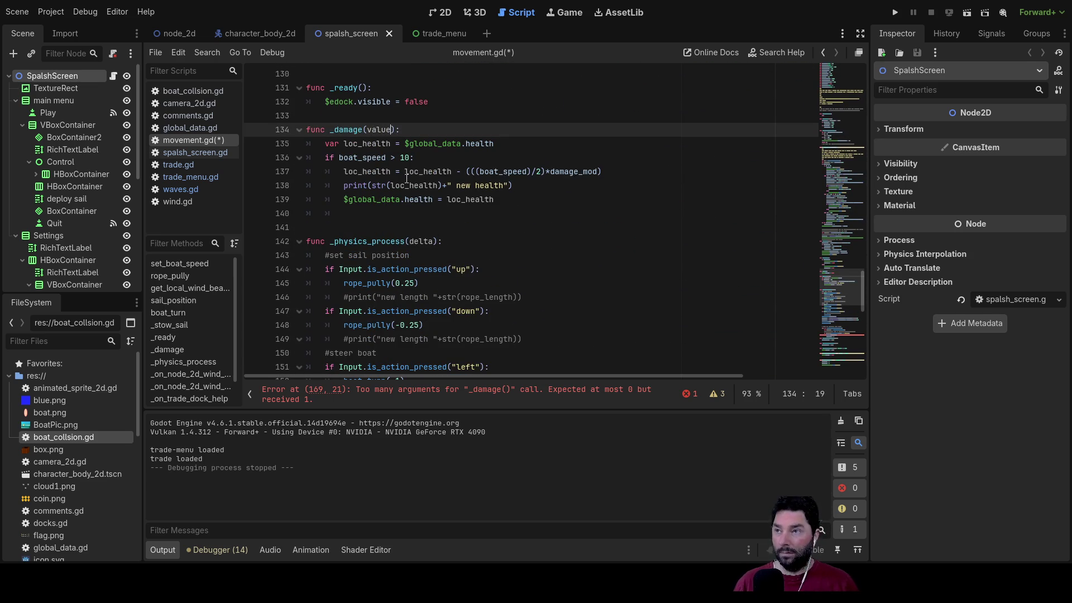
# Step: Replace boat_speed with value in the health-loss formula and speed check, then relaunch the game
pyautogui.doubleClick(504, 172)
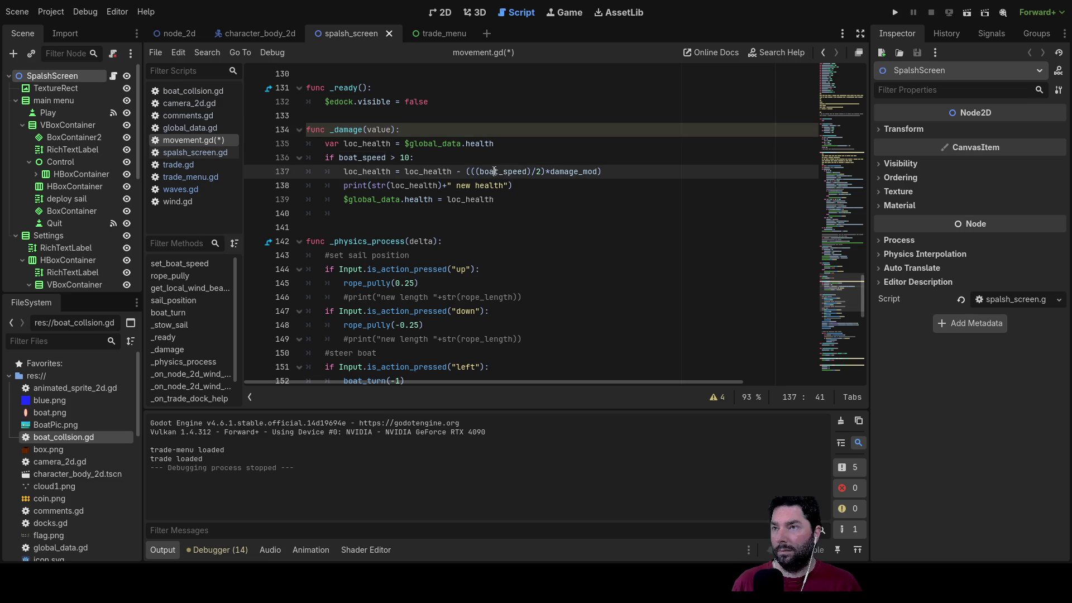
pyautogui.write('value')
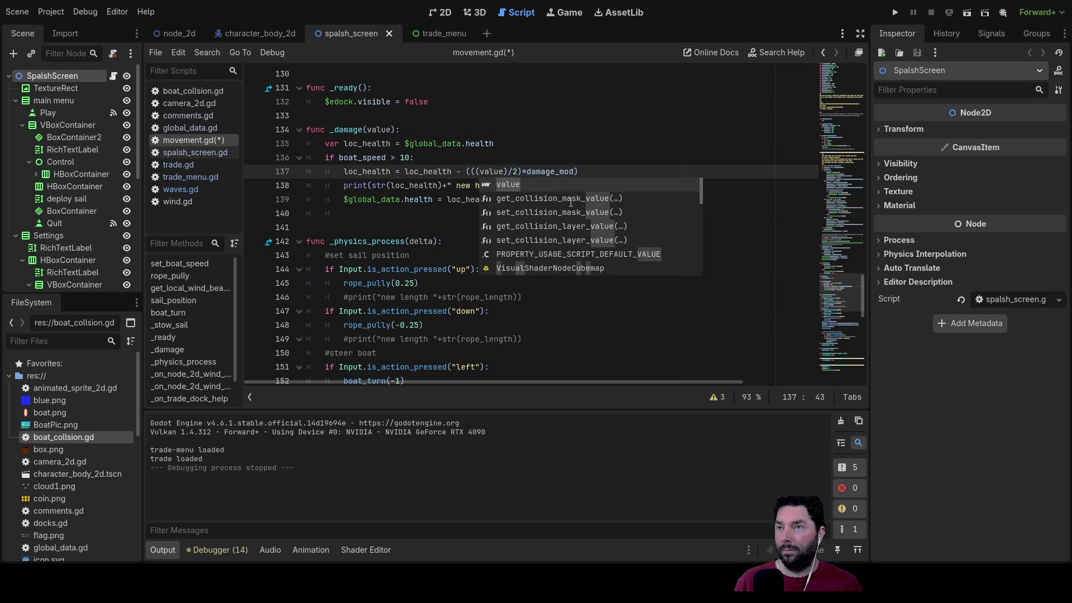
pyautogui.doubleClick(352, 157)
pyautogui.write('value')
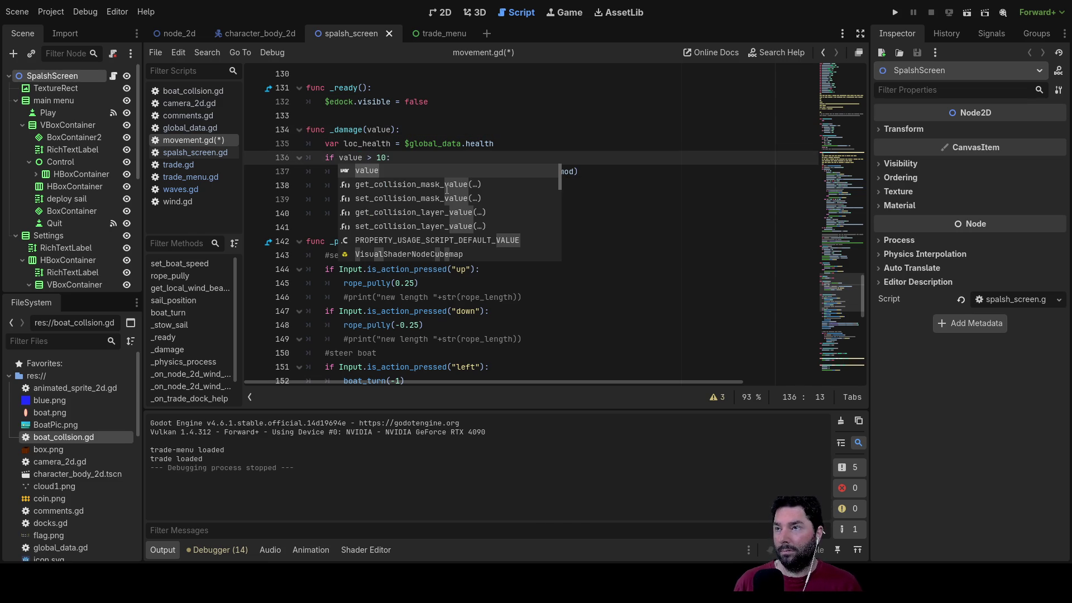
pyautogui.click(637, 200)
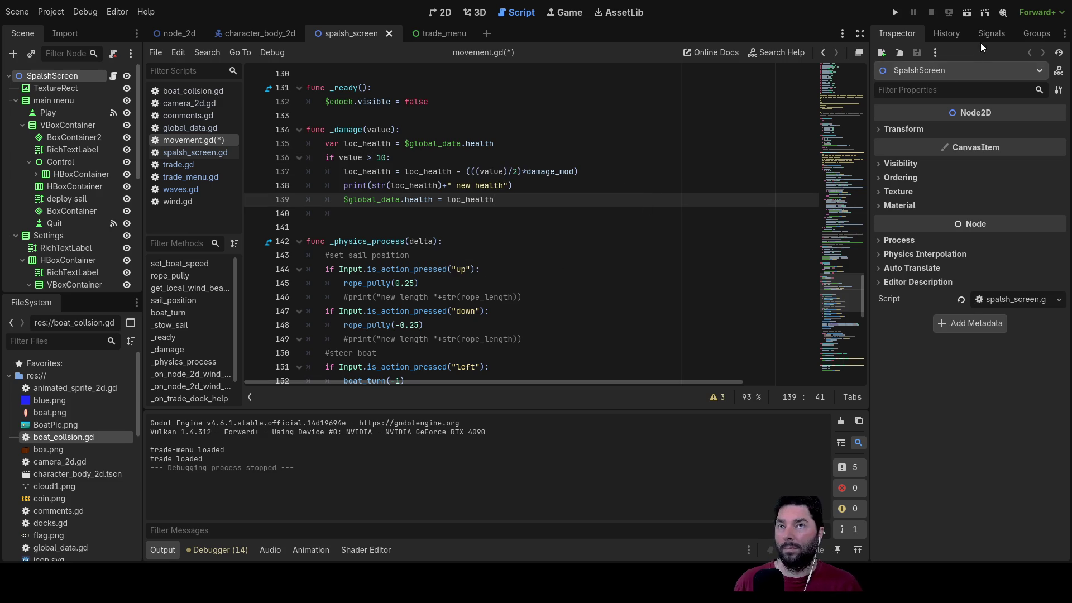
pyautogui.click(897, 14)
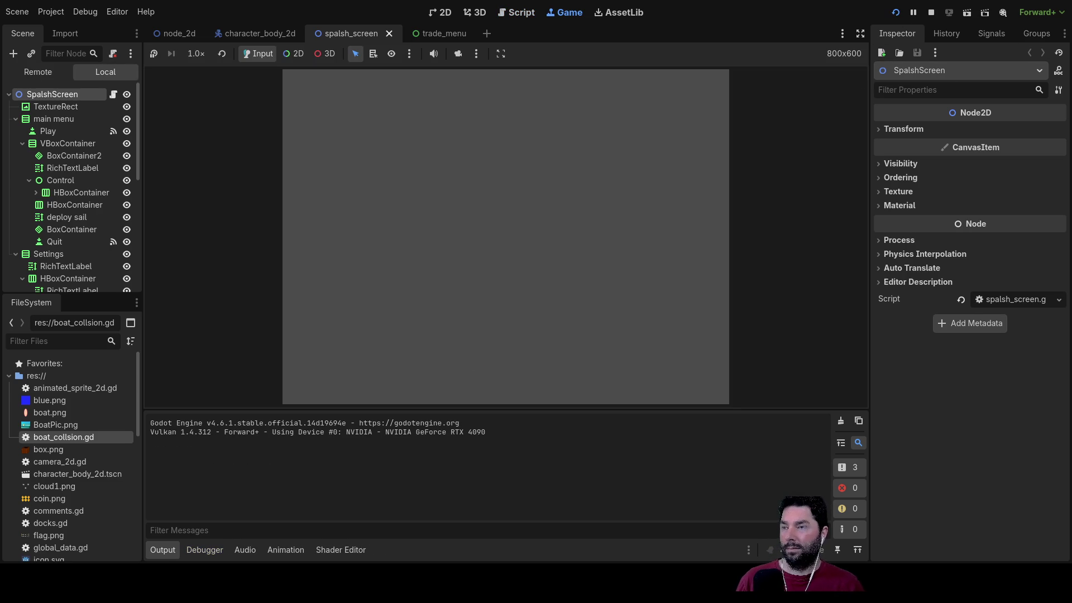
# Step: Start sailing, reset the zoom, steer into the island to take damage, then stop with F8
pyautogui.click(390, 89)
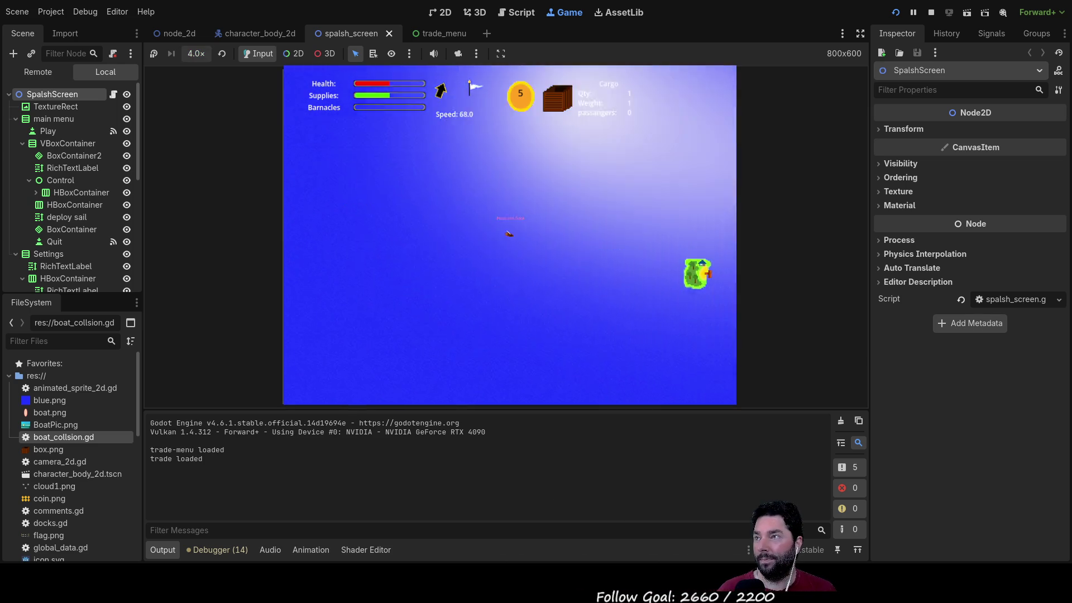
pyautogui.click(222, 54)
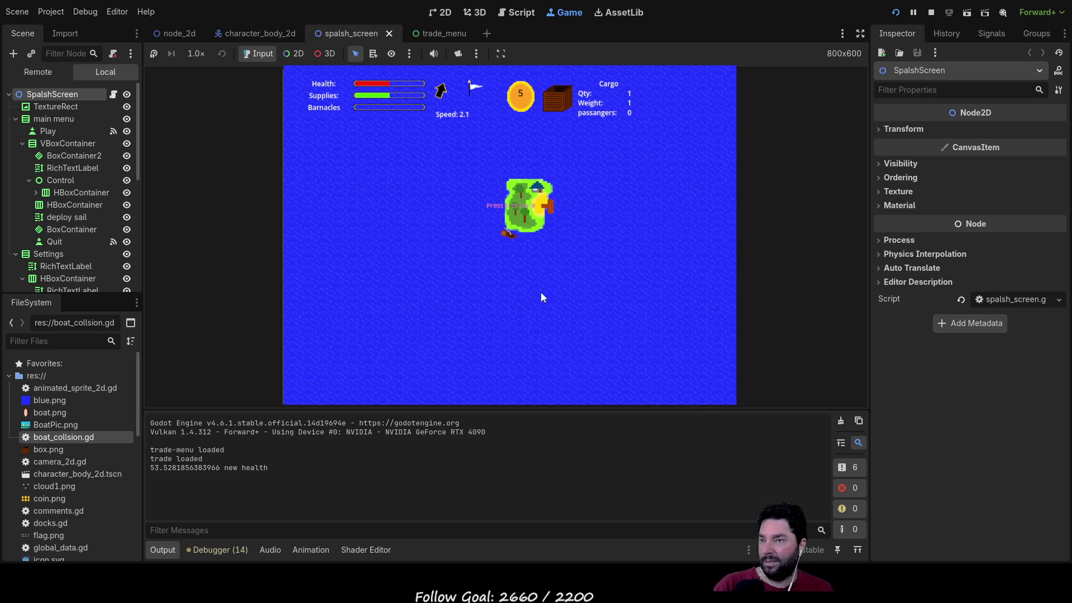
pyautogui.scroll(5, 560, 279)
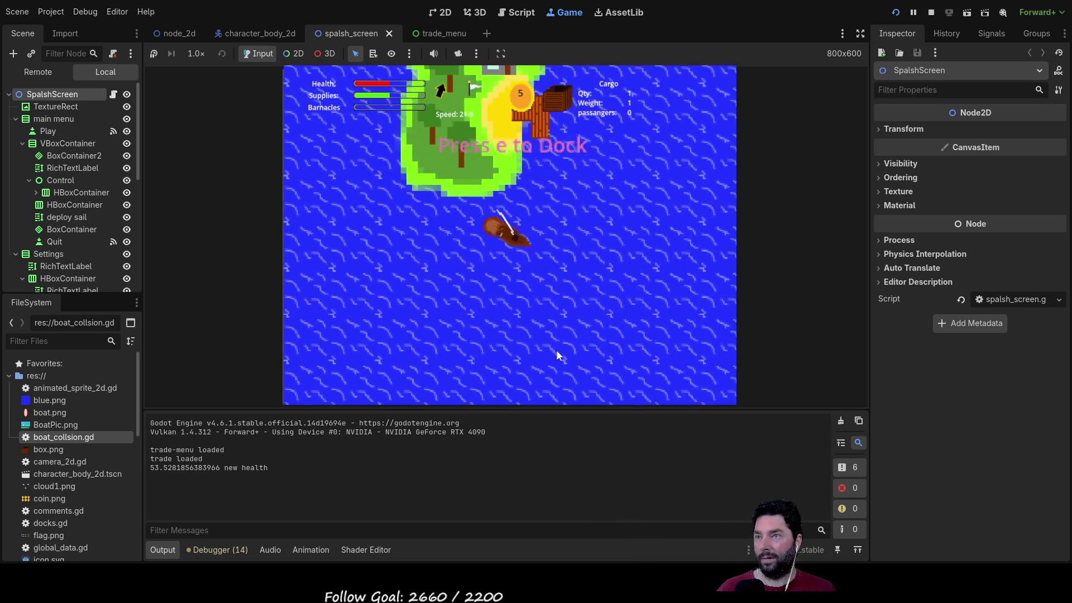
pyautogui.press('d')
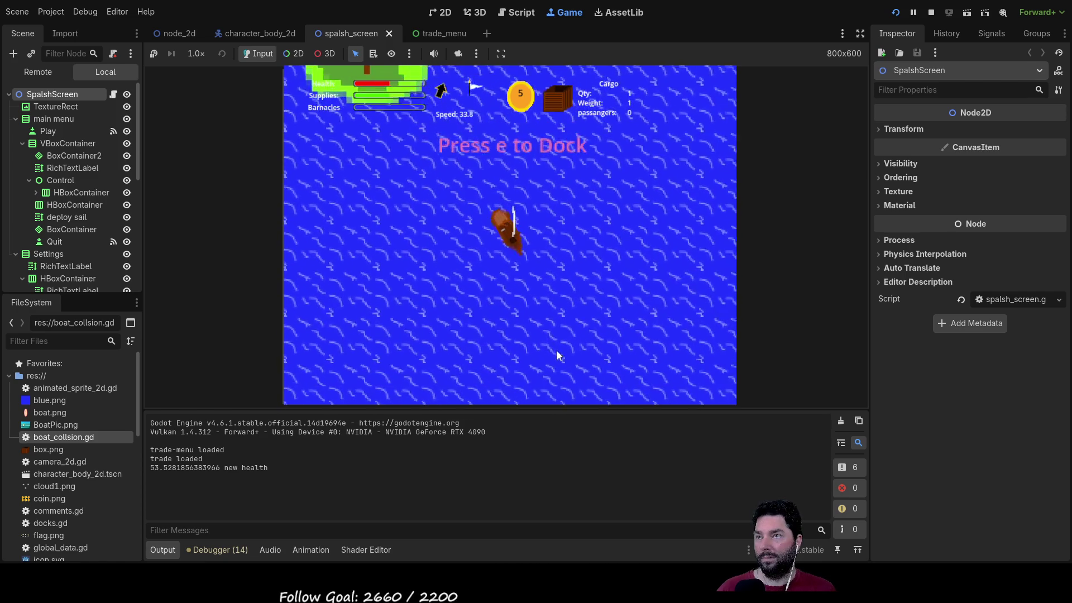
pyautogui.press('d')
pyautogui.press('d')
pyautogui.press('d')
pyautogui.press('d')
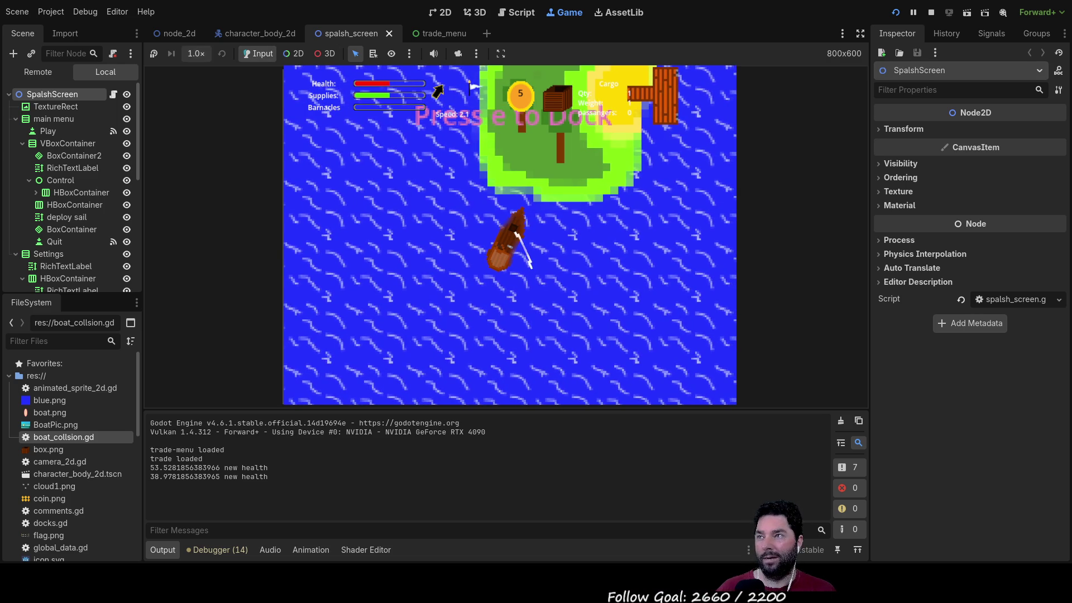
pyautogui.press('F8')
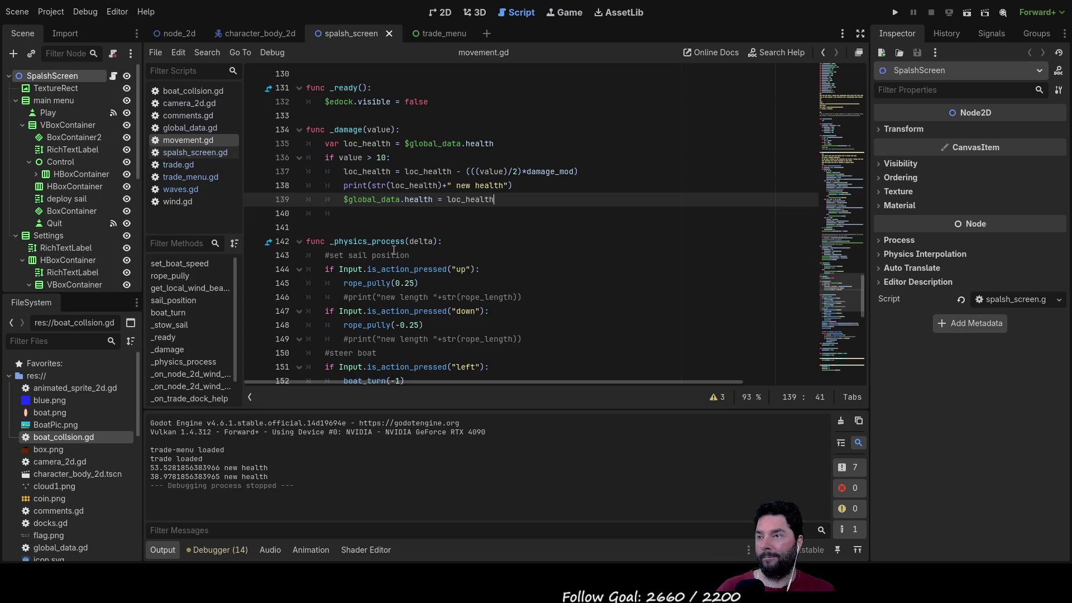
# Step: Change the damage formula's divisor from /2 to /4 in movement.gd and rerun the project
pyautogui.click(520, 173)
pyautogui.write('4')
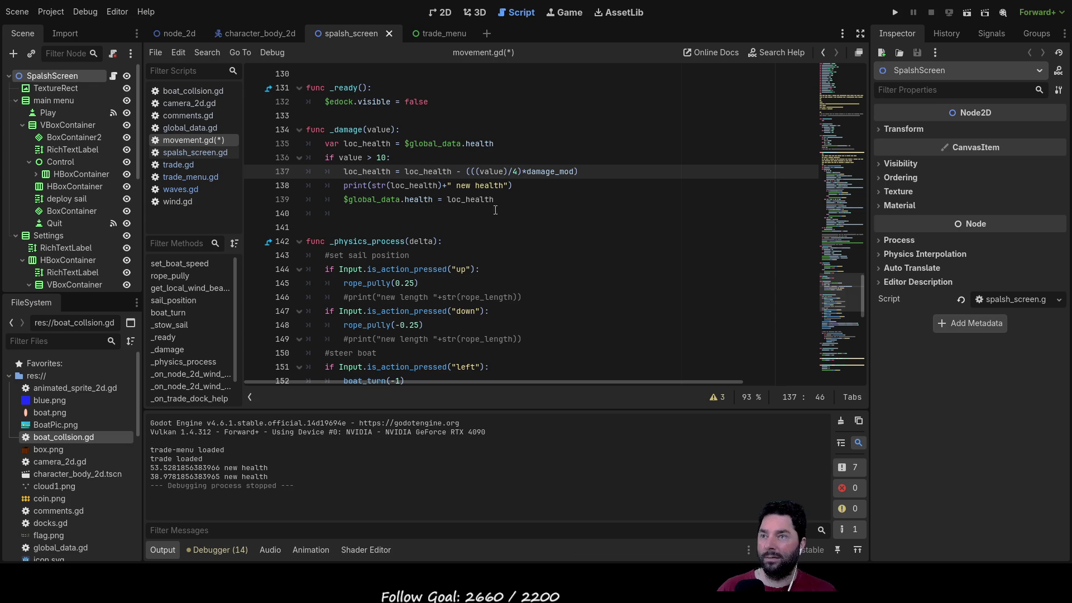
pyautogui.doubleClick(558, 171)
pyautogui.scroll(-12, 581, 270)
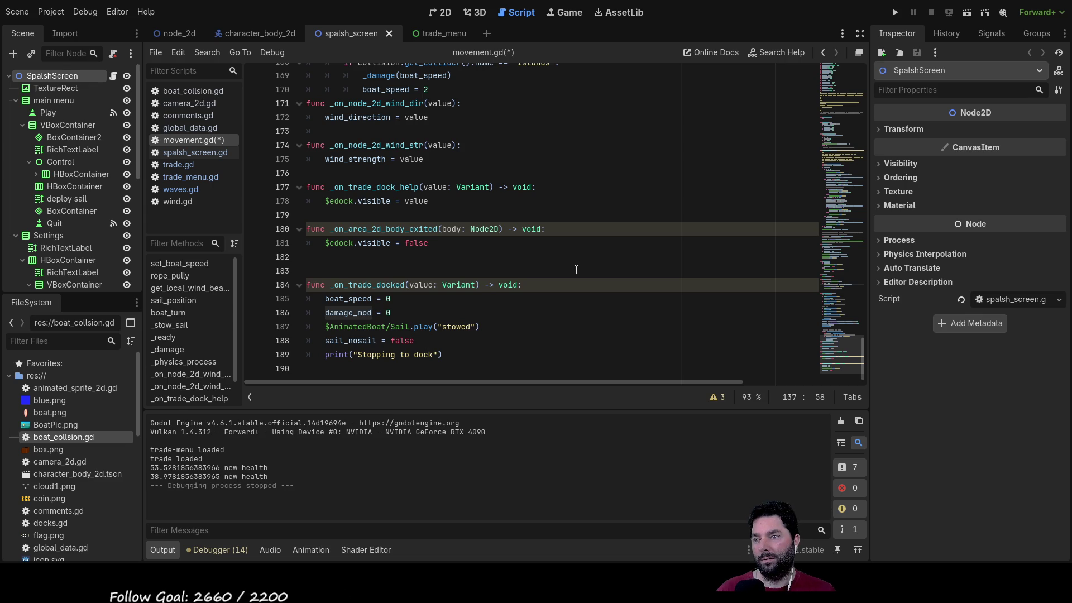
pyautogui.click(897, 11)
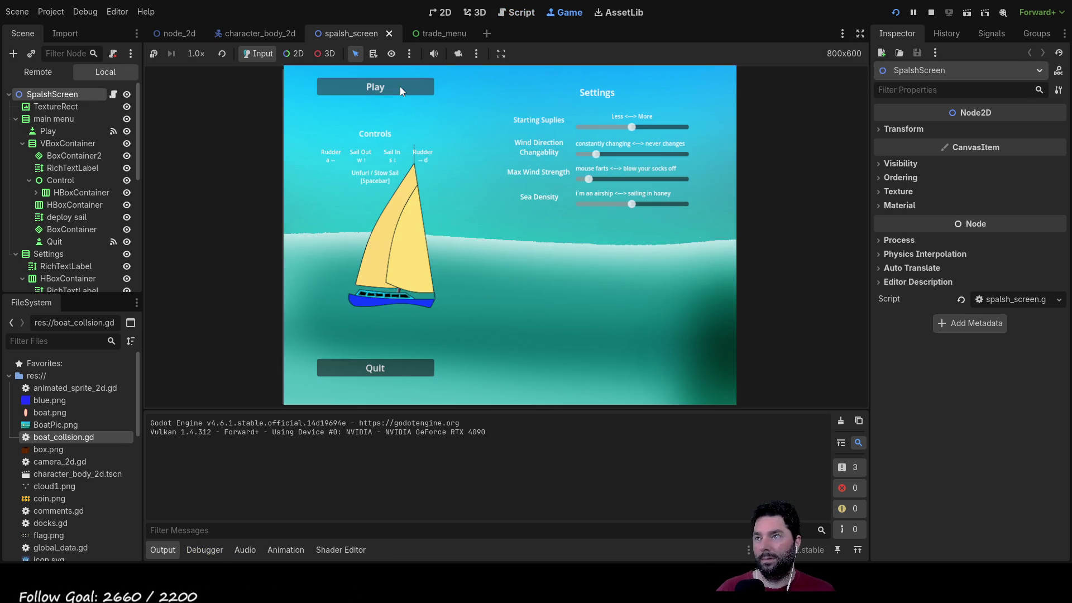
# Step: Play, sail to the island, dock with E, exit the trade menu, then stop with F8
pyautogui.click(400, 87)
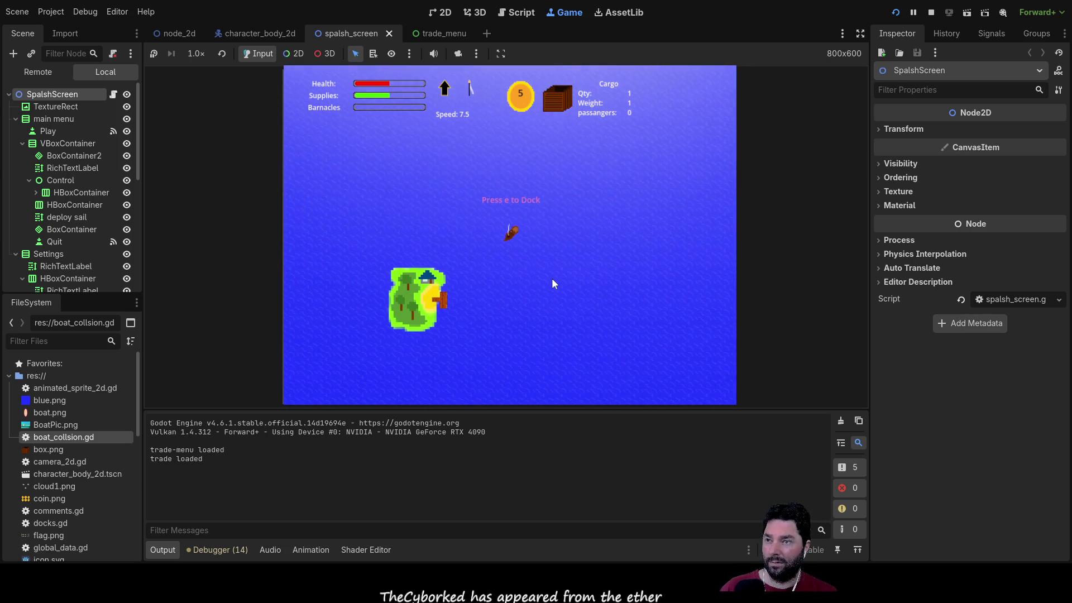
pyautogui.scroll(5, 508, 297)
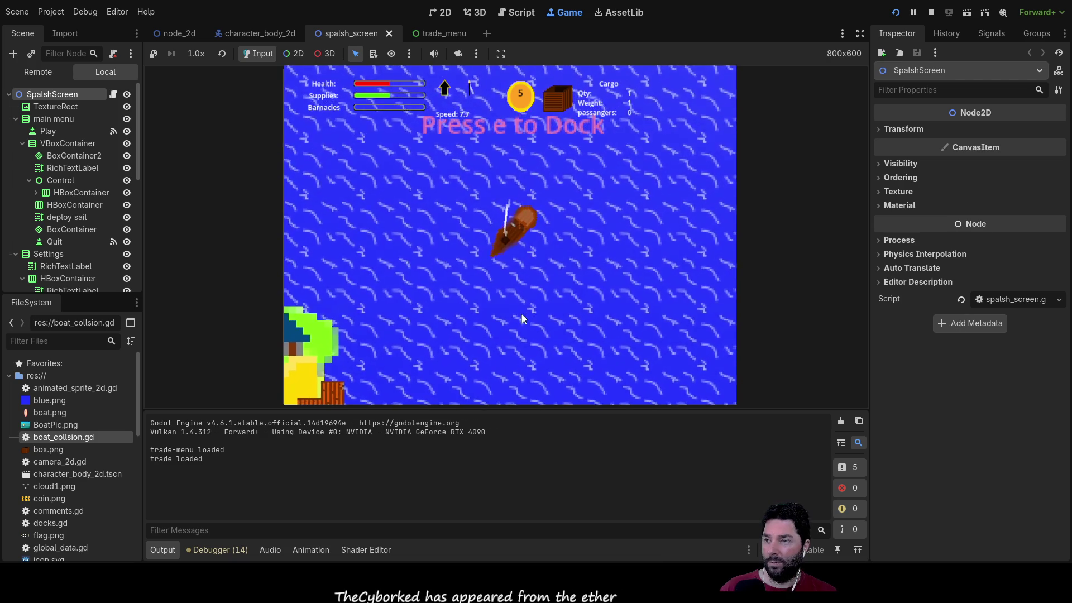
pyautogui.press('s')
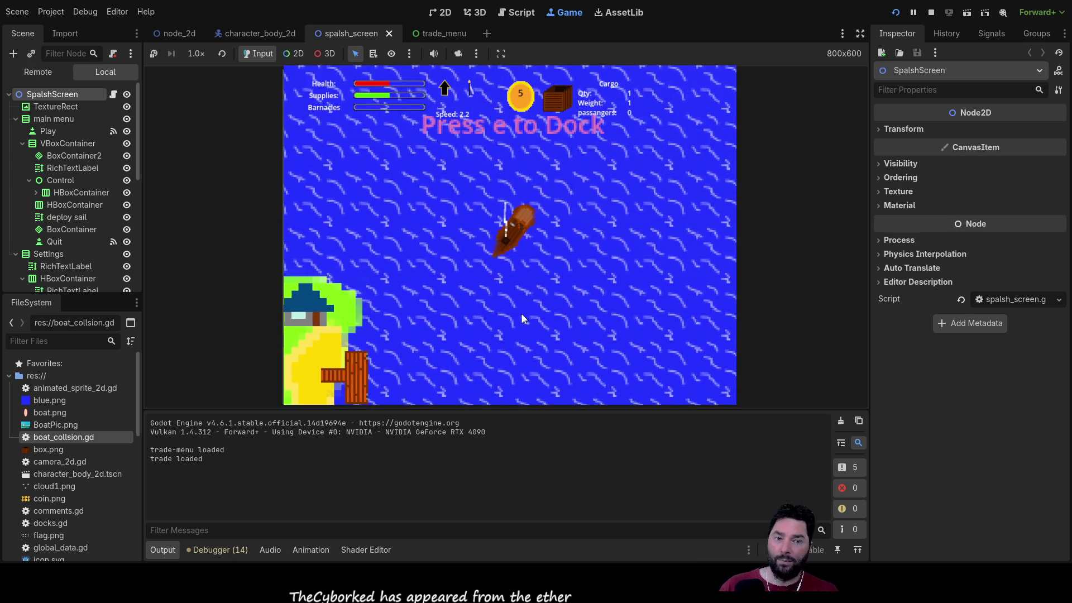
pyautogui.press('w')
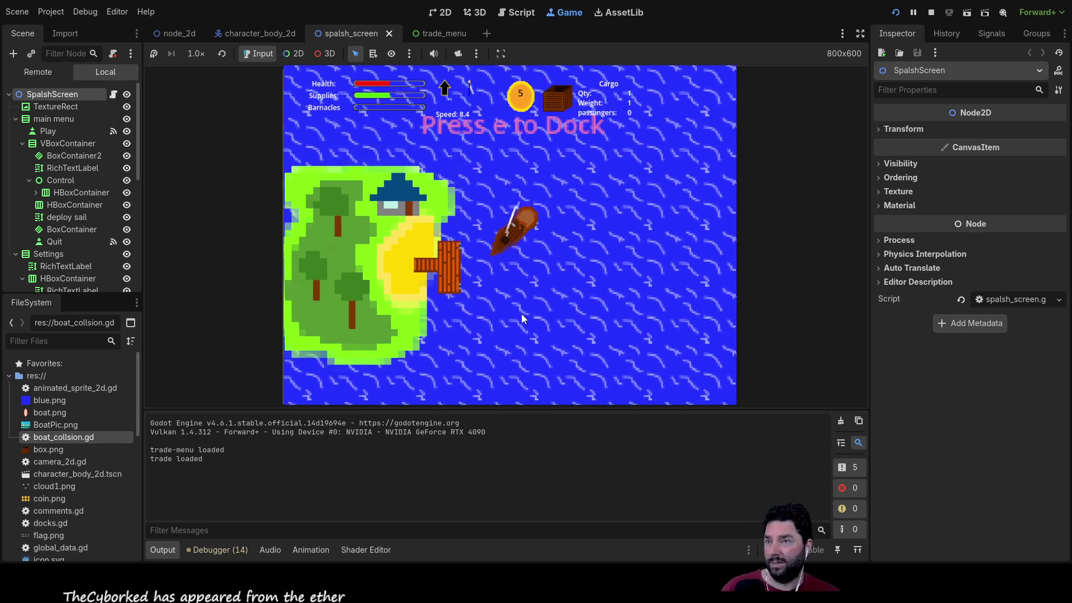
pyautogui.press('e')
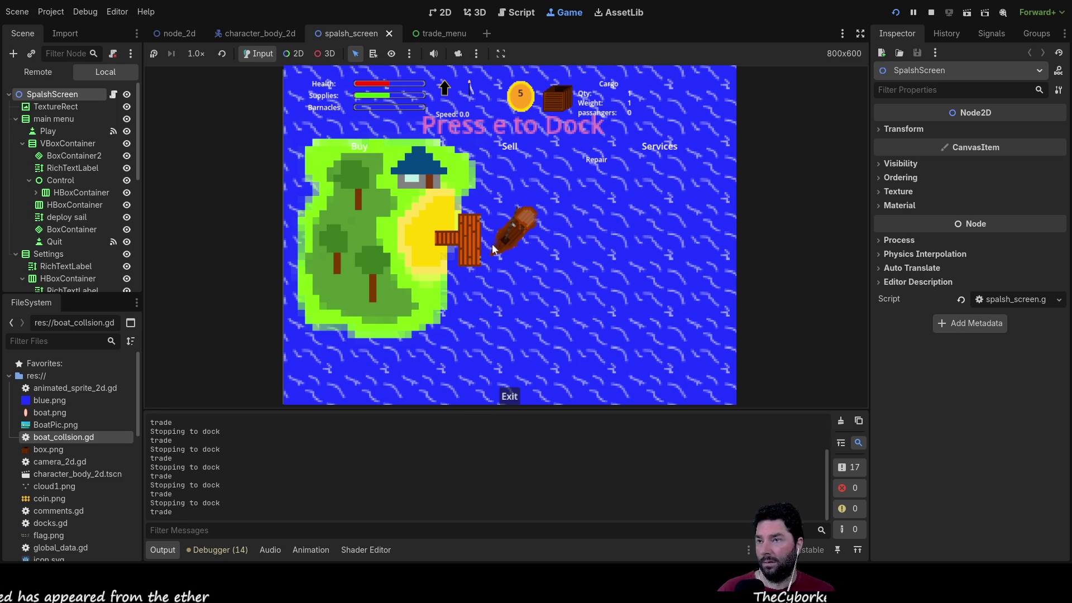
pyautogui.click(503, 396)
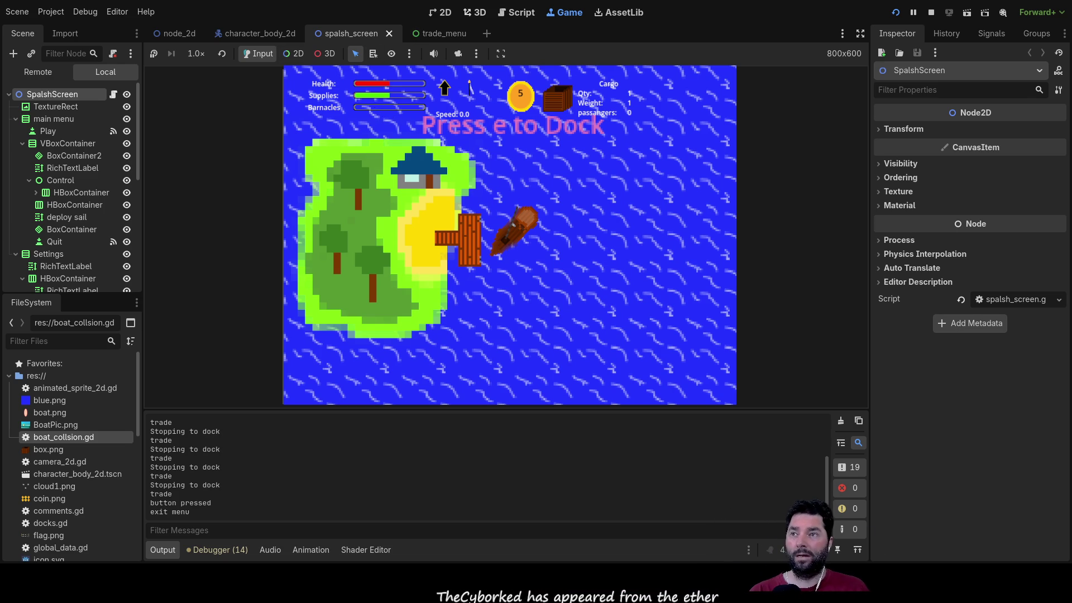
pyautogui.press('F8')
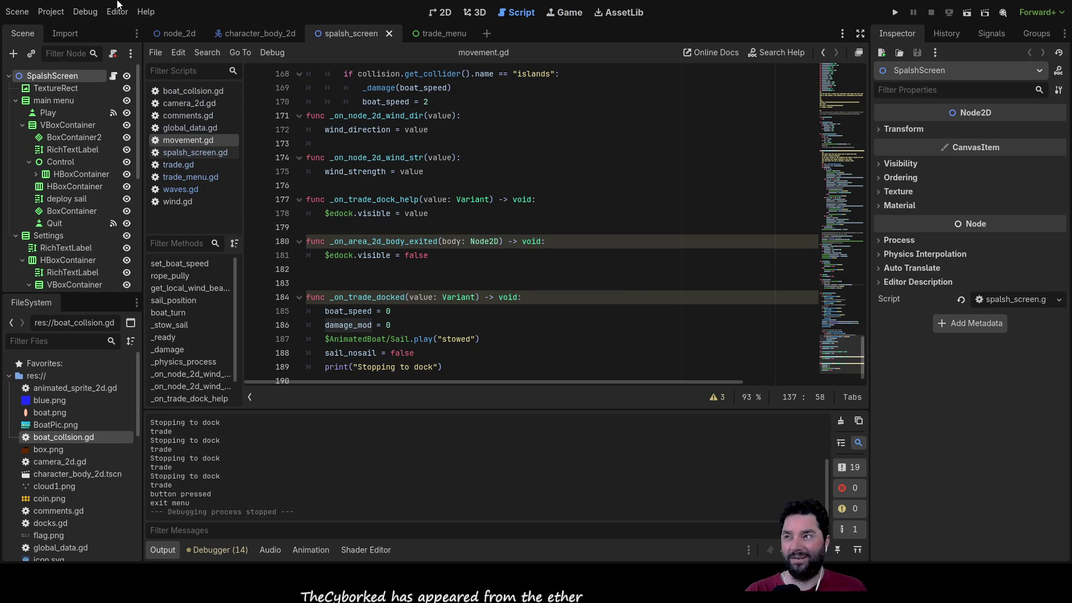
# Step: Select the health bar in the node_2d scene's 2D view, then open global_data.gd
pyautogui.click(178, 34)
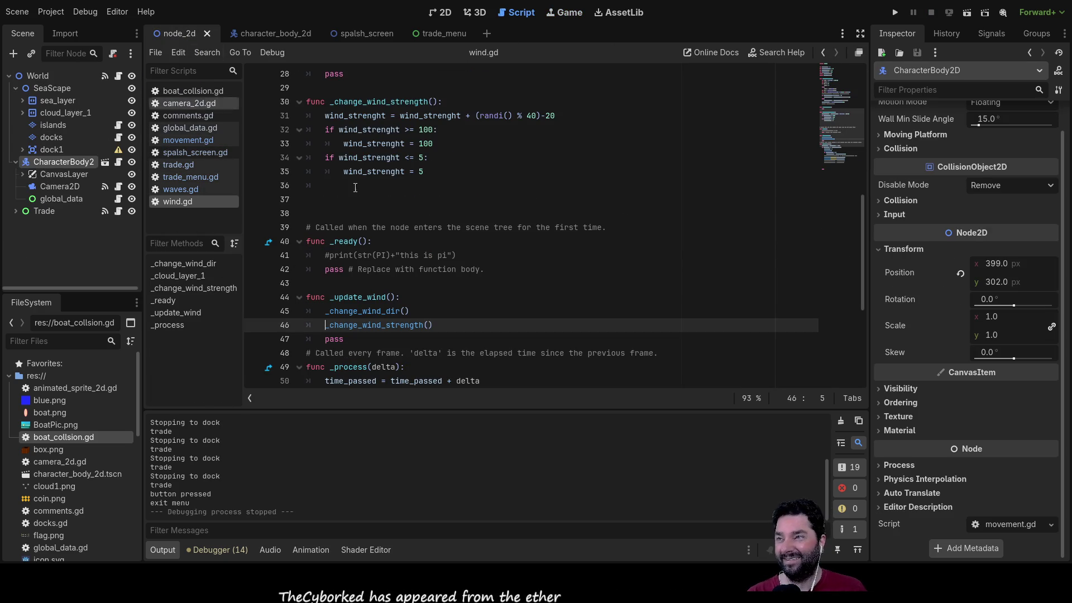
pyautogui.click(441, 13)
pyautogui.scroll(-3, 438, 235)
pyautogui.click(514, 209)
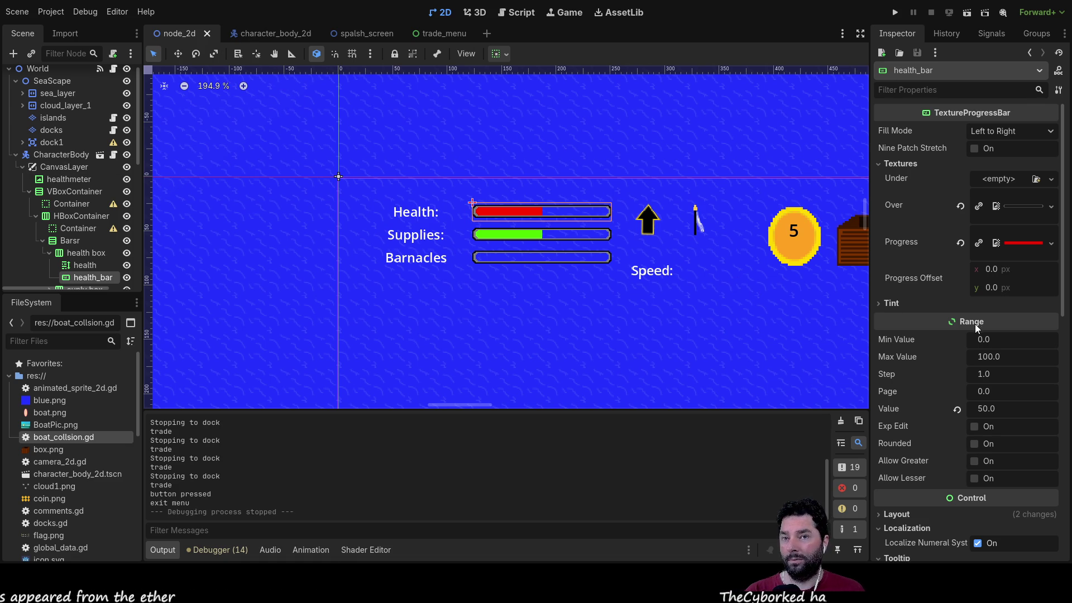
pyautogui.click(510, 14)
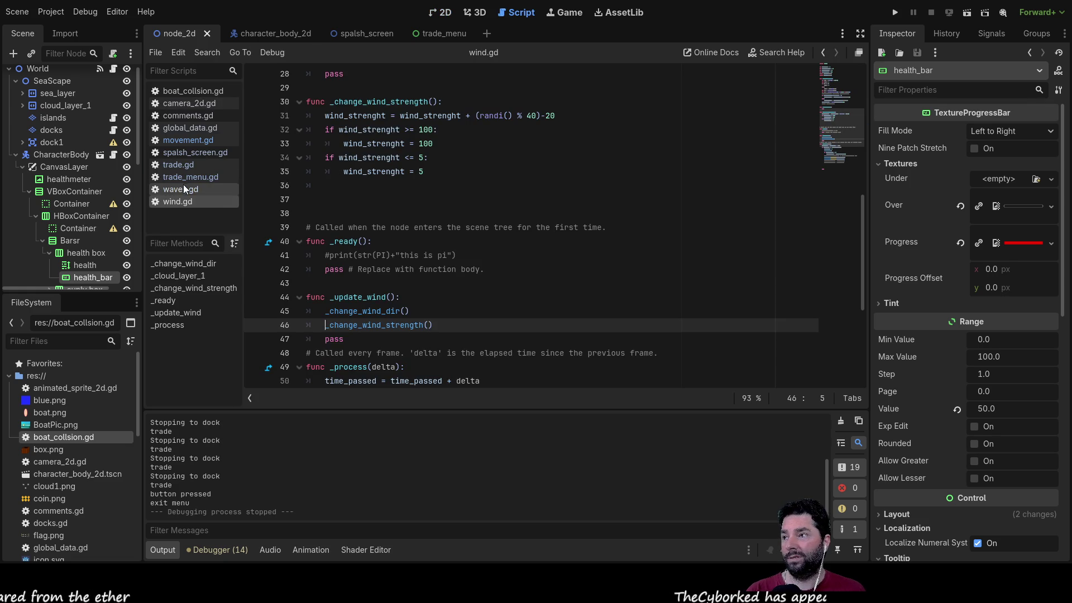
pyautogui.click(193, 128)
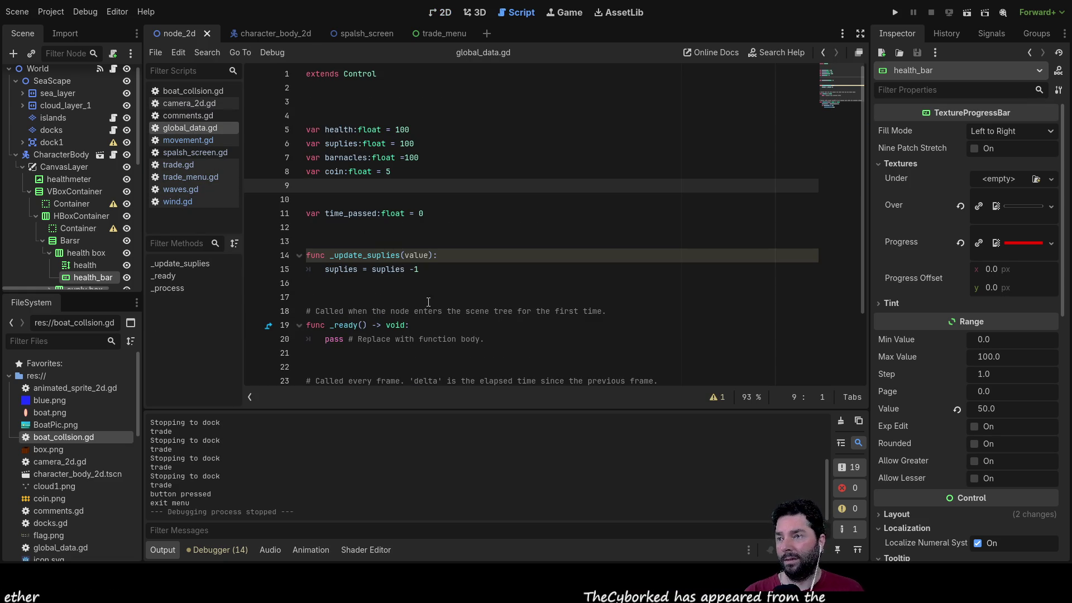
# Step: Inspect global_data.gd's _process and the supplies decrement line on line 15
pyautogui.scroll(-2, 399, 282)
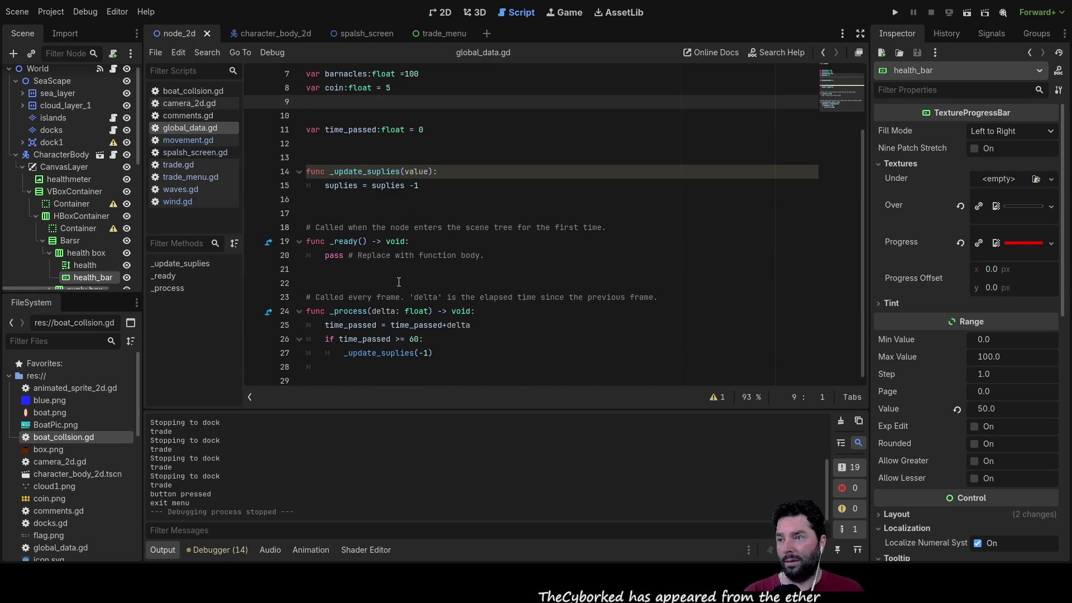
pyautogui.click(362, 361)
pyautogui.scroll(2, 385, 201)
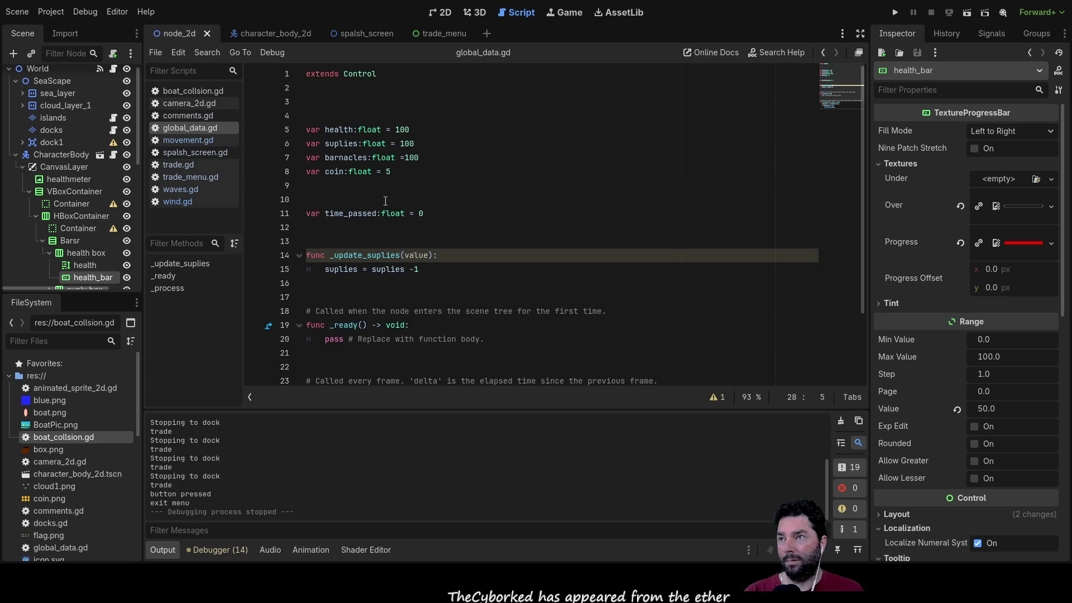
pyautogui.scroll(-2, 401, 342)
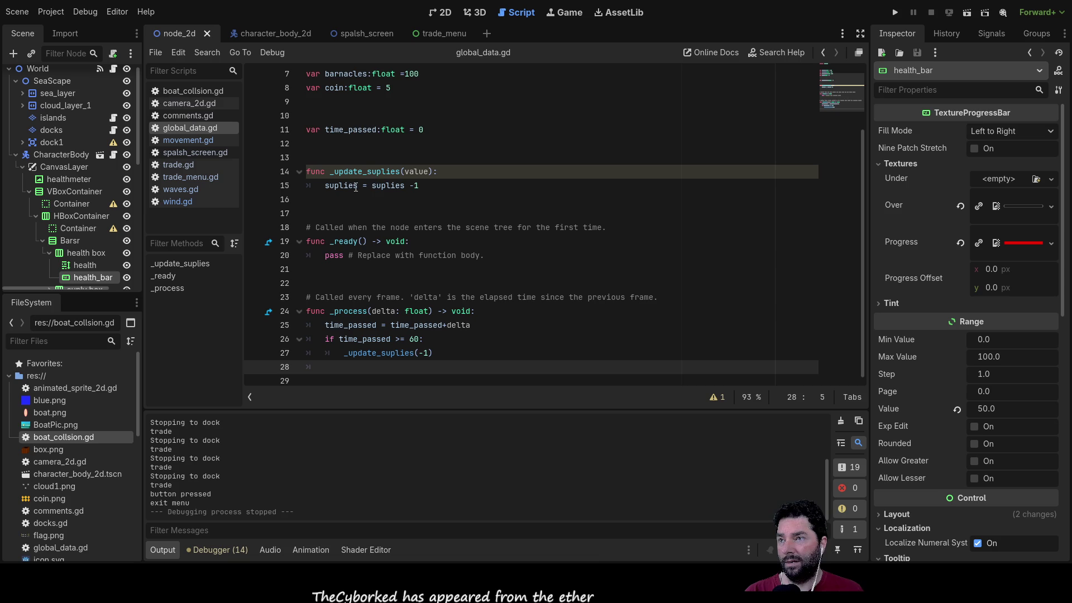
pyautogui.click(431, 186)
pyautogui.hotkey('shift', 'Left')
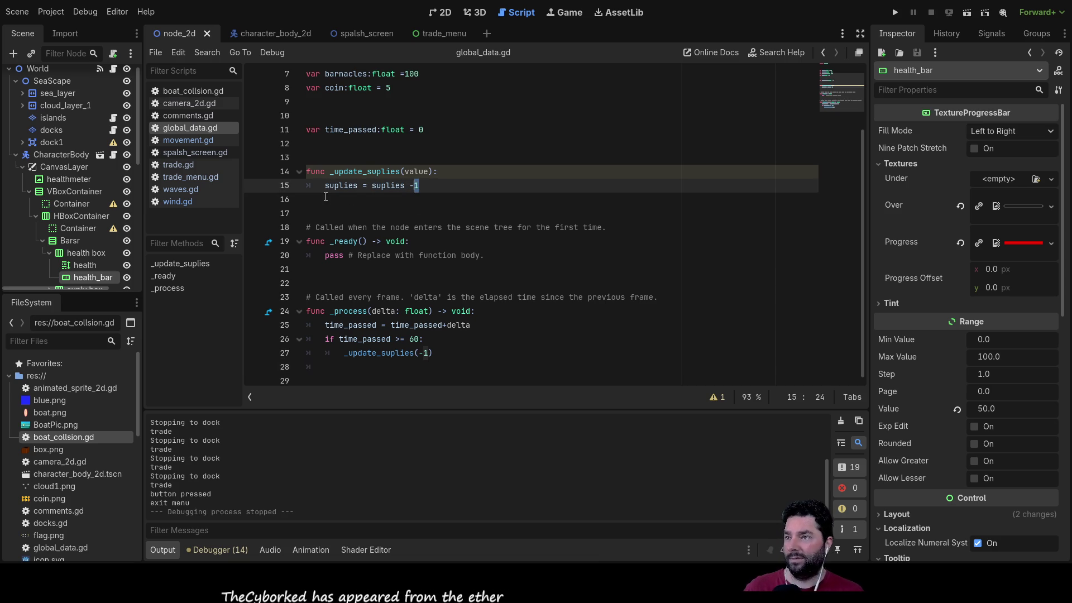
# Step: Add a 'func _update_barnacles():' header below _update_suplies, with a blank line between them
pyautogui.click(325, 199)
pyautogui.write('fu')
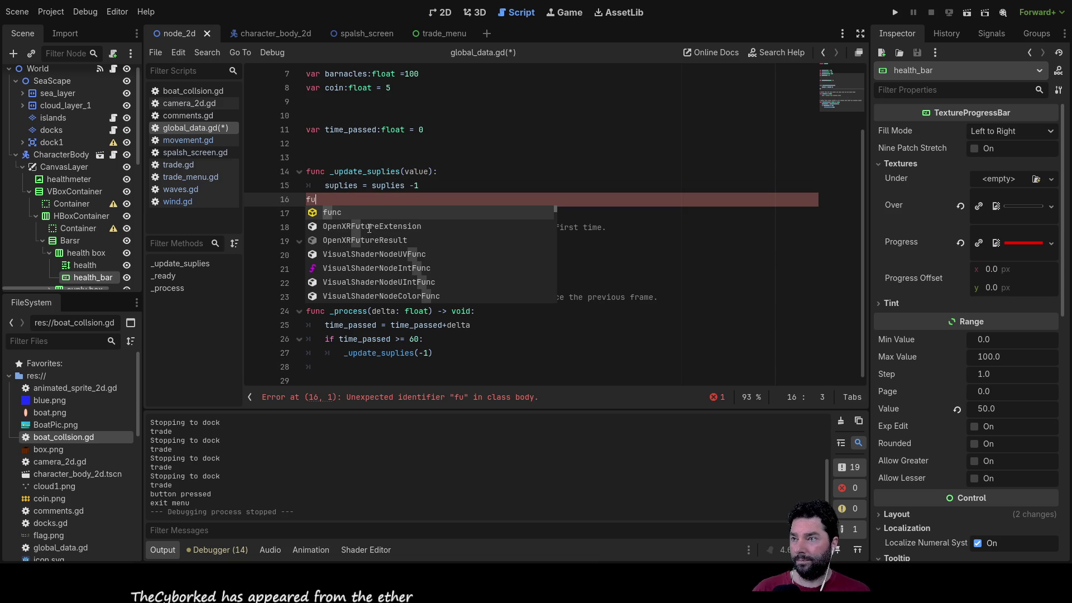
pyautogui.press('Return')
pyautogui.write('_')
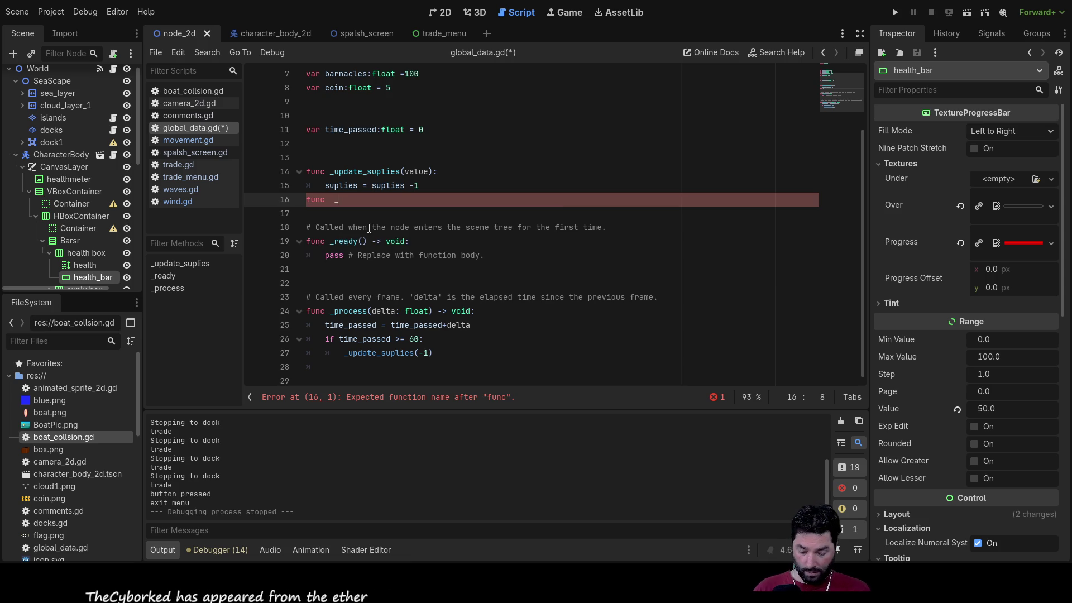
pyautogui.write('update_barnacles(')
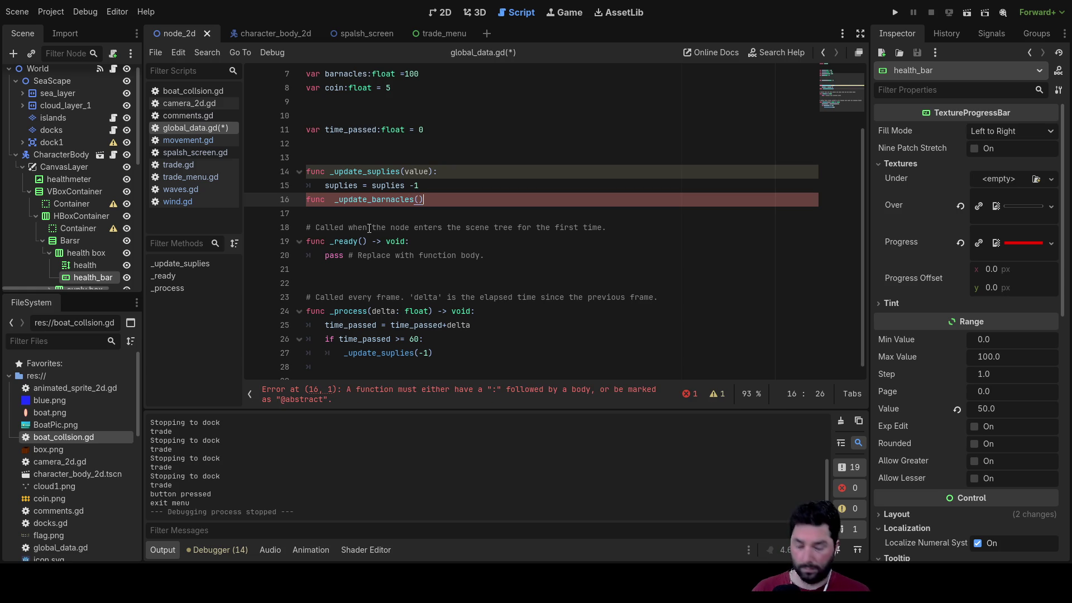
pyautogui.press('Up')
pyautogui.press('Up')
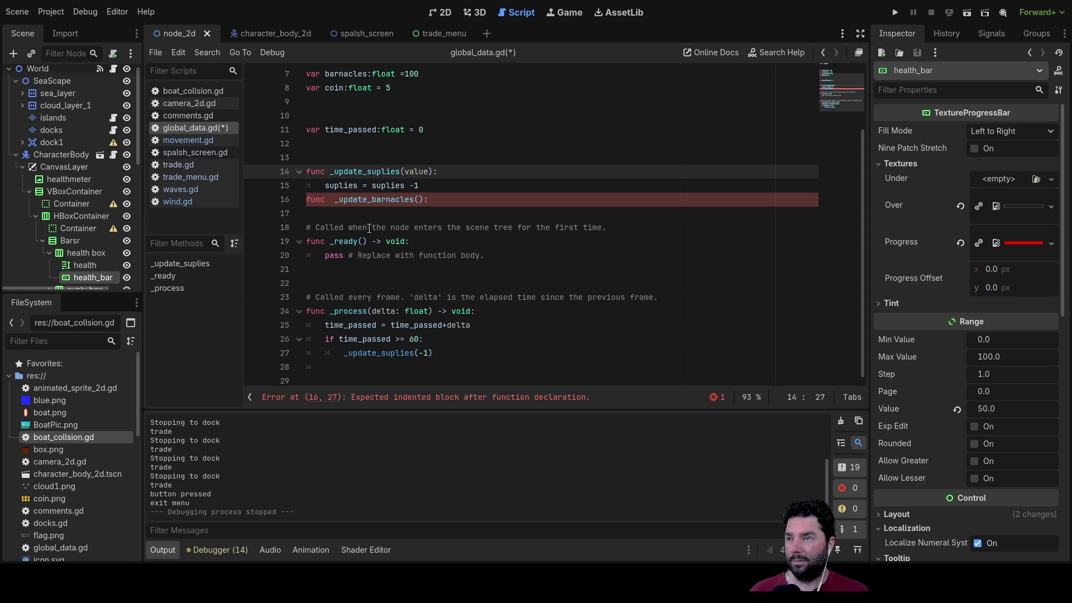
pyautogui.press('Down')
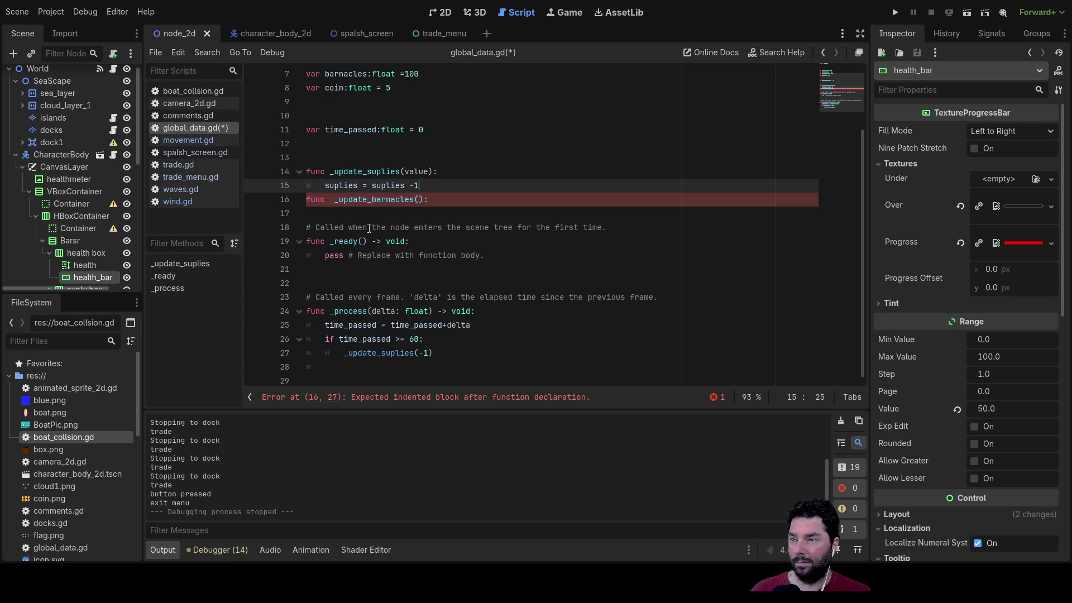
pyautogui.press('Down')
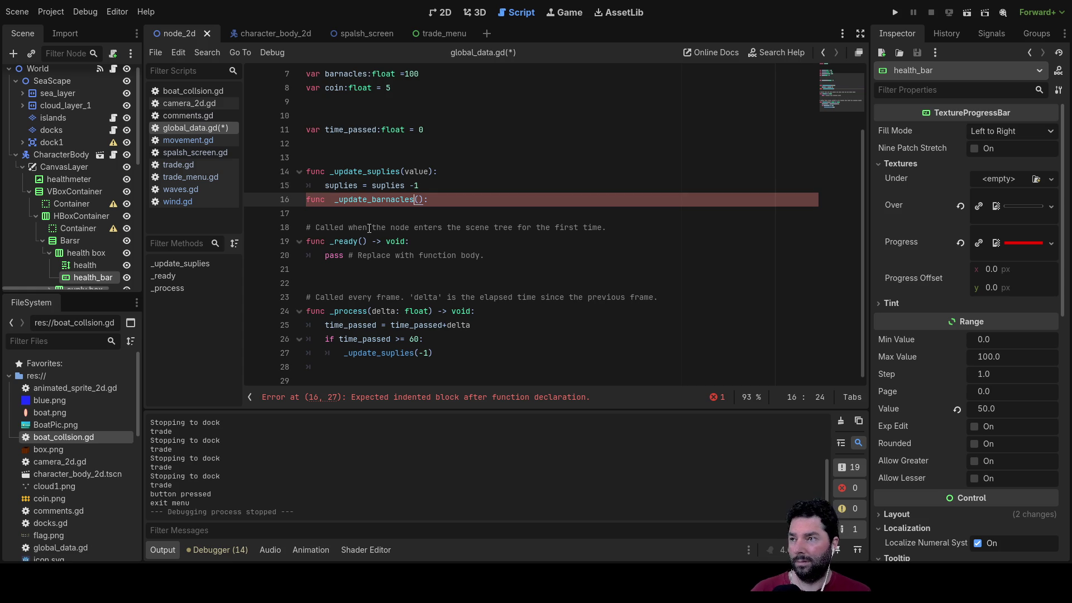
pyautogui.press('Return')
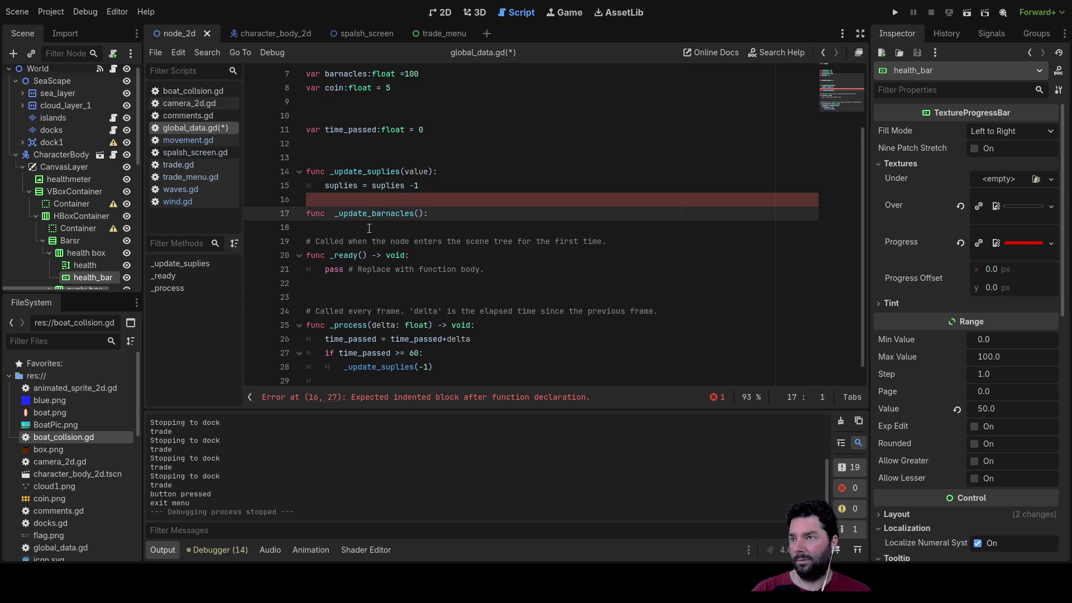
pyautogui.press('Down')
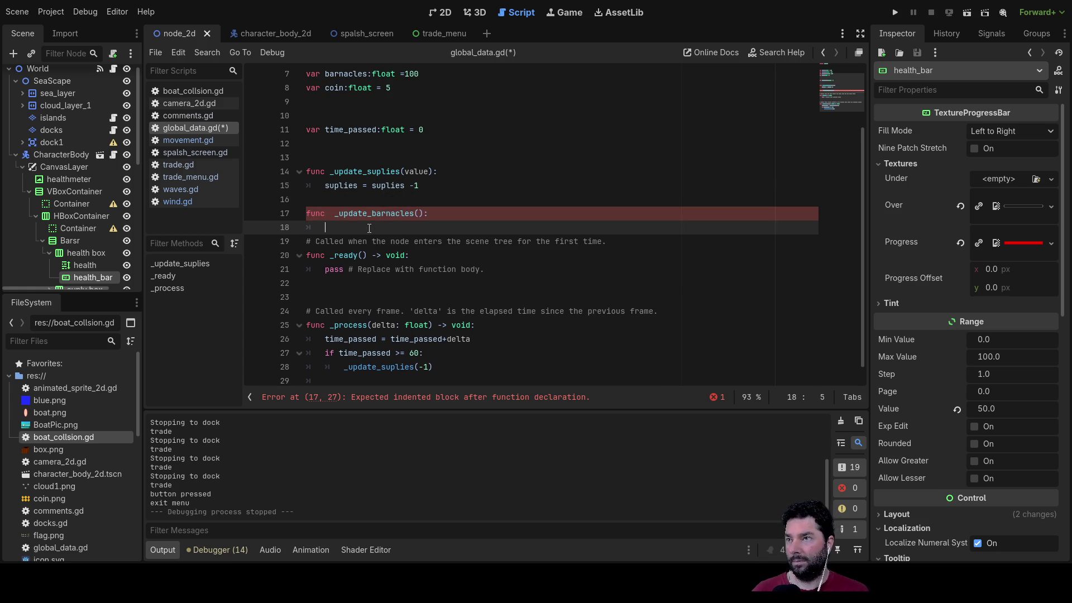
# Step: Write 'barnacles = barnacles +0.5' as the body of _update_barnacles
pyautogui.doubleClick(360, 77)
pyautogui.hotkey('ctrl', 'c')
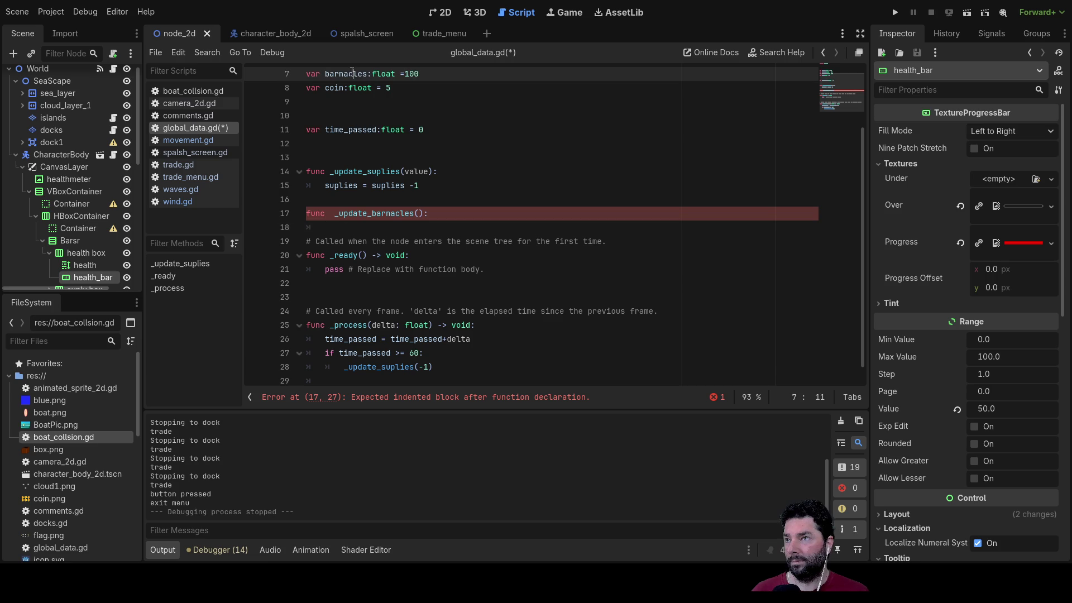
pyautogui.click(345, 227)
pyautogui.hotkey('ctrl', 'v')
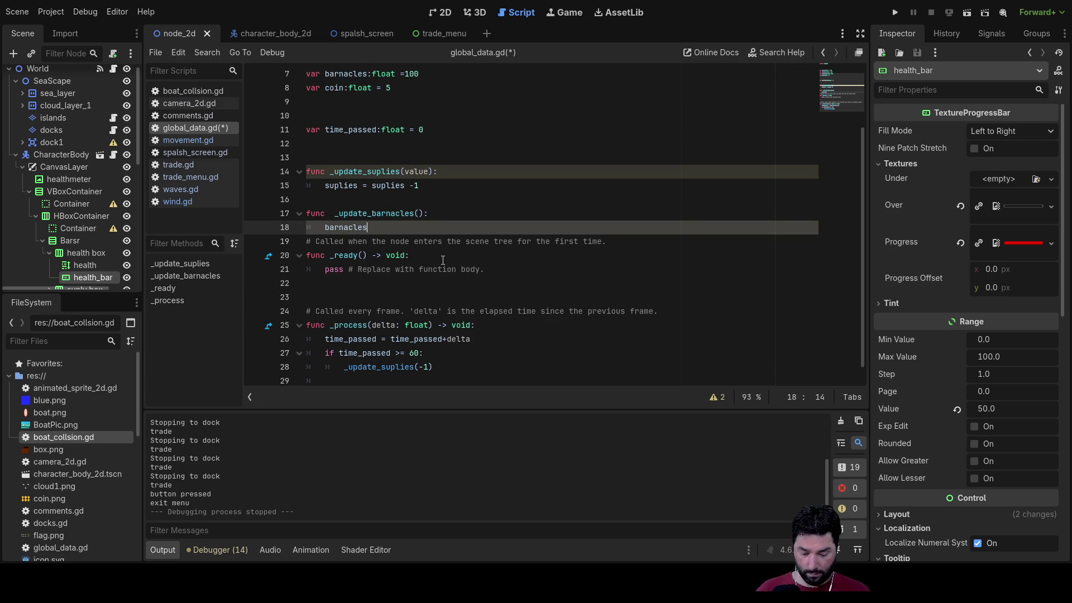
pyautogui.write('= barnacles +1')
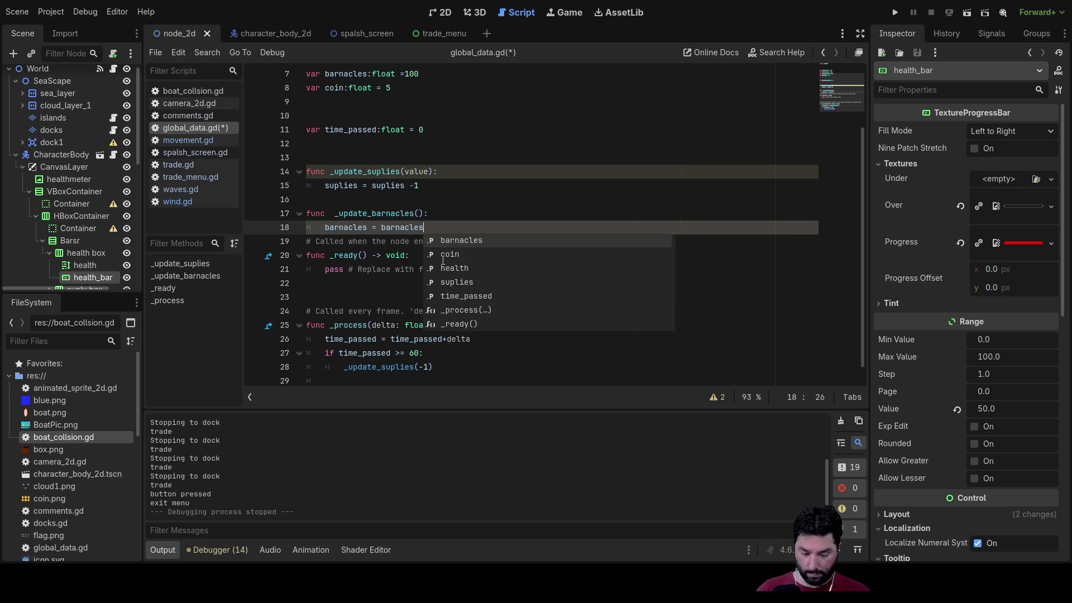
pyautogui.press('BackSpace')
pyautogui.write('0.5')
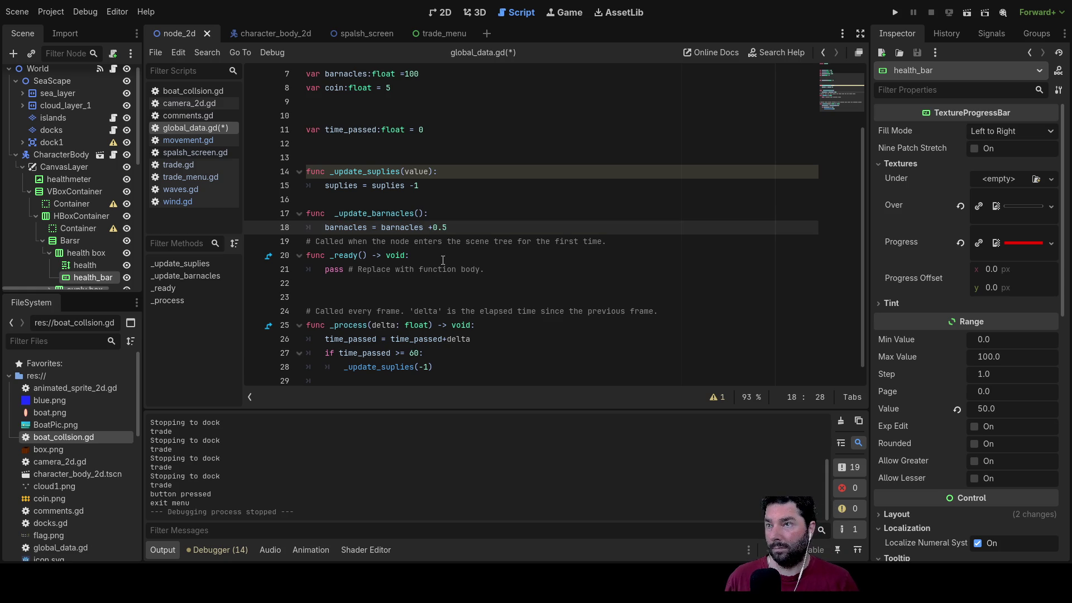
pyautogui.press('Down')
pyautogui.press('Down')
pyautogui.press('Down')
pyautogui.press('Down')
pyautogui.press('Down')
pyautogui.press('Down')
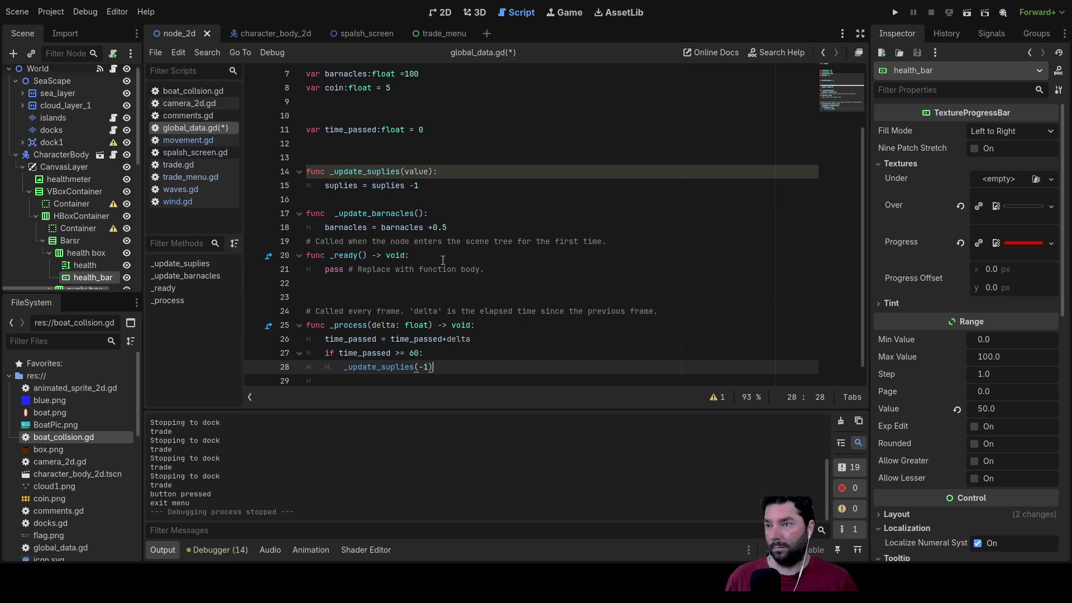
pyautogui.moveTo(427, 214); pyautogui.dragTo(334, 214)
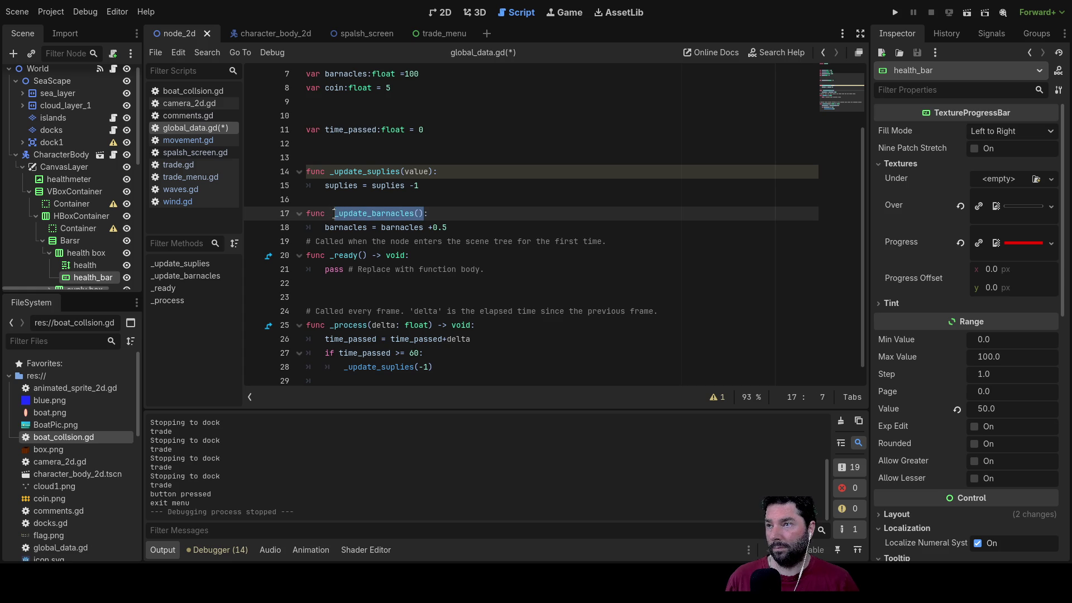
# Step: Rename time_passed to btime_passed in its declaration, update line and if check
pyautogui.scroll(-1, 412, 376)
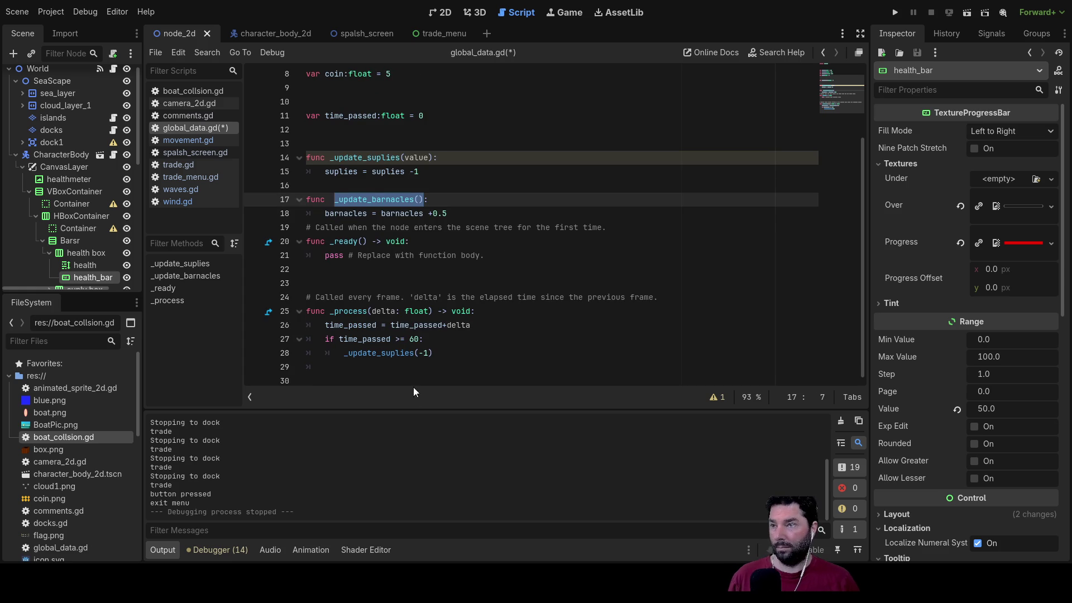
pyautogui.click(391, 367)
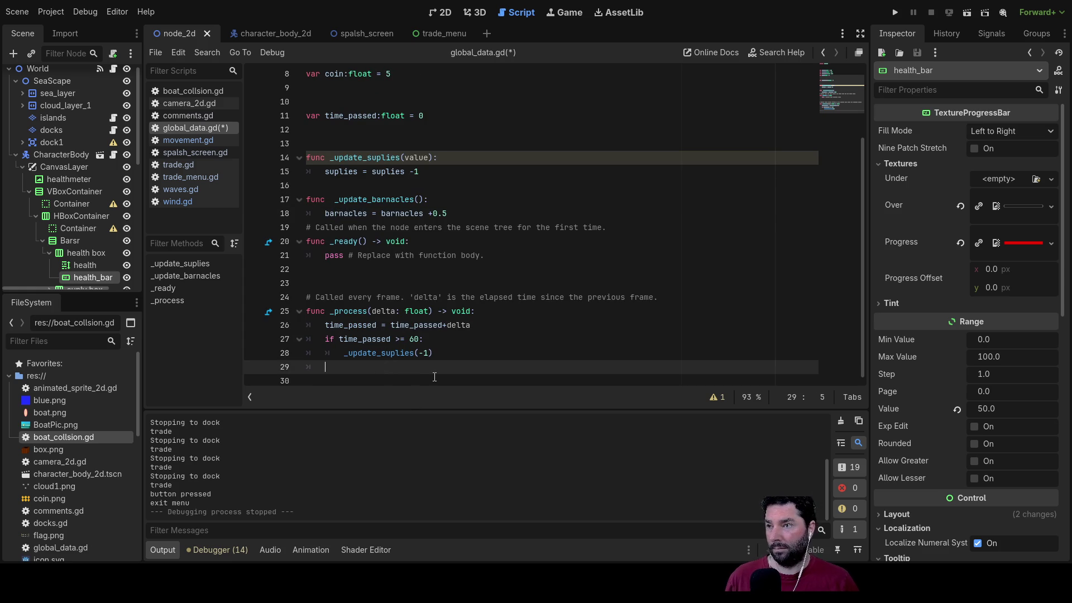
pyautogui.press('Up')
pyautogui.press('Up')
pyautogui.press('Up')
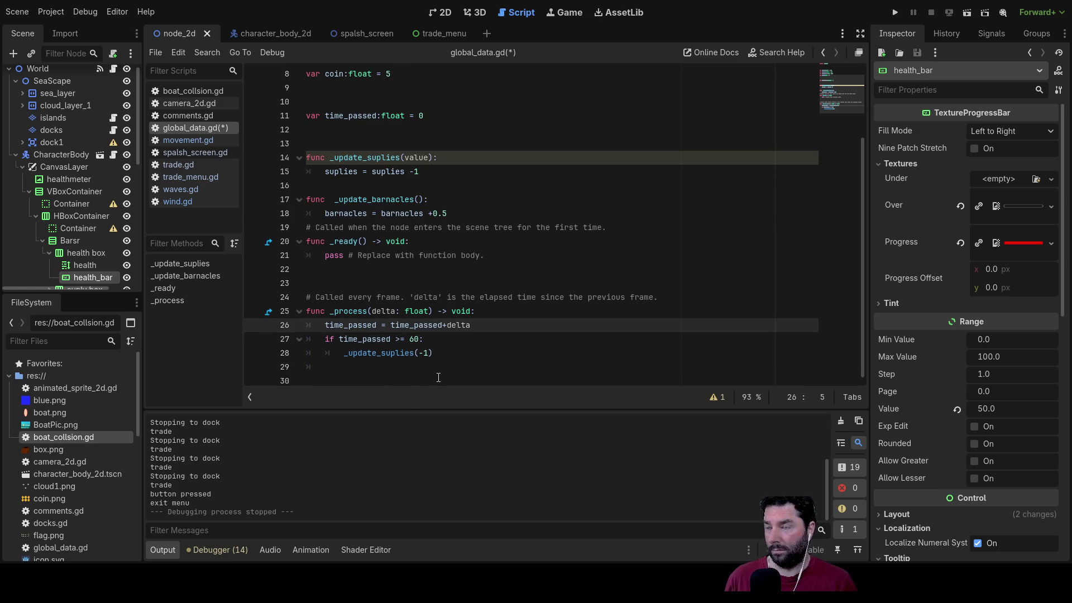
pyautogui.hotkey('shift', 'Right')
pyautogui.hotkey('shift', 'Right')
pyautogui.hotkey('shift', 'Right')
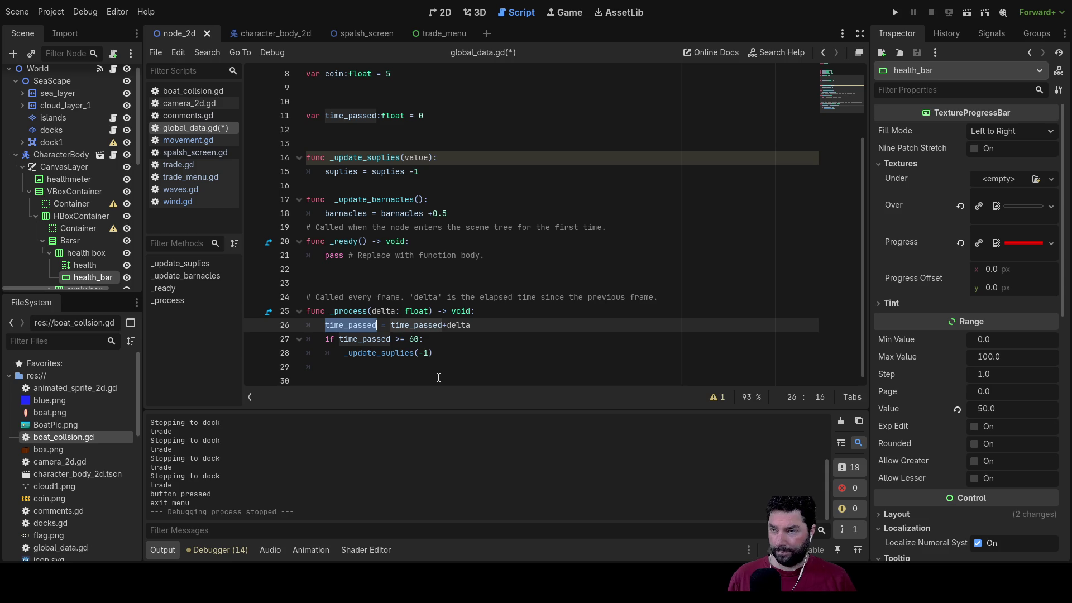
pyautogui.press('Left')
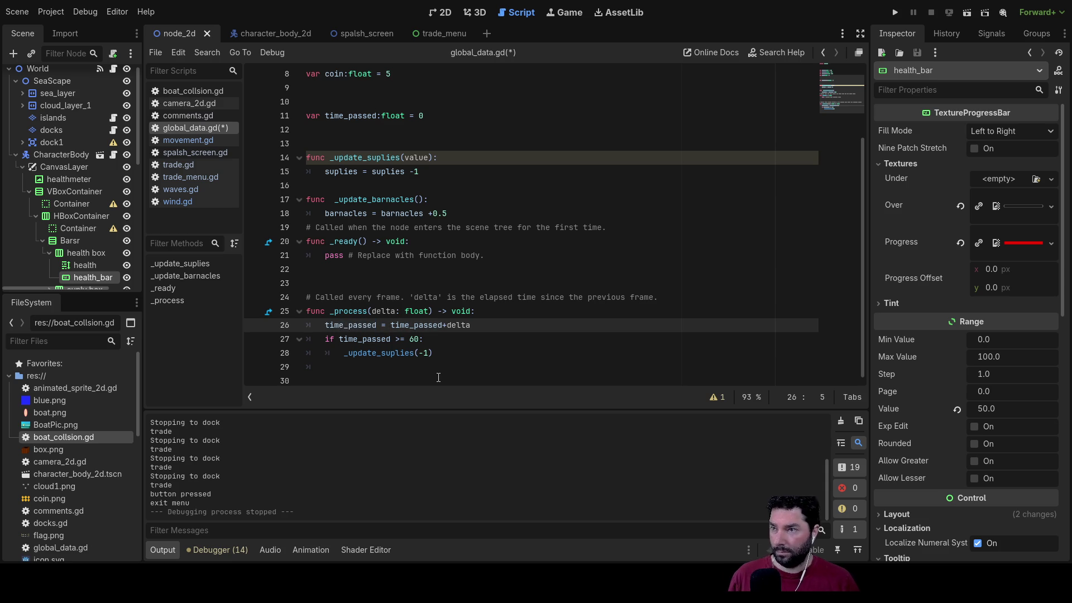
pyautogui.write('b')
pyautogui.press('Right')
pyautogui.press('Right')
pyautogui.press('Right')
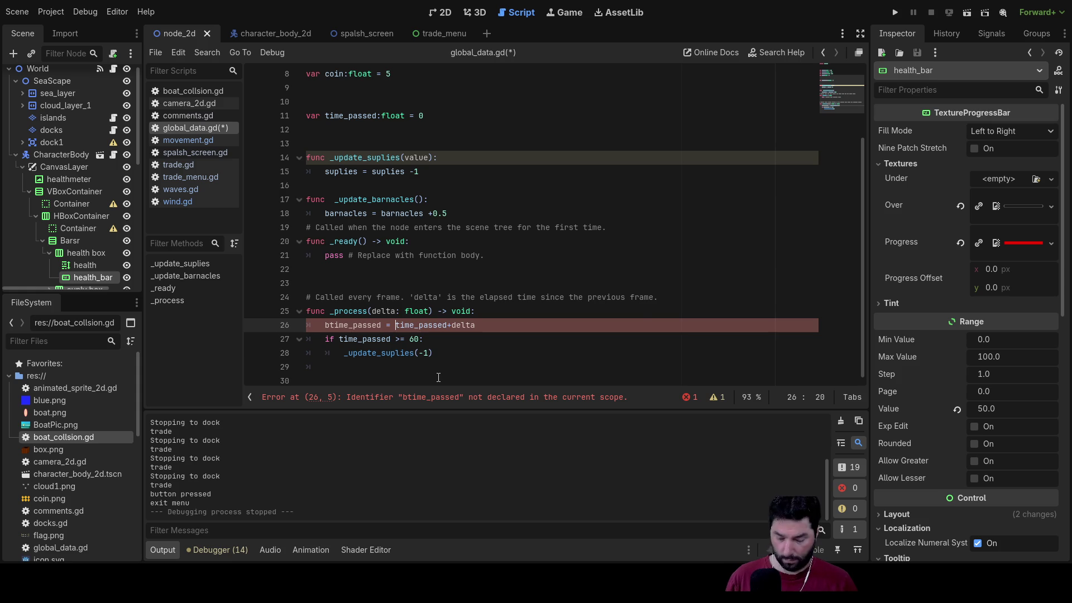
pyautogui.write('b')
pyautogui.scroll(3, 327, 182)
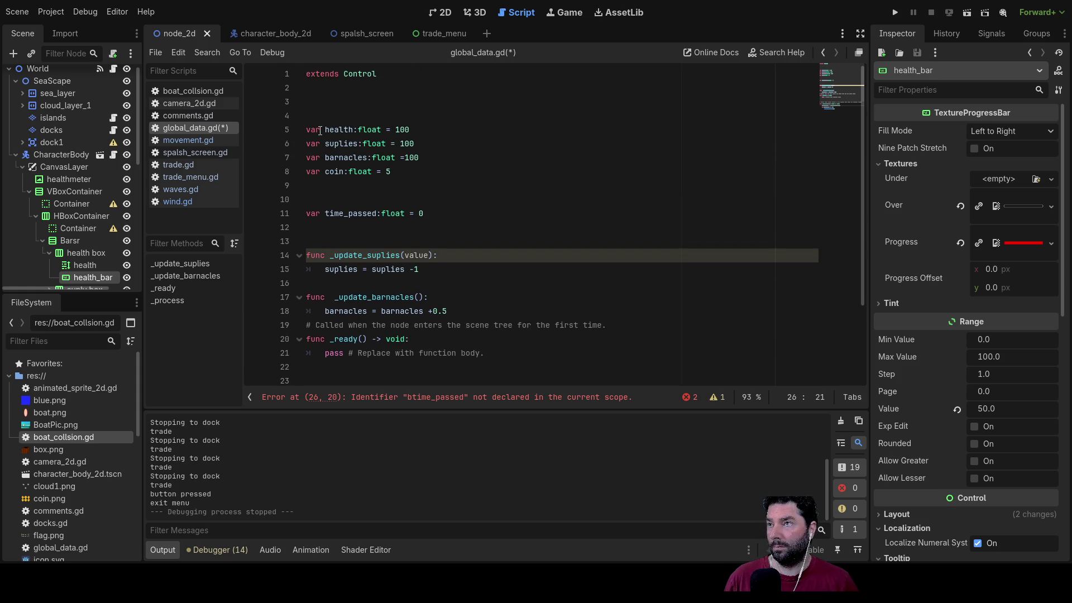
pyautogui.scroll(-3, 315, 171)
pyautogui.click(320, 326)
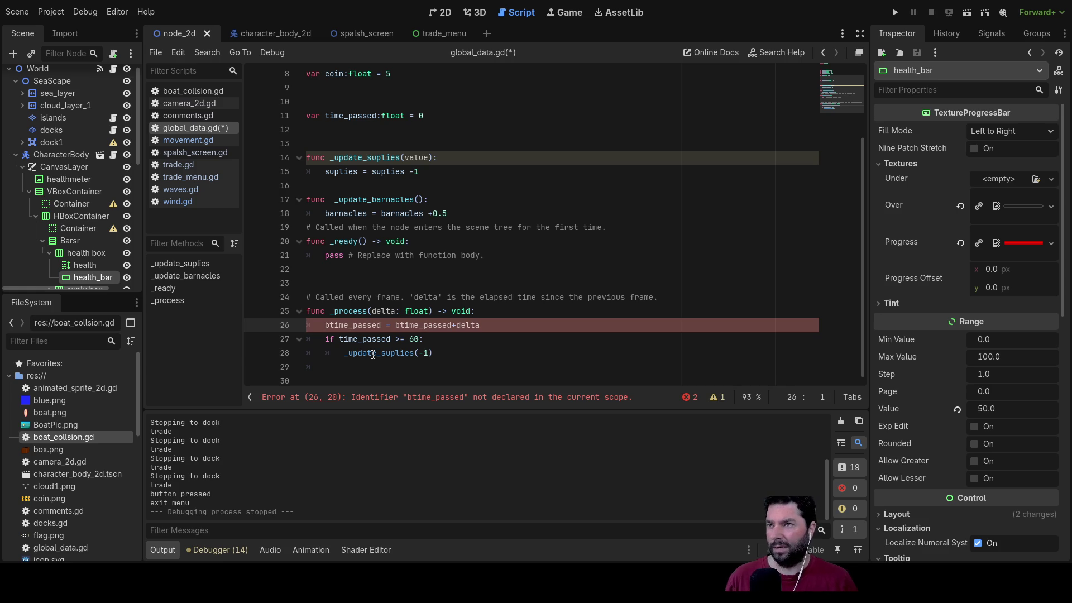
pyautogui.scroll(3, 352, 310)
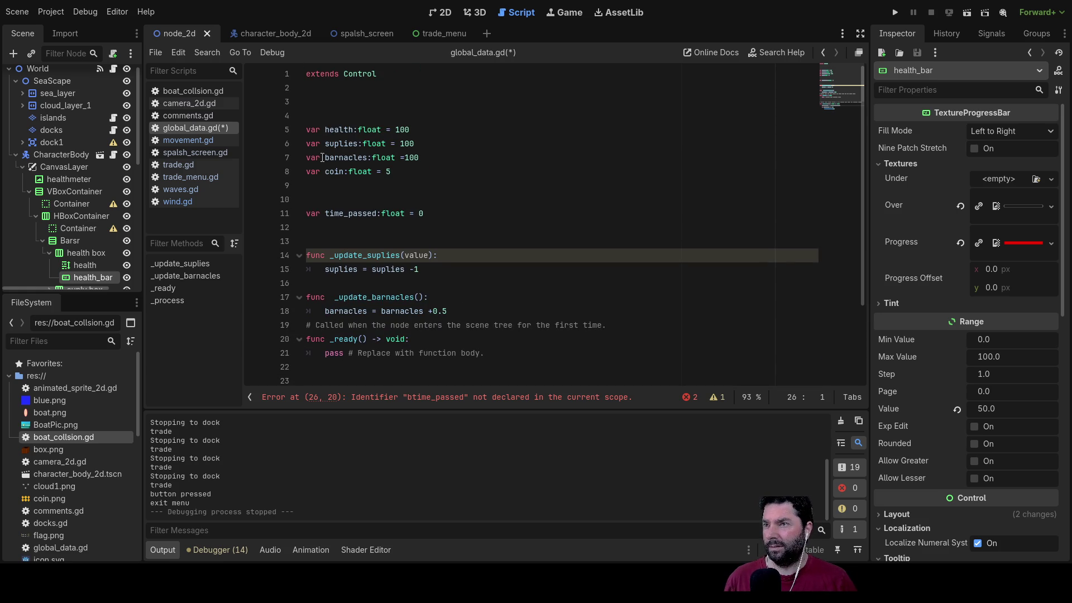
pyautogui.click(326, 214)
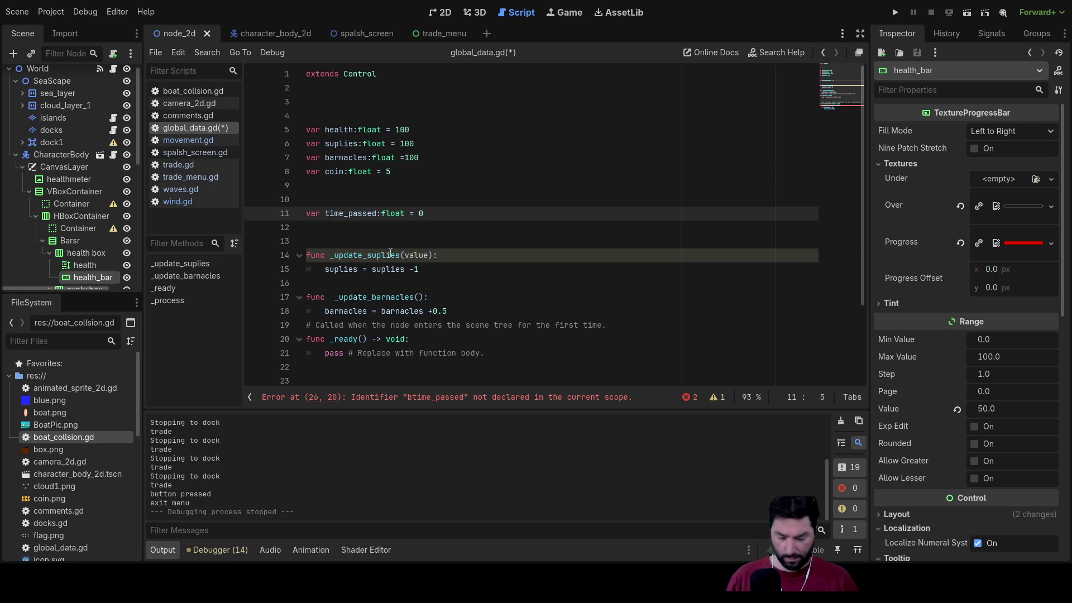
pyautogui.write('b')
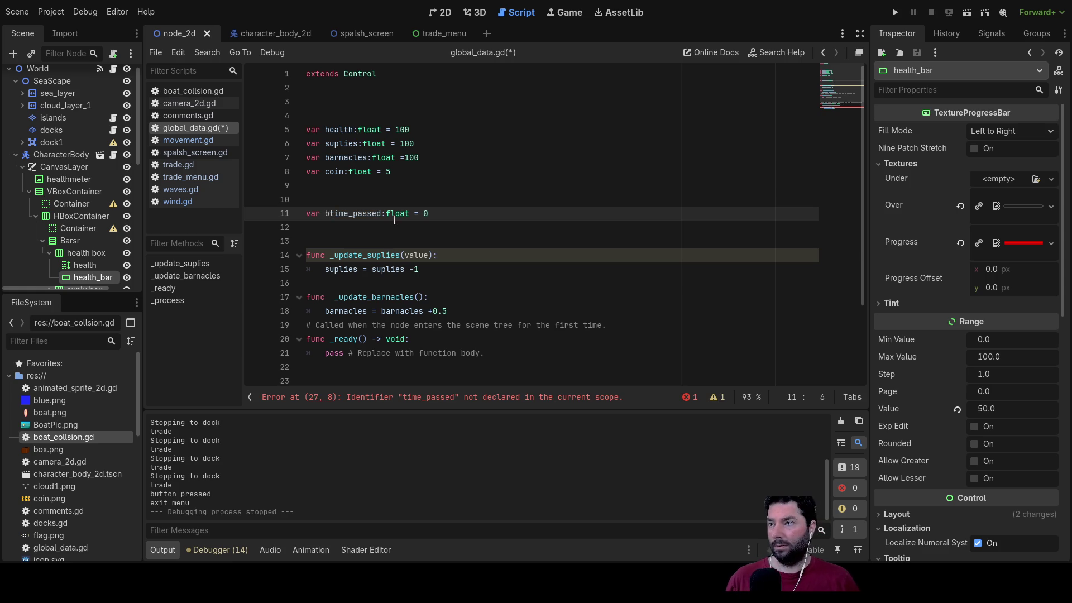
pyautogui.scroll(-3, 431, 253)
pyautogui.click(339, 340)
pyautogui.write('btime_passed >= 60:')
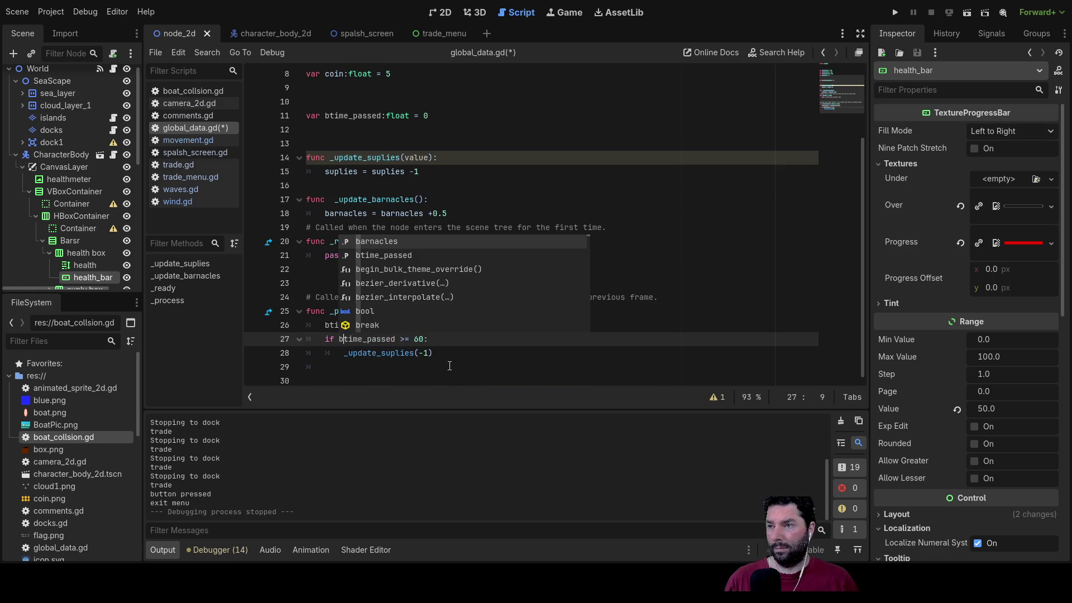
pyautogui.press('Escape')
# Step: Add 'btime_passed = 0' after _update_suplies(-1) and begin a new if statement
pyautogui.click(363, 353)
pyautogui.click(443, 353)
pyautogui.press('Return')
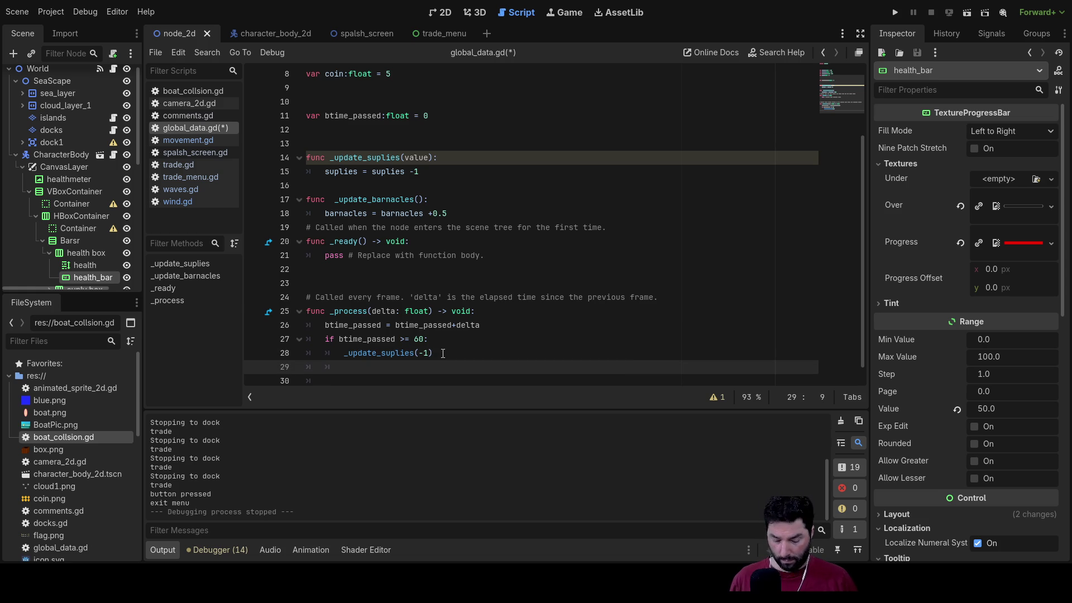
pyautogui.write('btime_passed = 0')
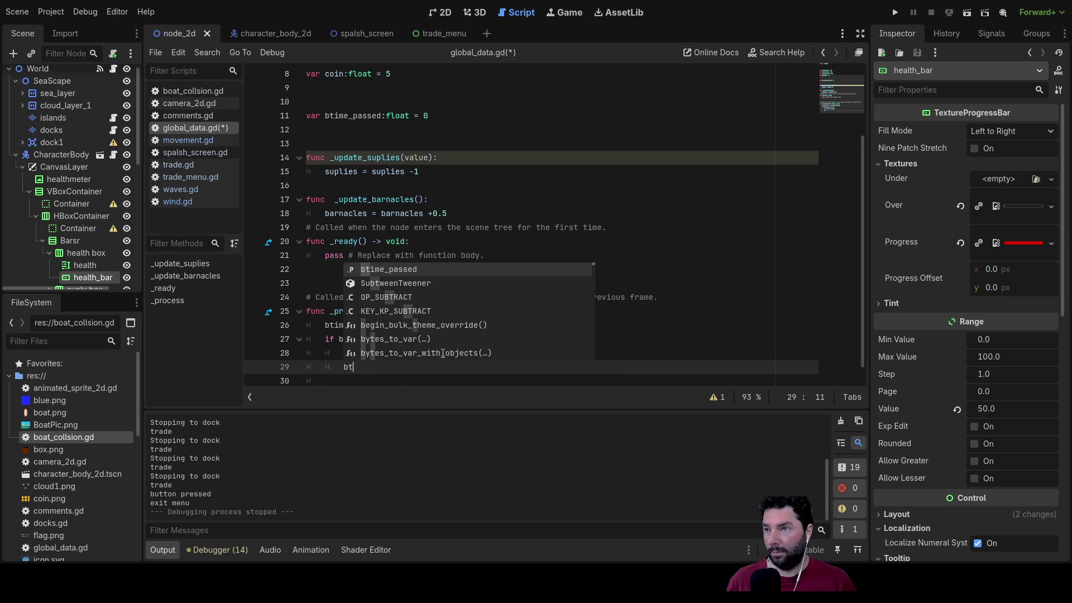
pyautogui.press('Return')
pyautogui.write('= 0')
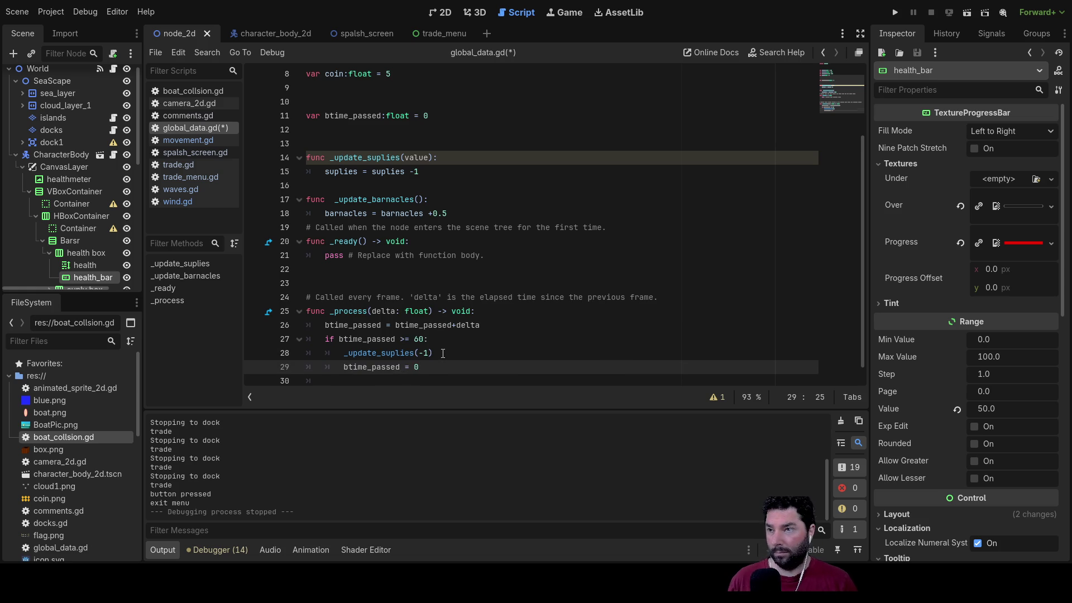
pyautogui.press('Up')
pyautogui.press('Up')
pyautogui.press('Down')
pyautogui.press('Down')
pyautogui.press('Down')
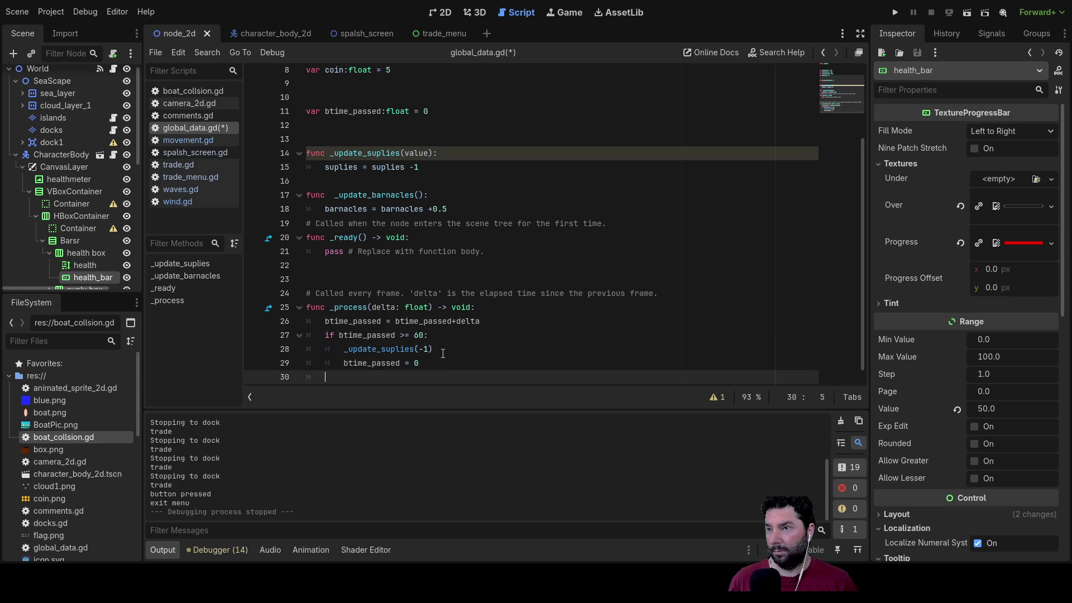
pyautogui.write('if')
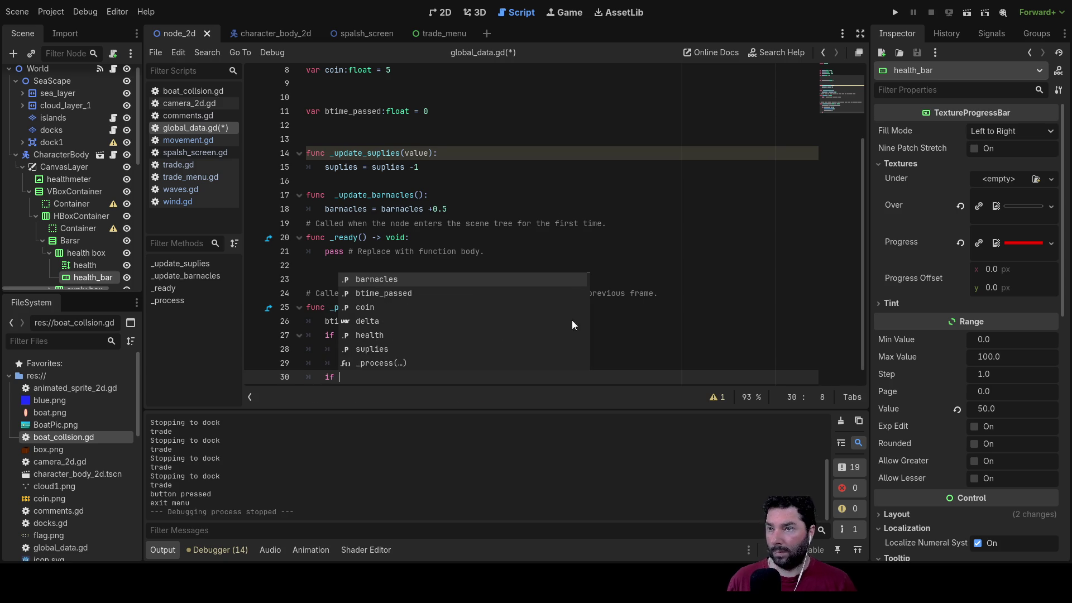
pyautogui.click(668, 260)
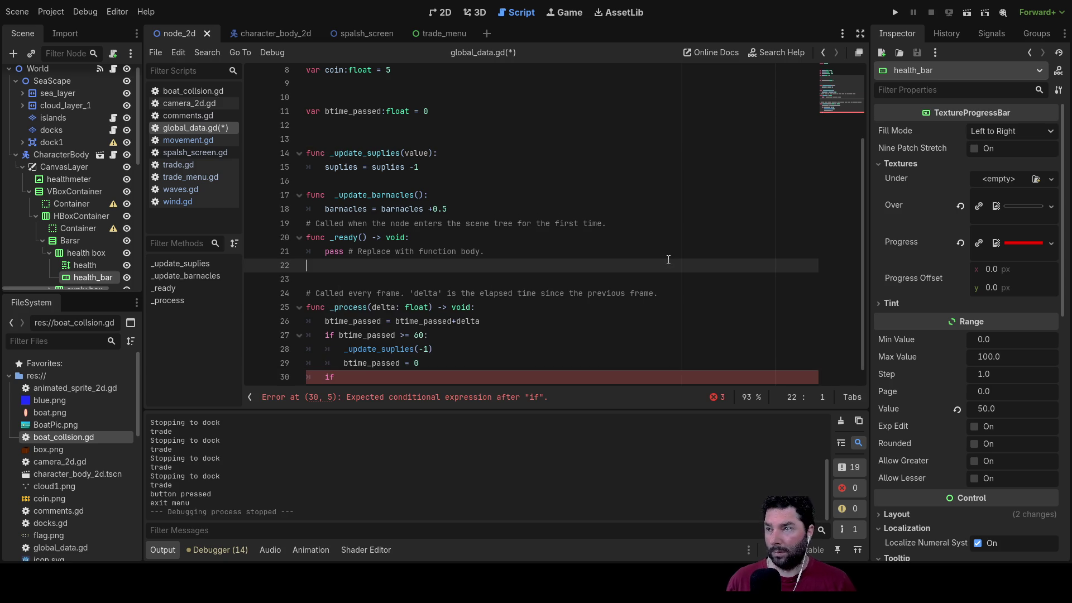
# Step: Rename btime_passed to stime_passed in _process's update, if check and timer reset
pyautogui.click(326, 321)
pyautogui.scroll(-1, 429, 326)
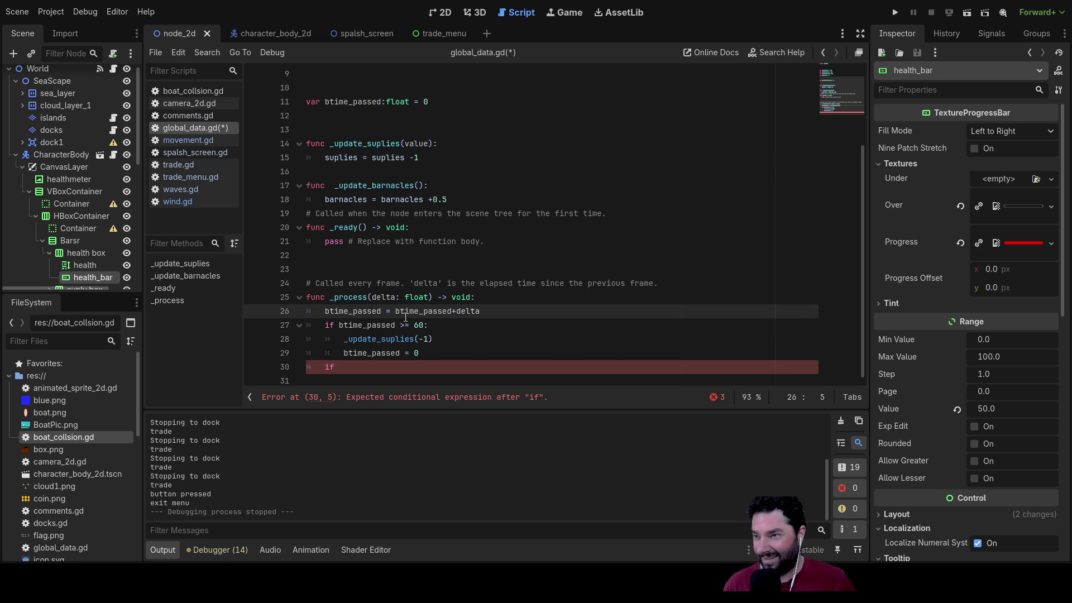
pyautogui.press('Delete')
pyautogui.write('s')
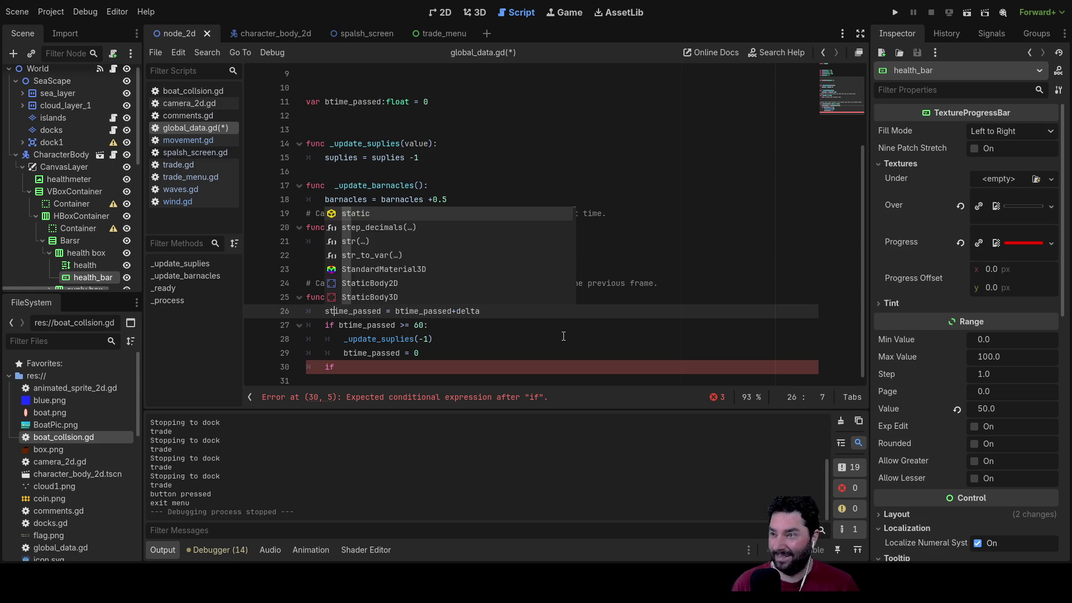
pyautogui.press('Right')
pyautogui.press('Right')
pyautogui.press('Right')
pyautogui.press('Delete')
pyautogui.write('s')
pyautogui.press('Down')
pyautogui.press('Down')
pyautogui.press('Down')
pyautogui.press('Up')
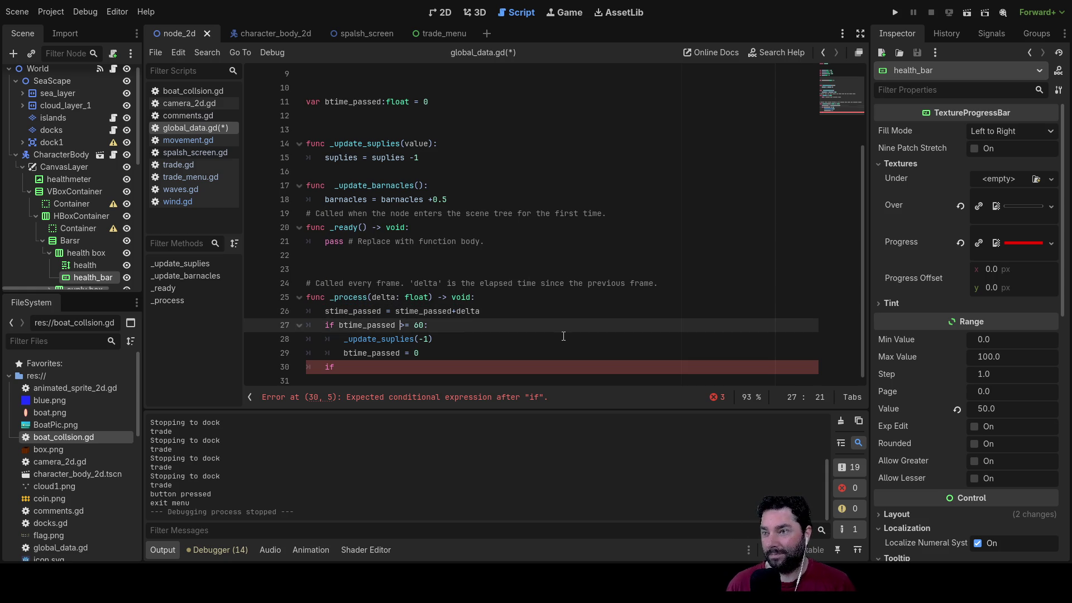
pyautogui.press('Up')
pyautogui.press('Left')
pyautogui.press('Left')
pyautogui.press('Left')
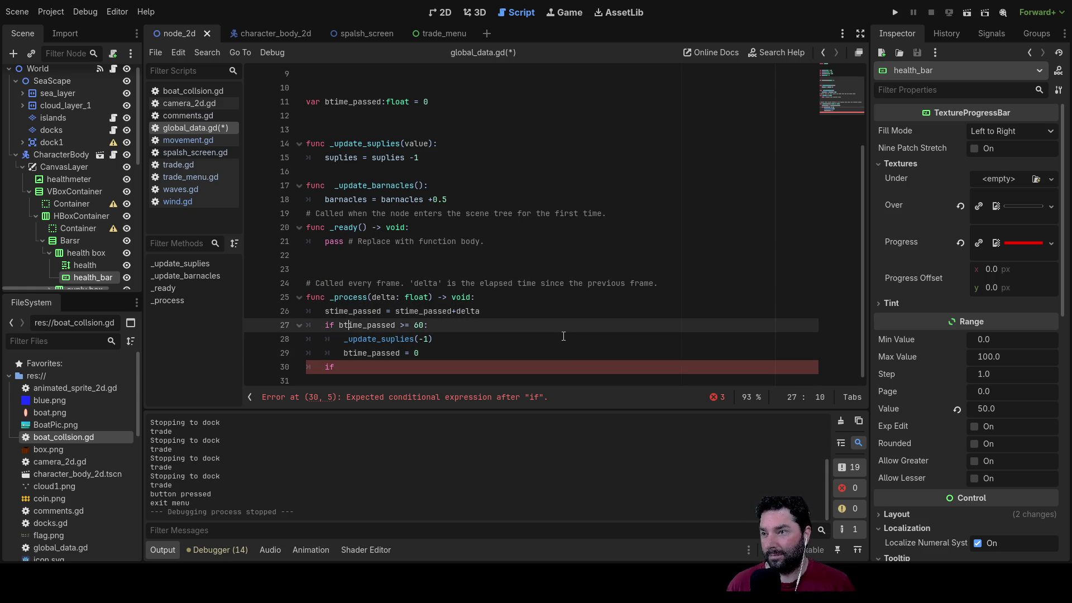
pyautogui.press('Delete')
pyautogui.write('s')
pyautogui.press('Down')
pyautogui.press('Down')
pyautogui.press('Delete')
pyautogui.write('s')
pyautogui.scroll(3, 596, 284)
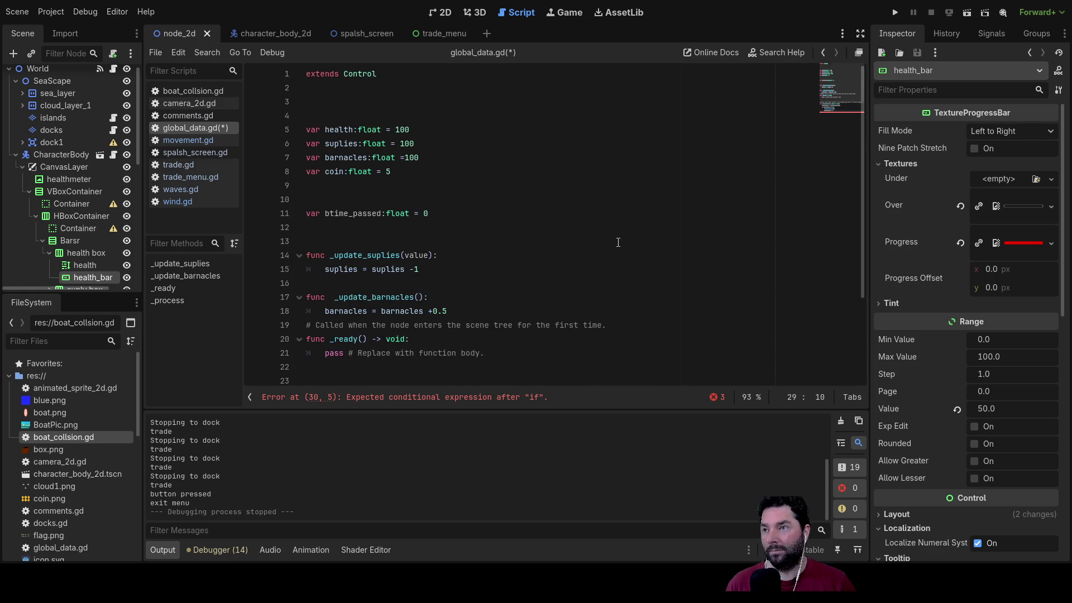
# Step: Rename the timer declaration on line 11 from btime_passed to stime_passed
pyautogui.click(328, 214)
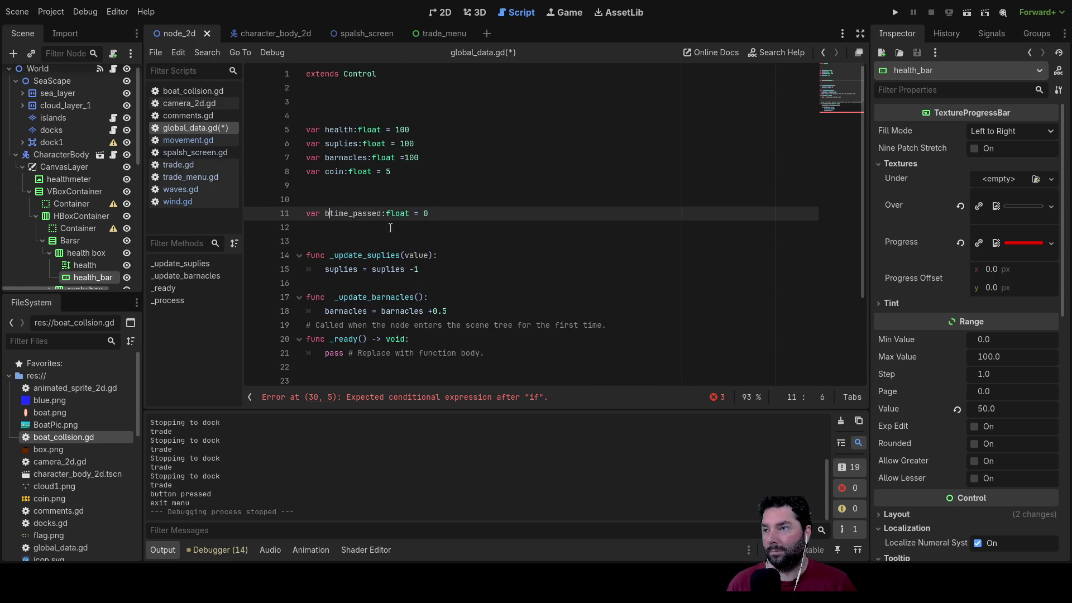
pyautogui.press('BackSpace')
pyautogui.write('s')
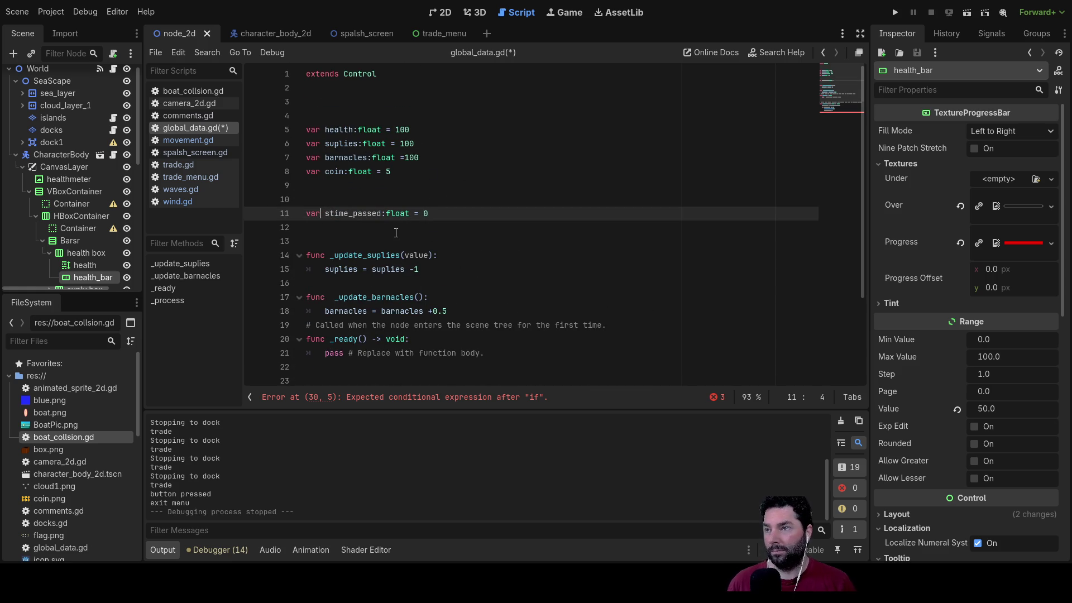
pyautogui.hotkey('shift', 'Right')
pyautogui.hotkey('shift', 'Right')
pyautogui.hotkey('shift', 'Right')
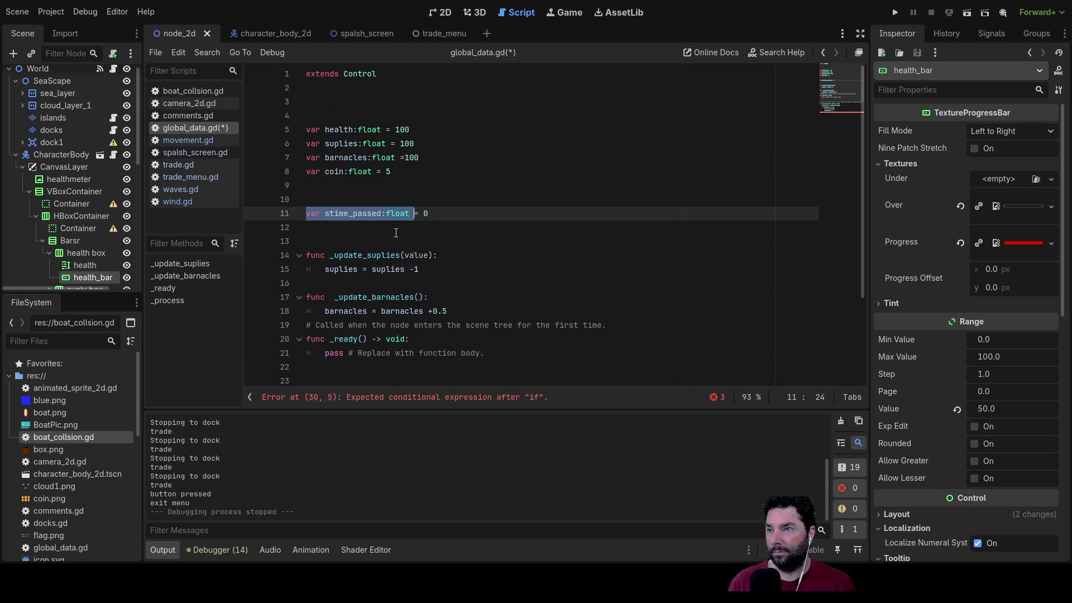
pyautogui.hotkey('shift', 'Right')
# Step: Duplicate the declaration as a second btime_passed timer and delete the extra copy
pyautogui.hotkey('ctrl', 'alt', 'Down')
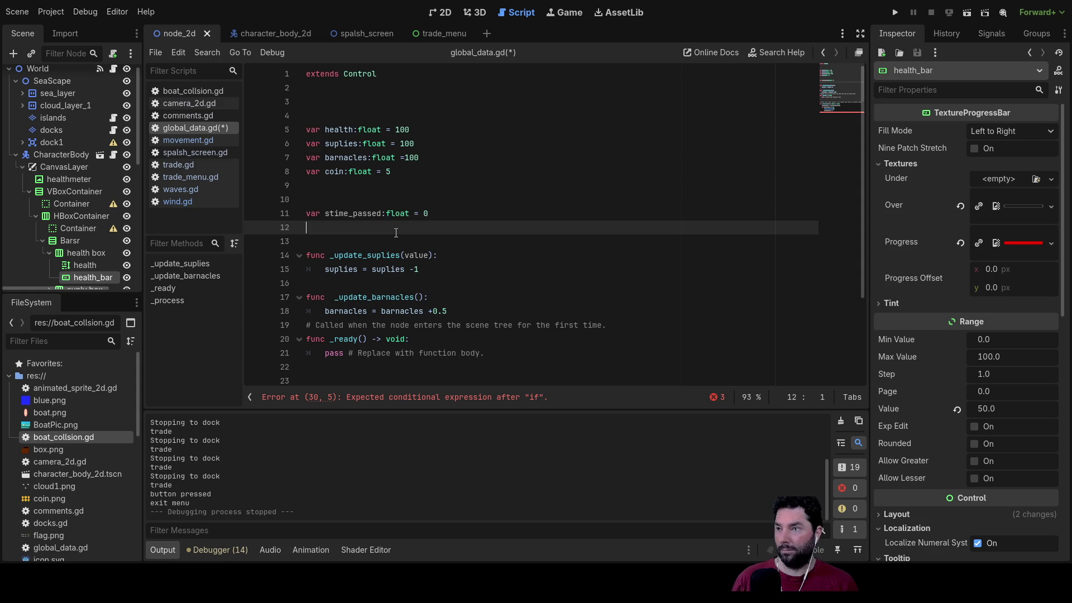
pyautogui.hotkey('ctrl', 'alt', 'Down')
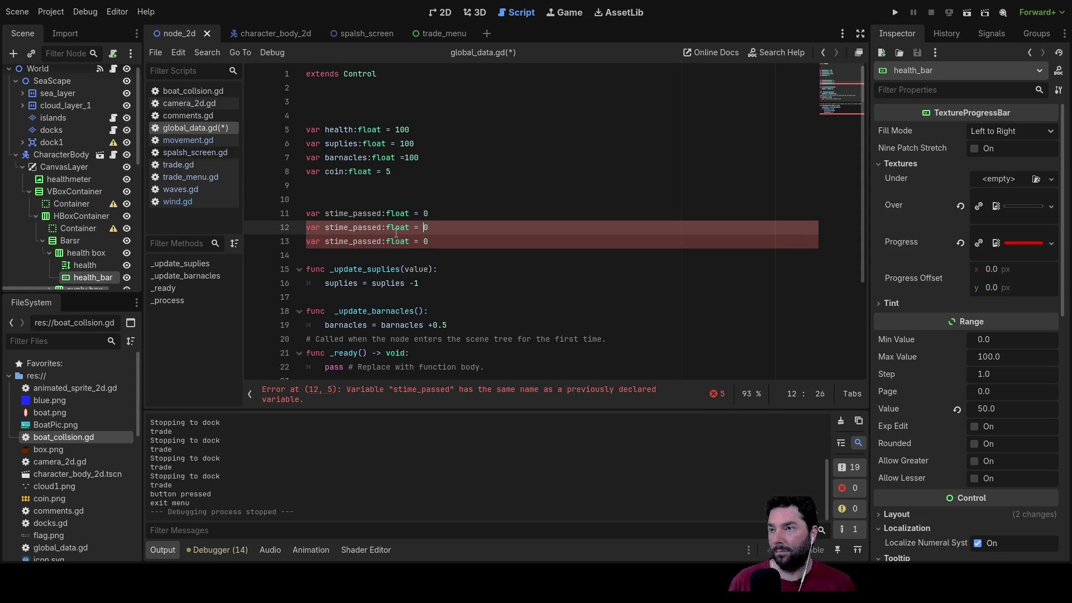
pyautogui.press('Left')
pyautogui.press('Left')
pyautogui.press('Left')
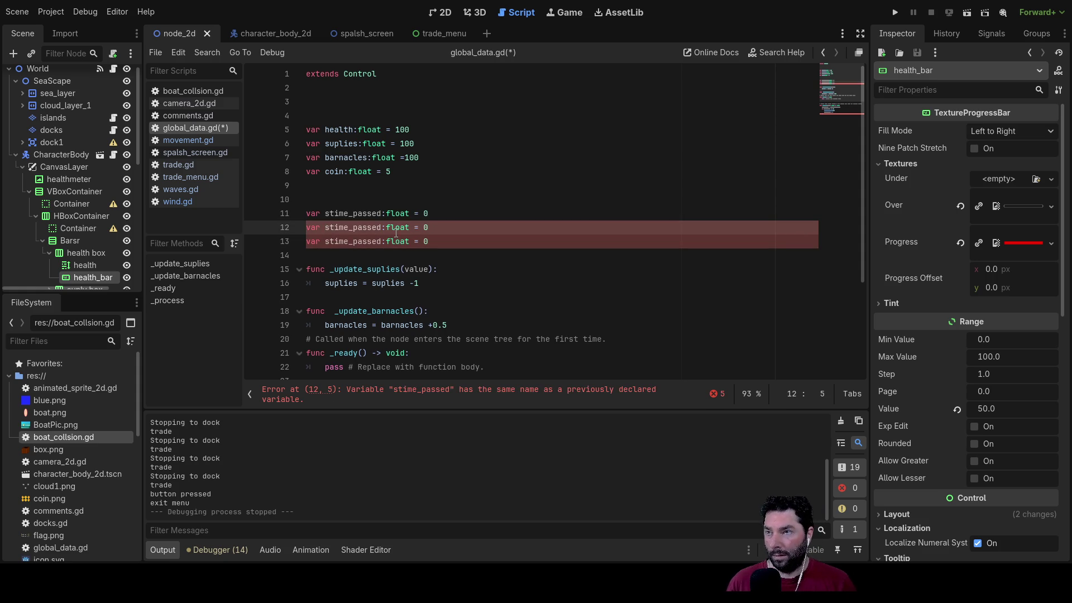
pyautogui.press('Delete')
pyautogui.write('b')
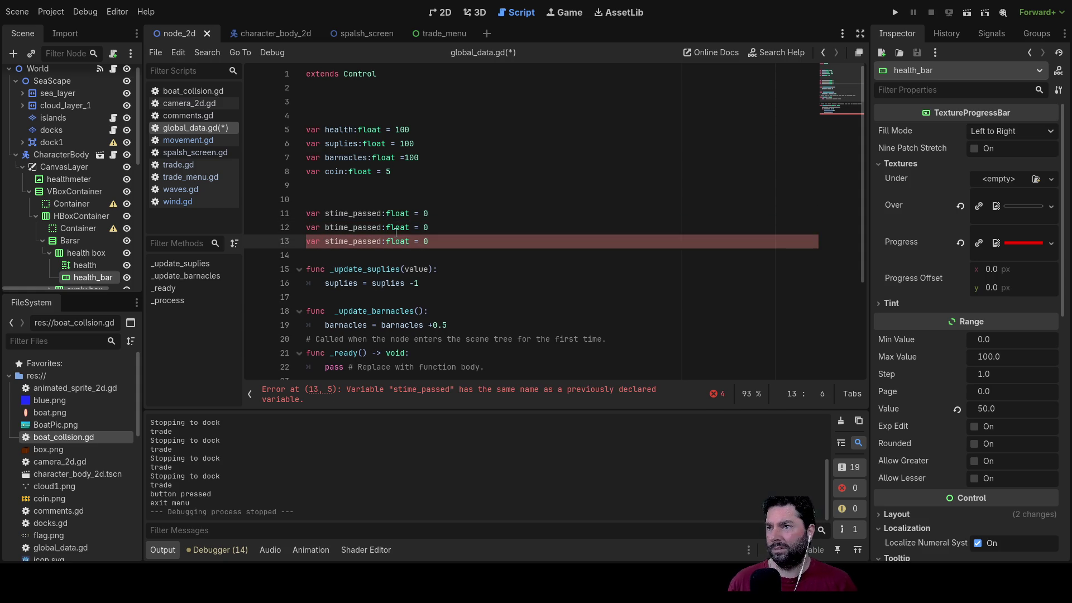
pyautogui.press('Down')
pyautogui.press('End')
pyautogui.hotkey('shift', 'Left')
pyautogui.hotkey('shift', 'Left')
pyautogui.hotkey('shift', 'Left')
pyautogui.hotkey('shift', 'Home')
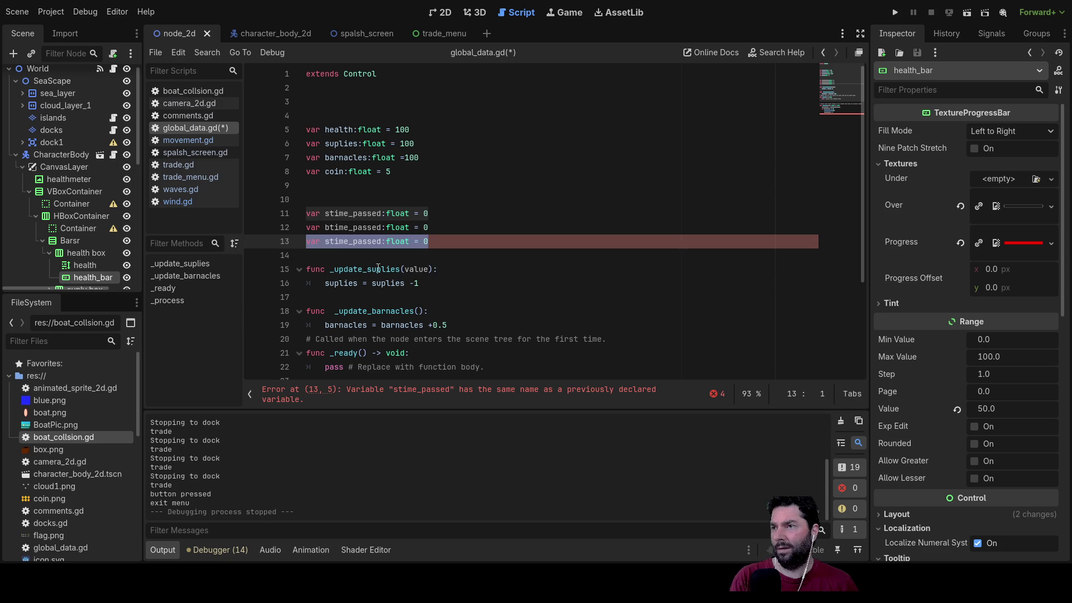
pyautogui.press('BackSpace')
pyautogui.scroll(-3, 490, 266)
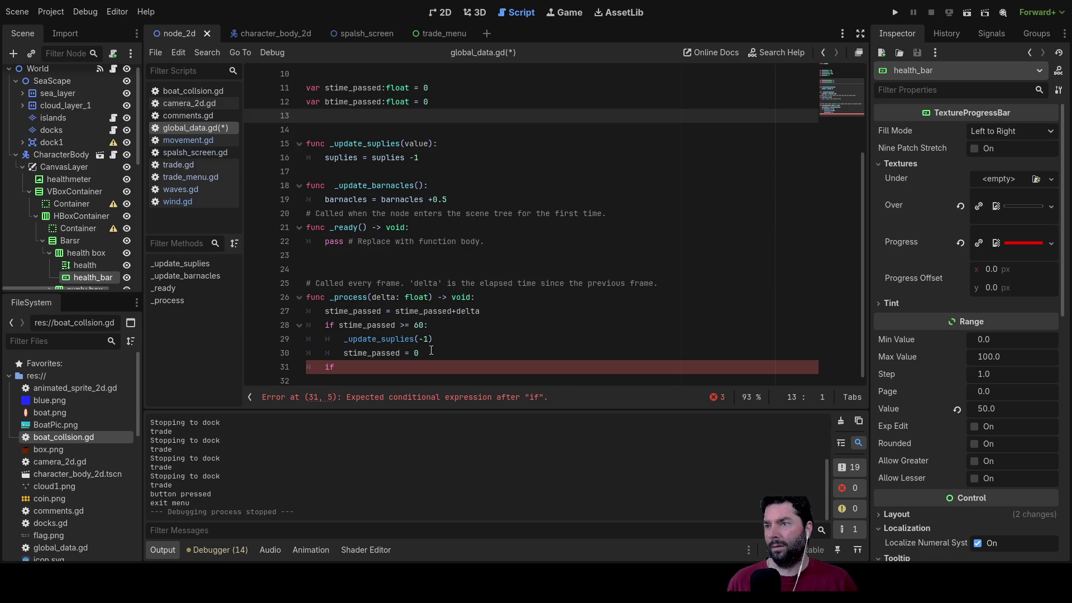
pyautogui.click(347, 370)
pyautogui.press('Up')
pyautogui.press('Up')
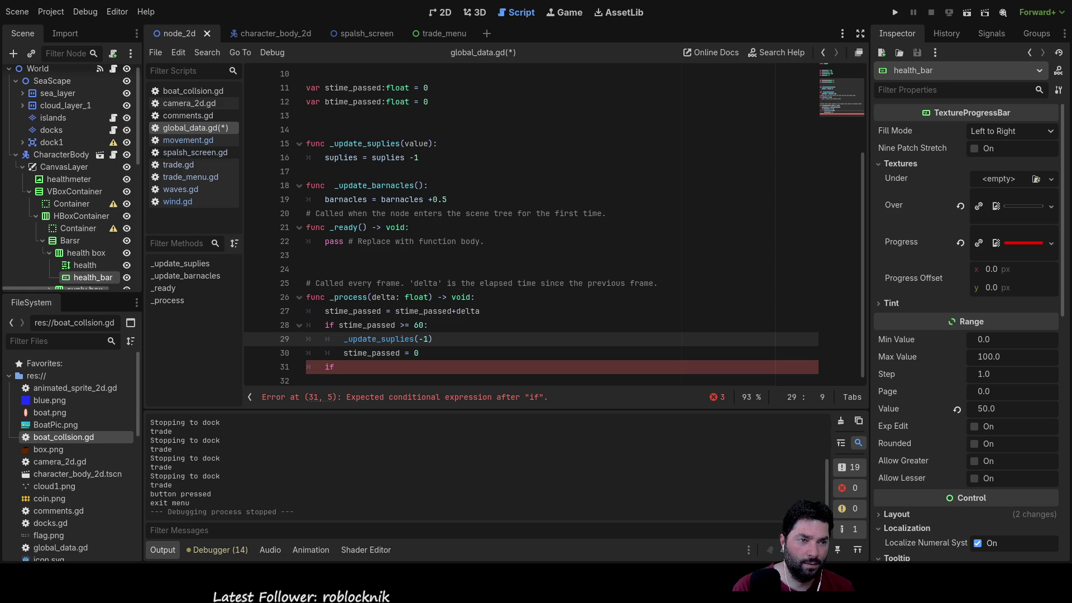
# Step: Switch from Godot over to the Paint.NET window with Alt+Tab
pyautogui.hotkey('alt', 'Tab')
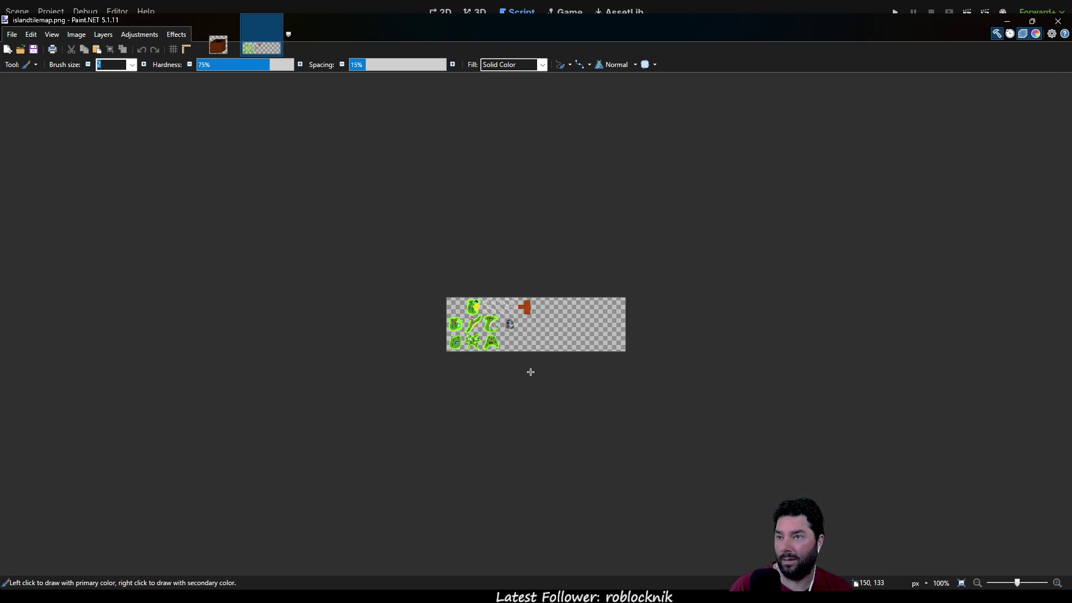
# Step: Zoom in and pan around islandtilemap.png's tiles, then close that image
pyautogui.scroll(1, 472, 361)
pyautogui.scroll(5, 471, 361)
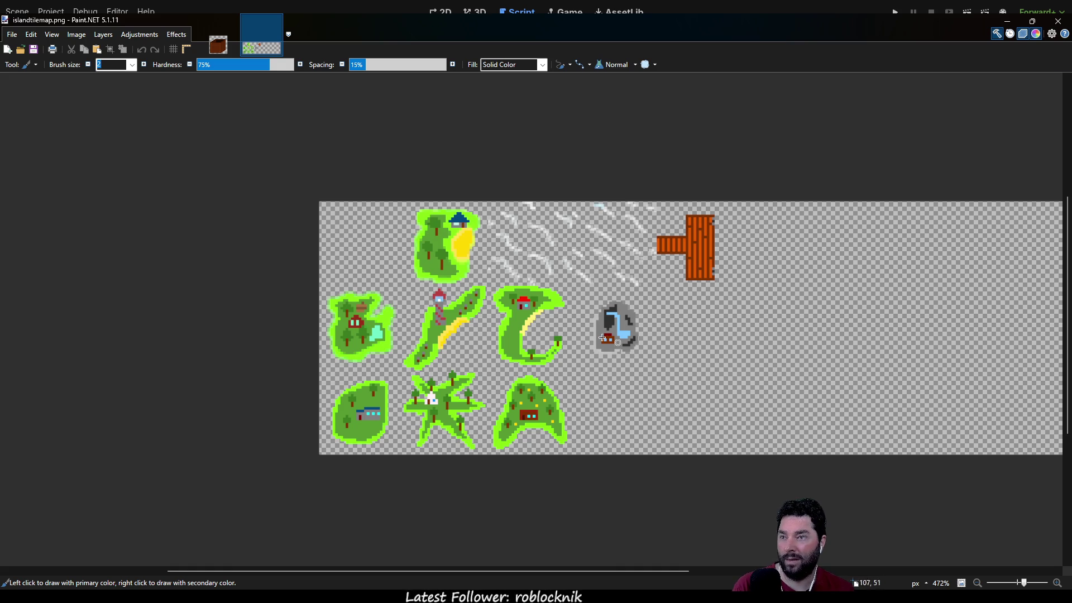
pyautogui.moveTo(704, 388)
pyautogui.mouseDown()
pyautogui.moveTo(552, 384)
pyautogui.moveTo(648, 376)
pyautogui.mouseUp()
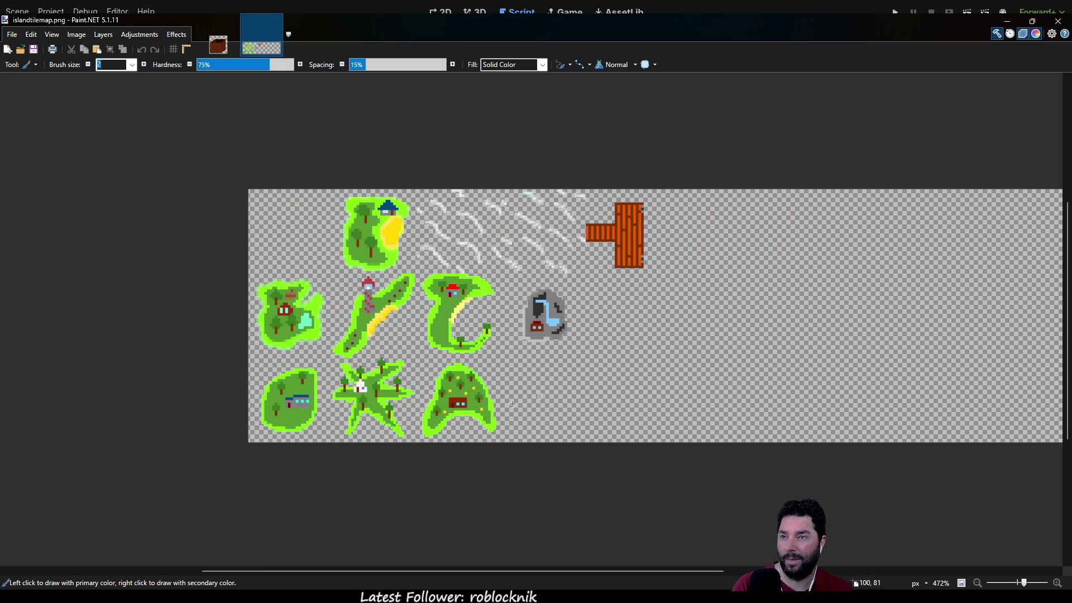
pyautogui.moveTo(715, 385)
pyautogui.mouseDown()
pyautogui.moveTo(569, 436)
pyautogui.moveTo(527, 484)
pyautogui.moveTo(546, 434)
pyautogui.moveTo(545, 489)
pyautogui.mouseUp()
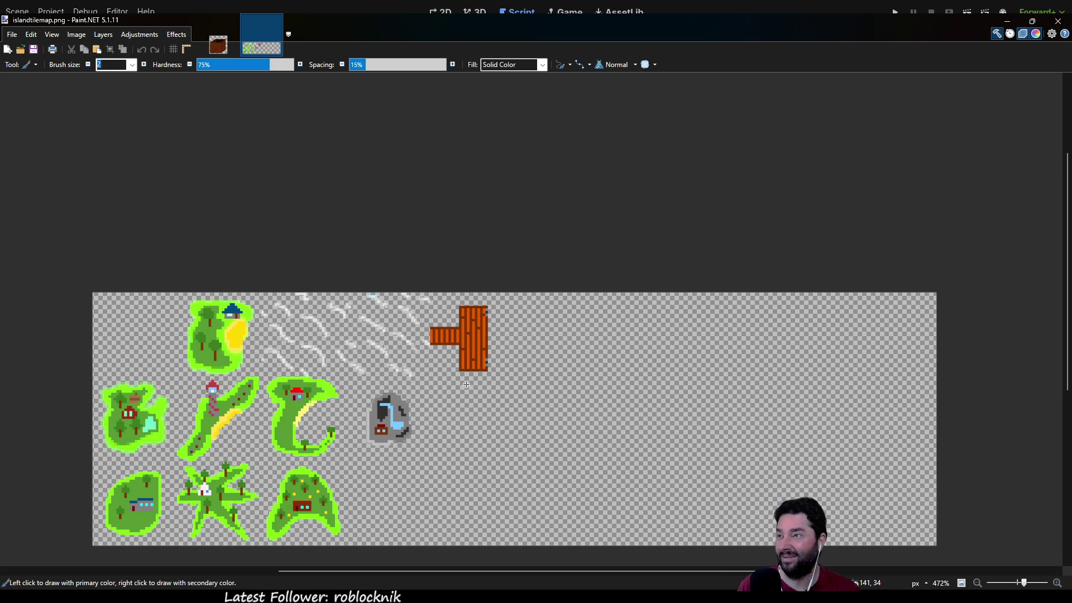
pyautogui.scroll(-3, 497, 441)
pyautogui.click(277, 17)
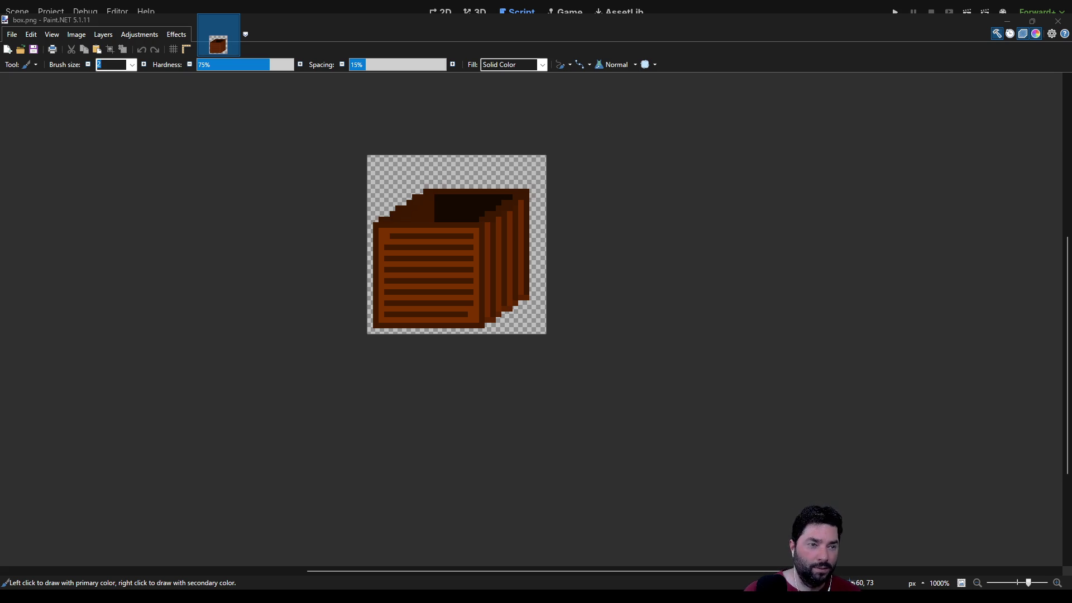
# Step: Switch from Paint.NET back to the Godot script editor with Alt+Tab
pyautogui.hotkey('alt', 'Tab')
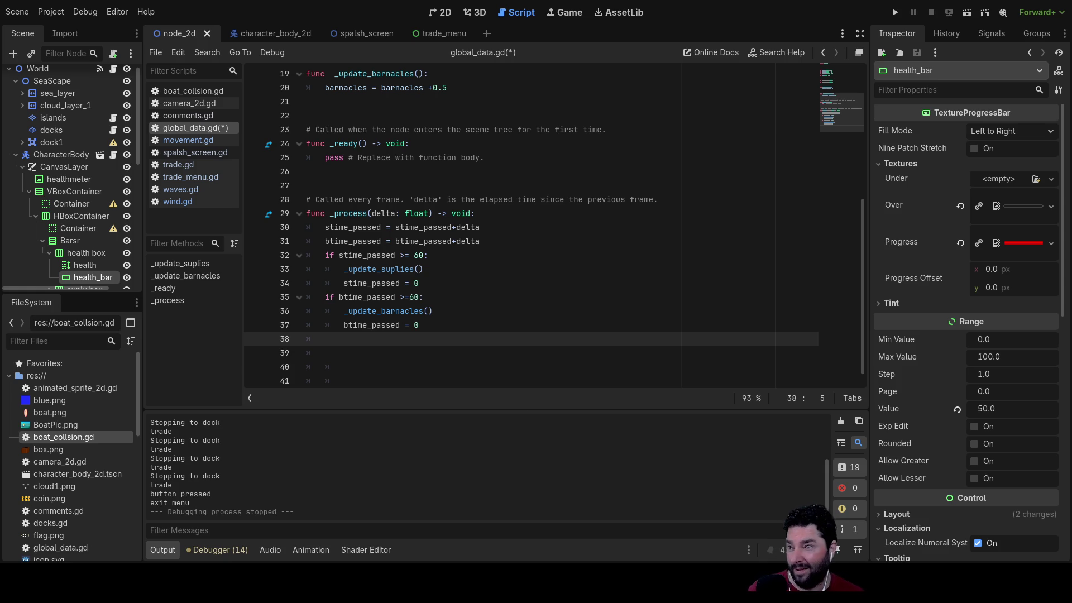
# Step: Move the caret past the timer declarations to the empty line in _update_suplies
pyautogui.scroll(3, 553, 223)
pyautogui.scroll(-4, 553, 223)
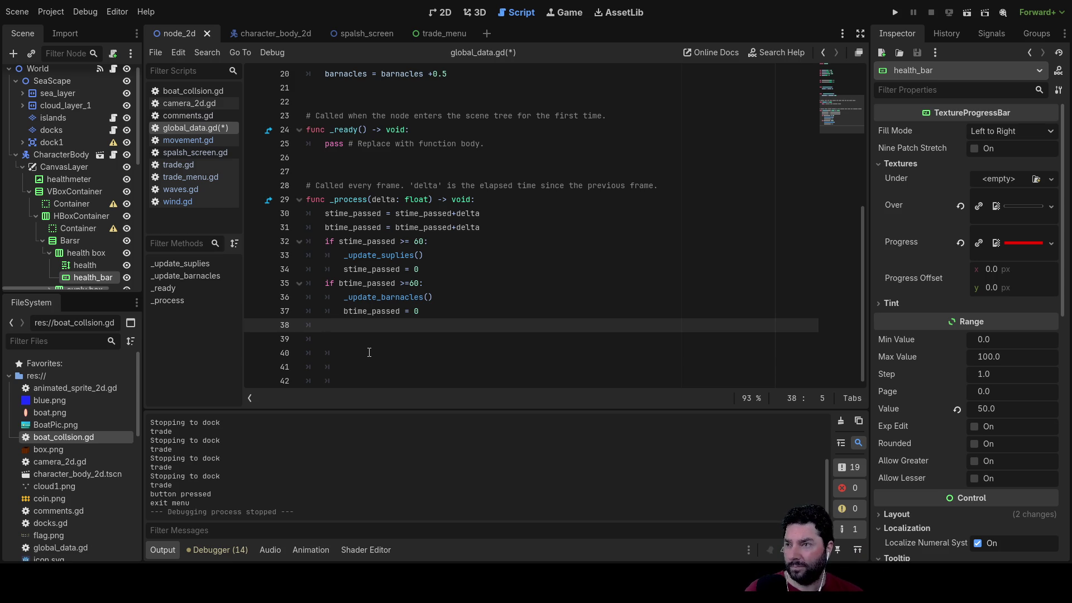
pyautogui.press('Down')
pyautogui.press('Up')
pyautogui.press('Up')
pyautogui.press('Up')
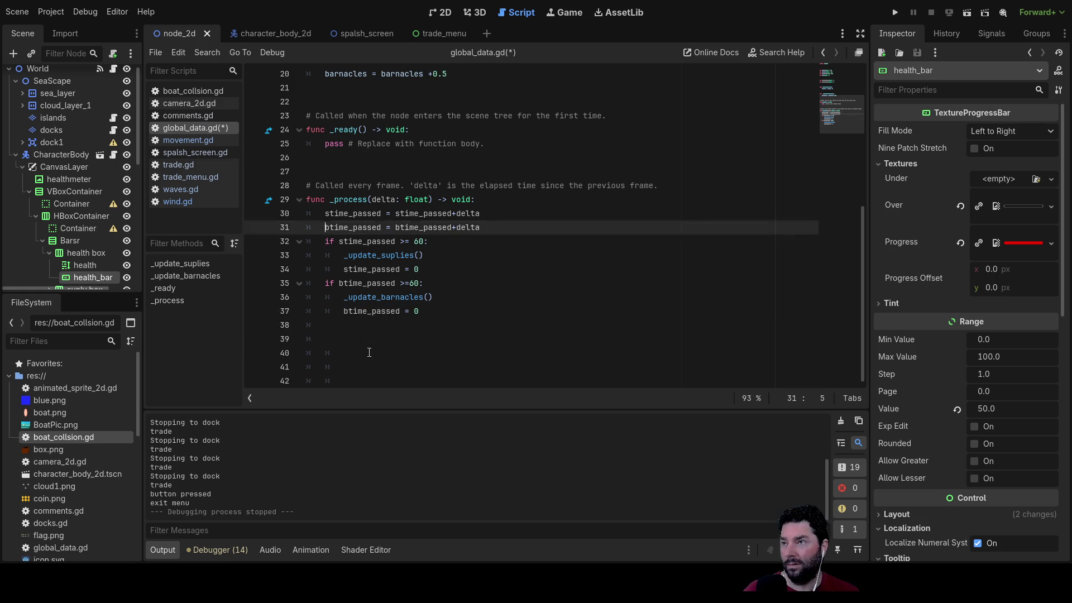
pyautogui.press('Up')
pyautogui.press('Up')
pyautogui.press('Up')
pyautogui.press('Down')
pyautogui.press('Down')
pyautogui.press('Down')
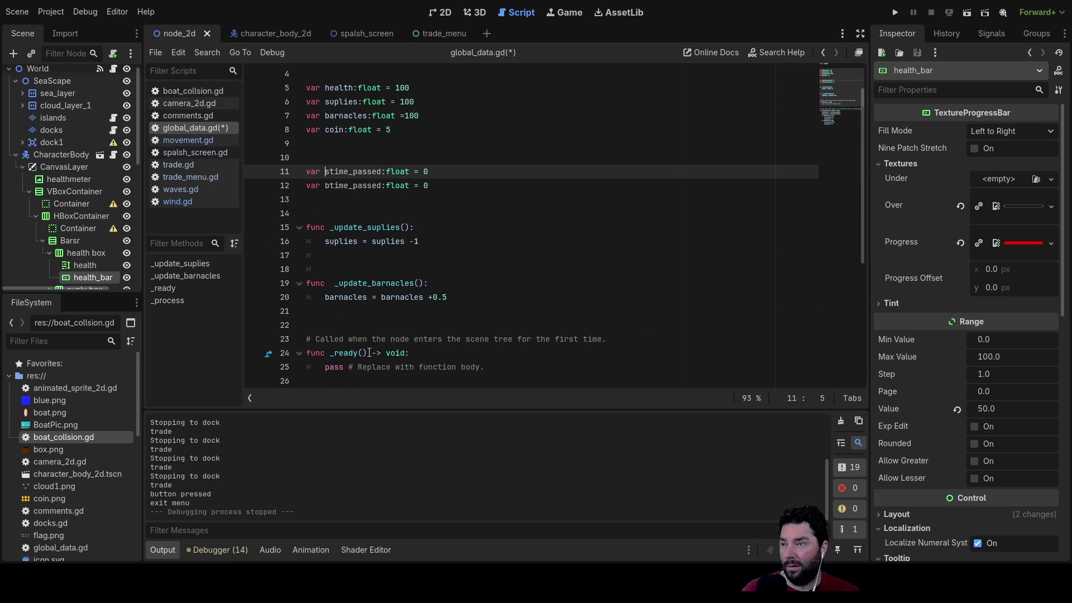
pyautogui.press('Down')
pyautogui.press('Down')
pyautogui.press('Down')
pyautogui.press('End')
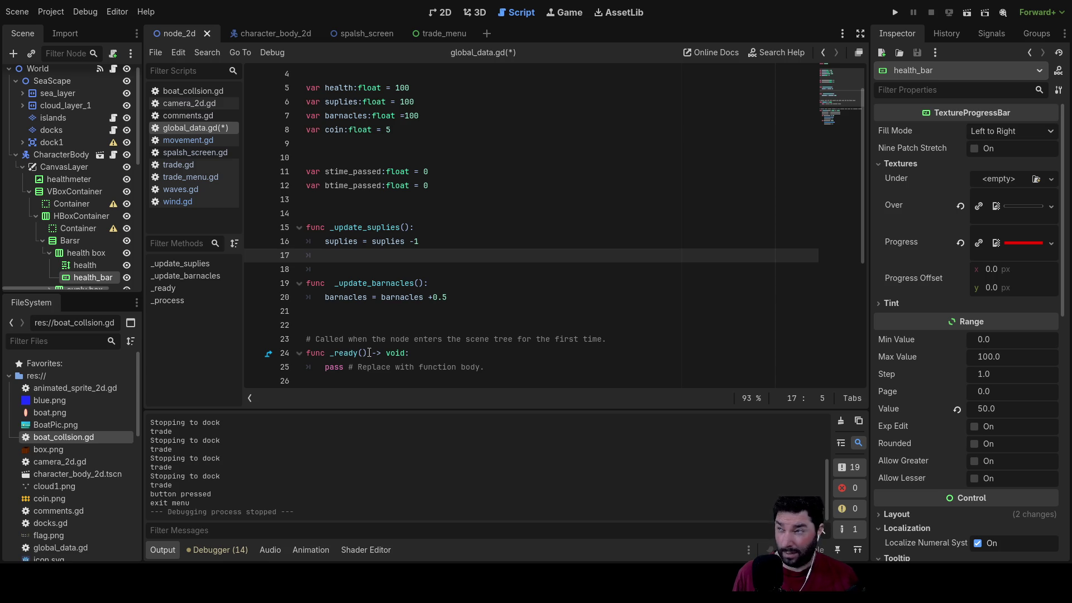
# Step: Toggle CharacterBody in the Scene dock and collapse the VBoxContainer node
pyautogui.click(18, 158)
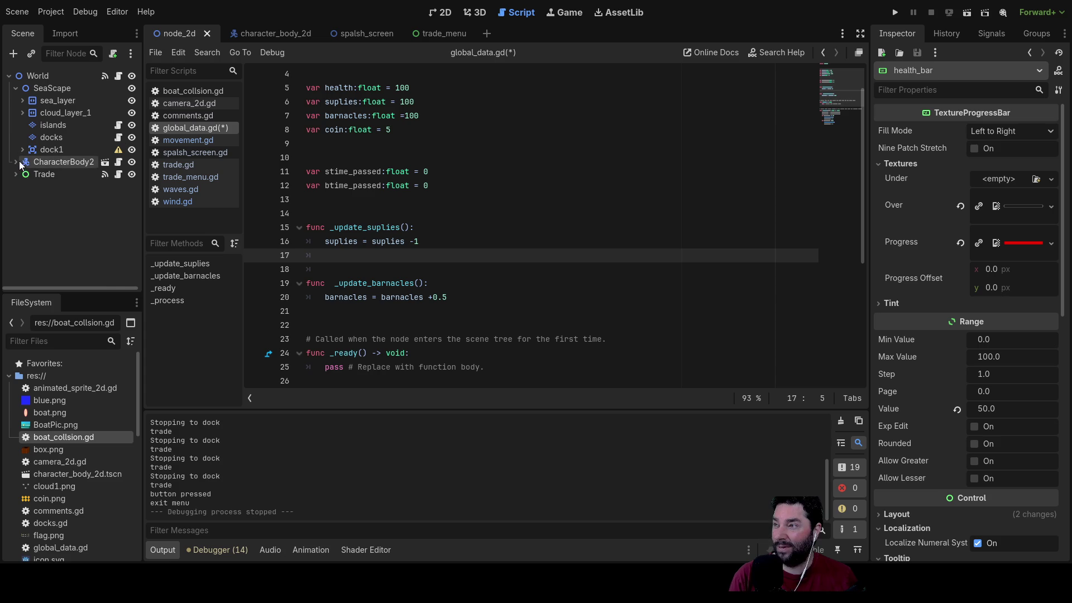
pyautogui.click(16, 162)
pyautogui.click(29, 199)
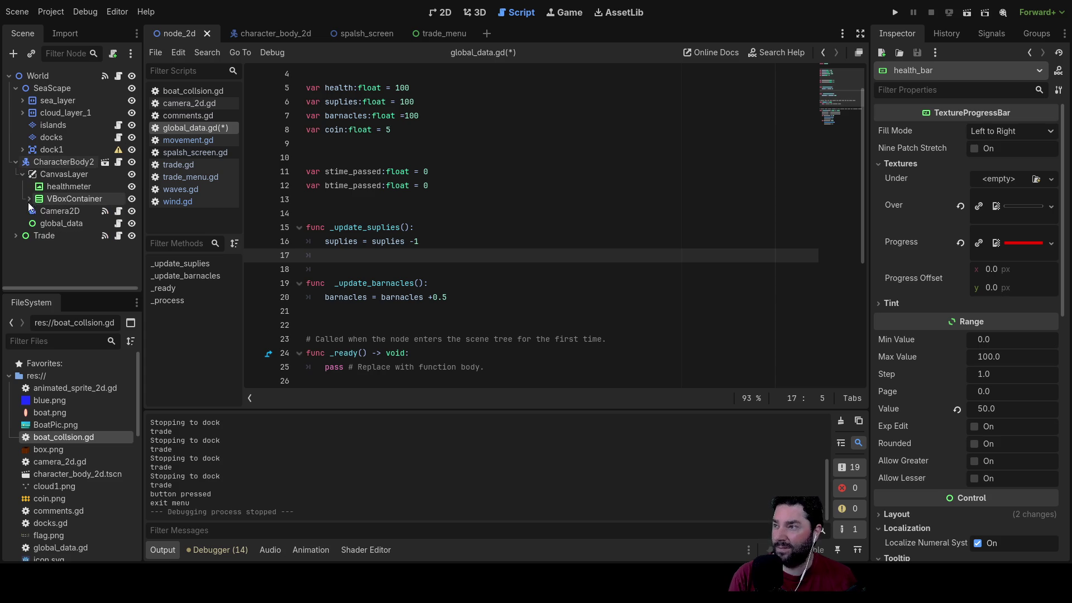
# Step: Expand VBoxContainer and suply box, then select the suplies label and the surply_bar node
pyautogui.click(28, 198)
pyautogui.scroll(-5, 45, 212)
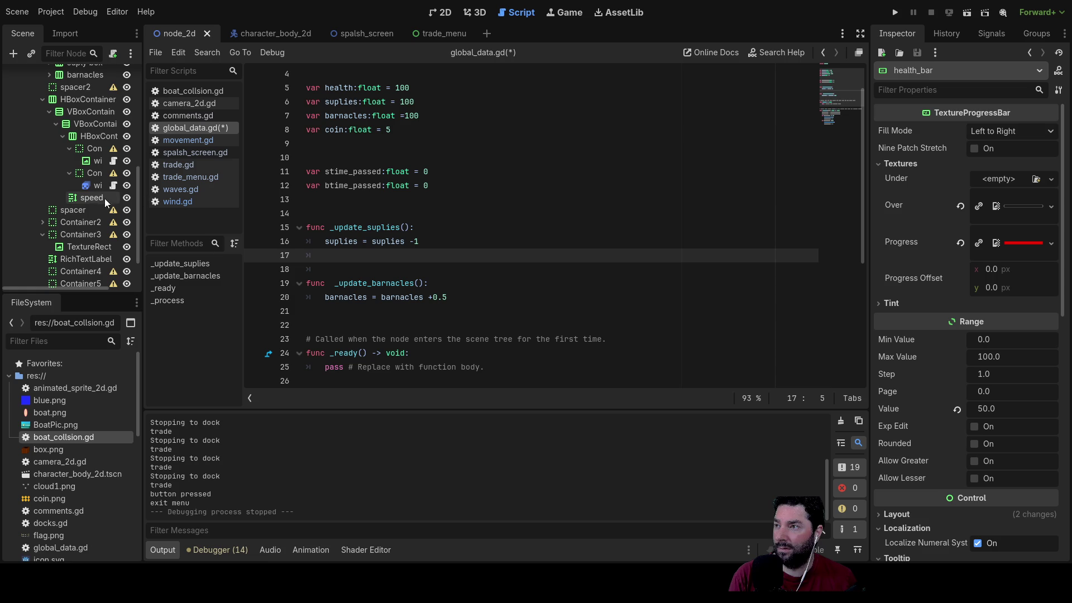
pyautogui.scroll(-2, 78, 265)
pyautogui.scroll(6, 78, 260)
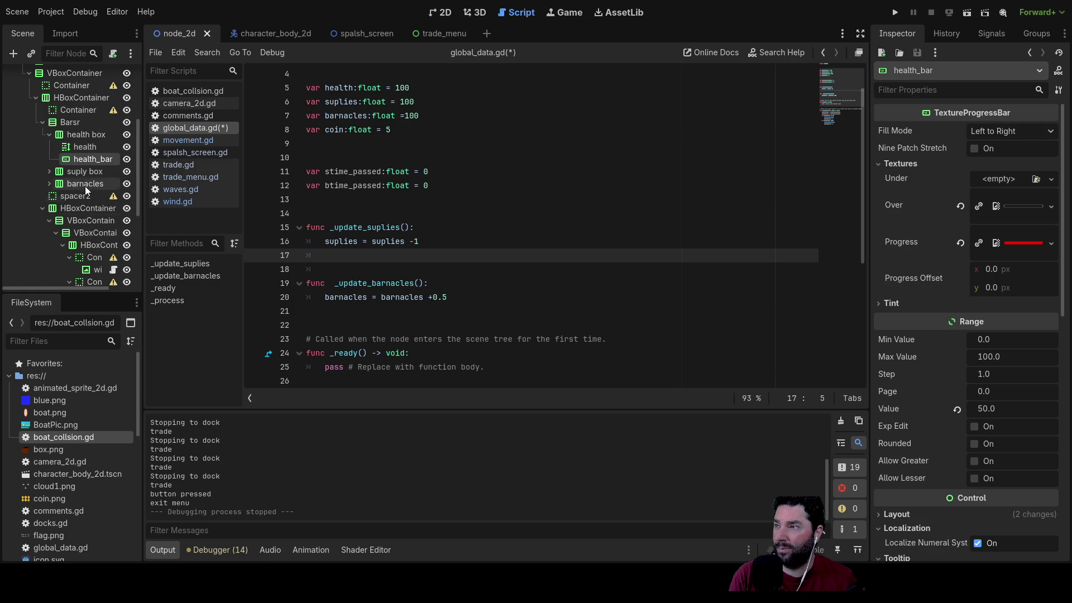
pyautogui.click(50, 172)
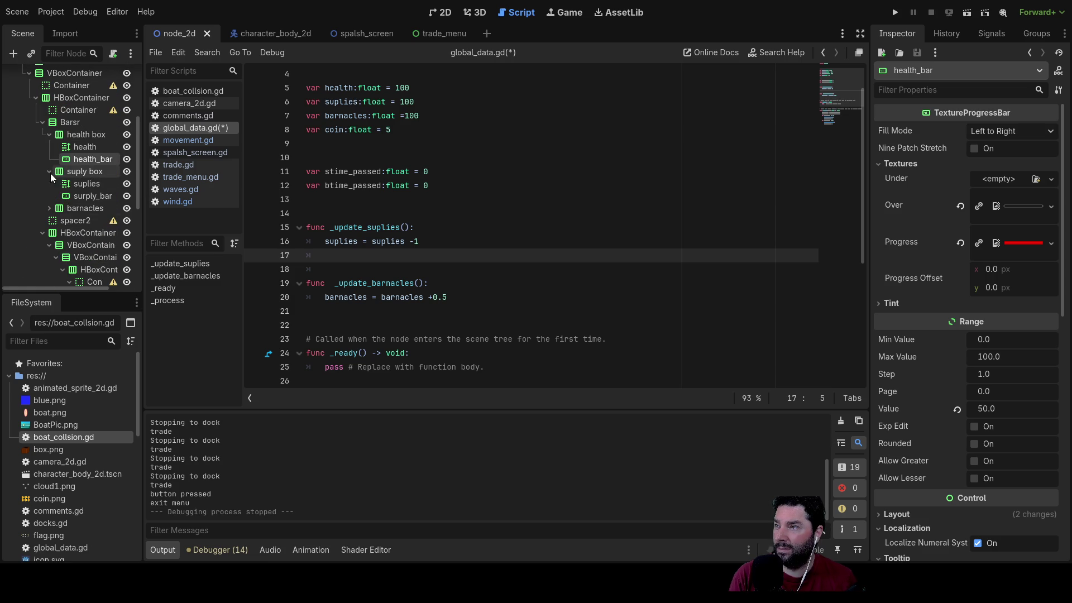
pyautogui.click(89, 185)
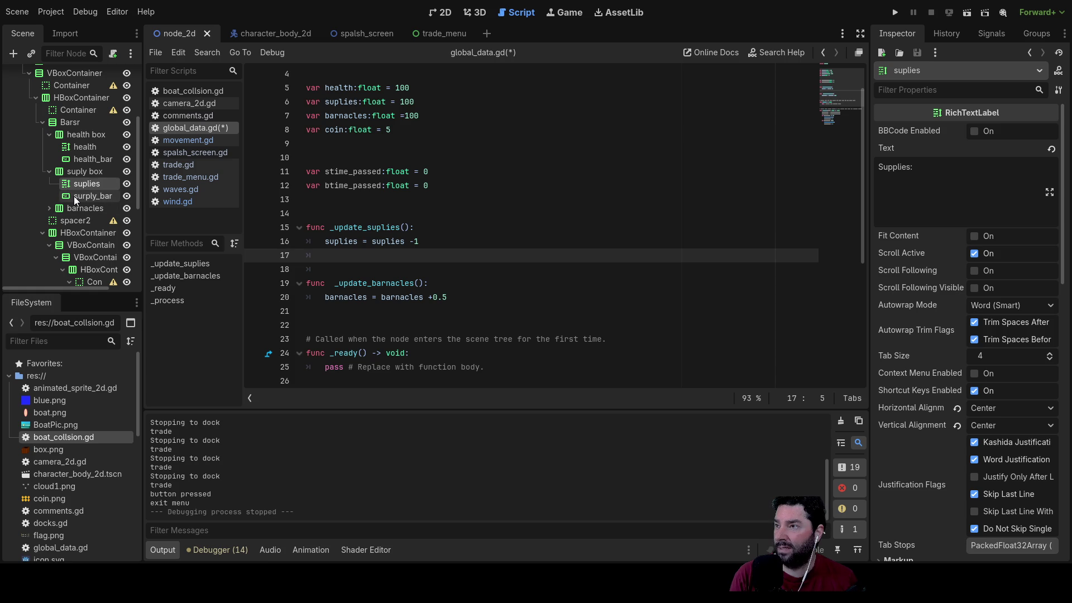
pyautogui.click(70, 196)
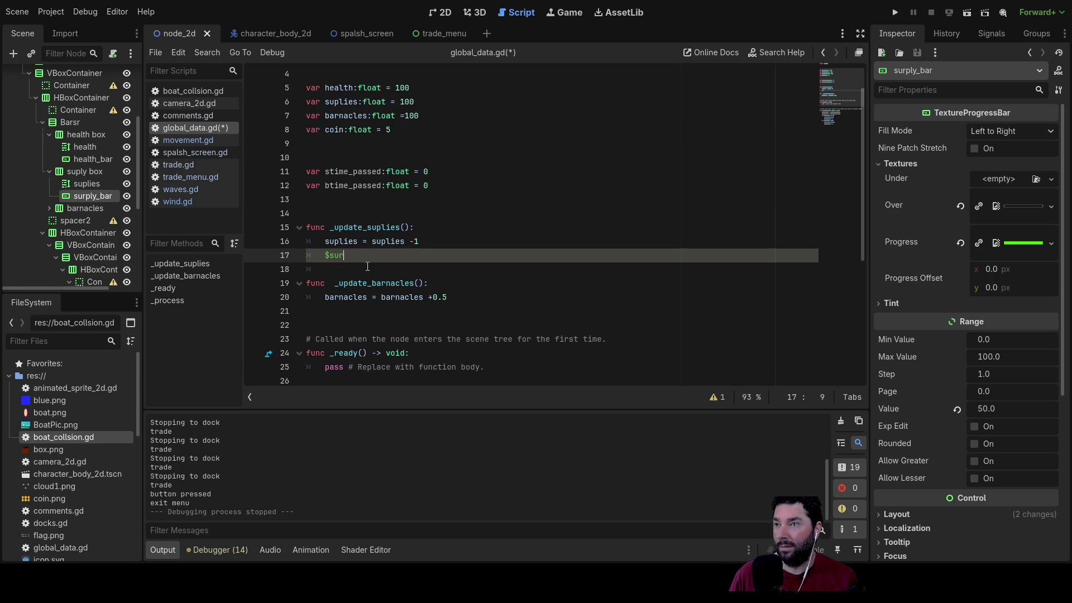
pyautogui.write('s')
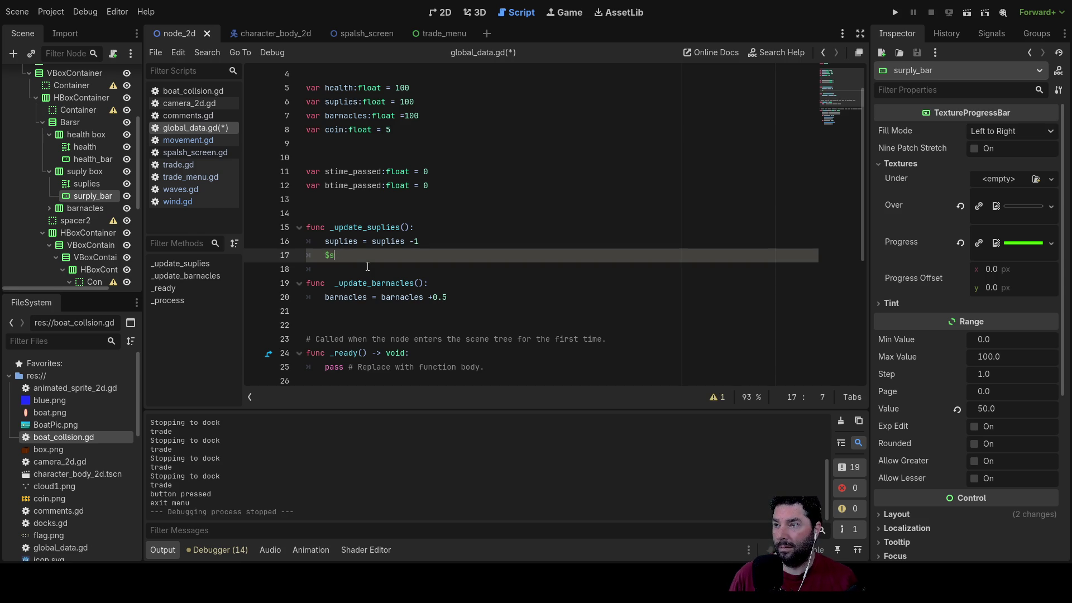
pyautogui.write('ur')
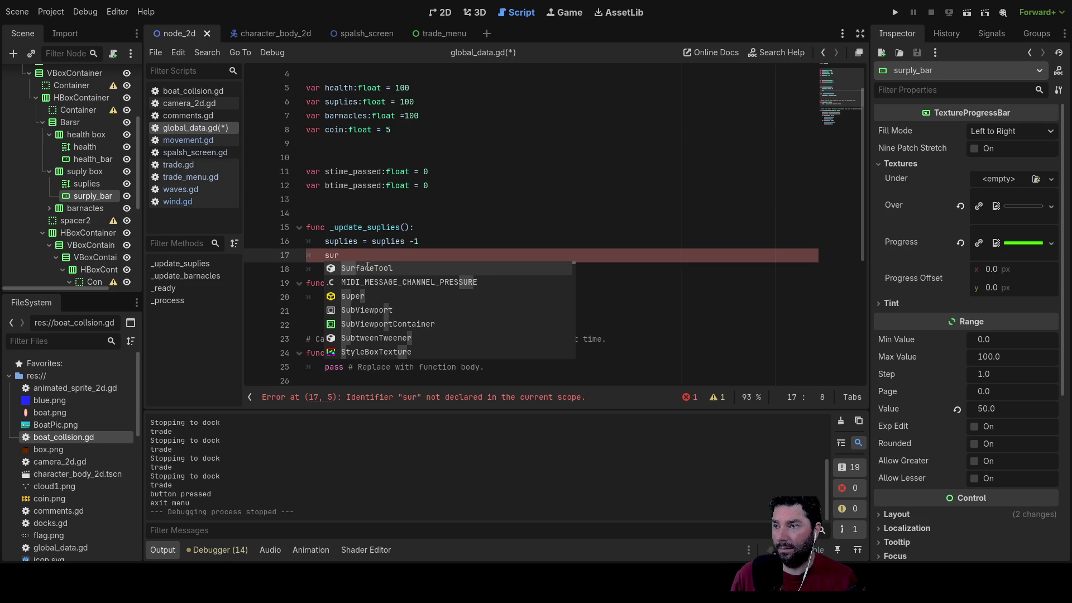
pyautogui.press('Down')
pyautogui.press('Down')
pyautogui.press('Down')
pyautogui.press('Down')
pyautogui.press('Down')
pyautogui.press('Down')
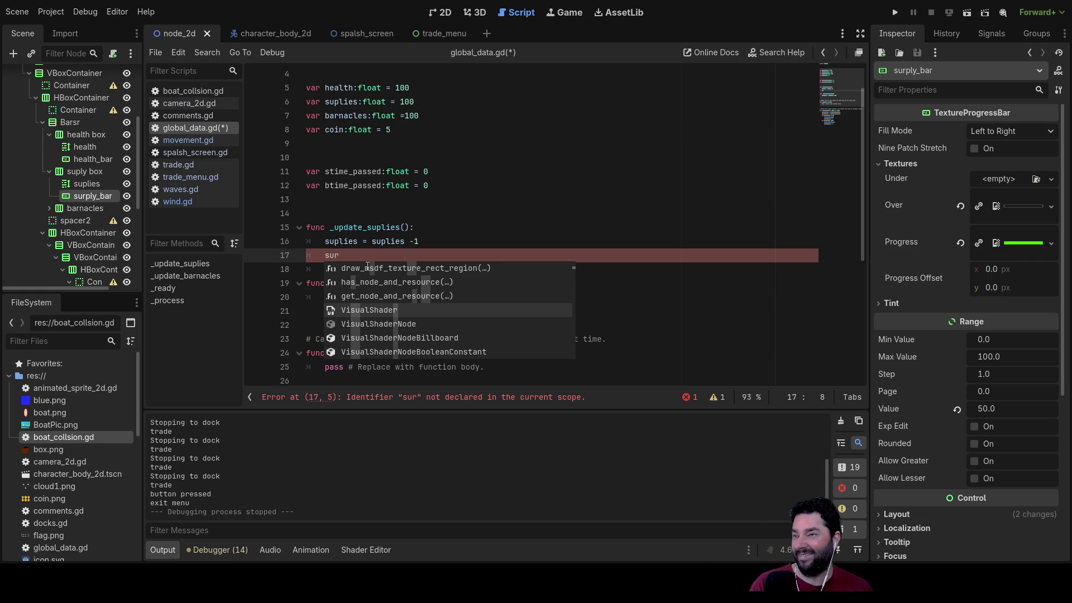
pyautogui.press('Escape')
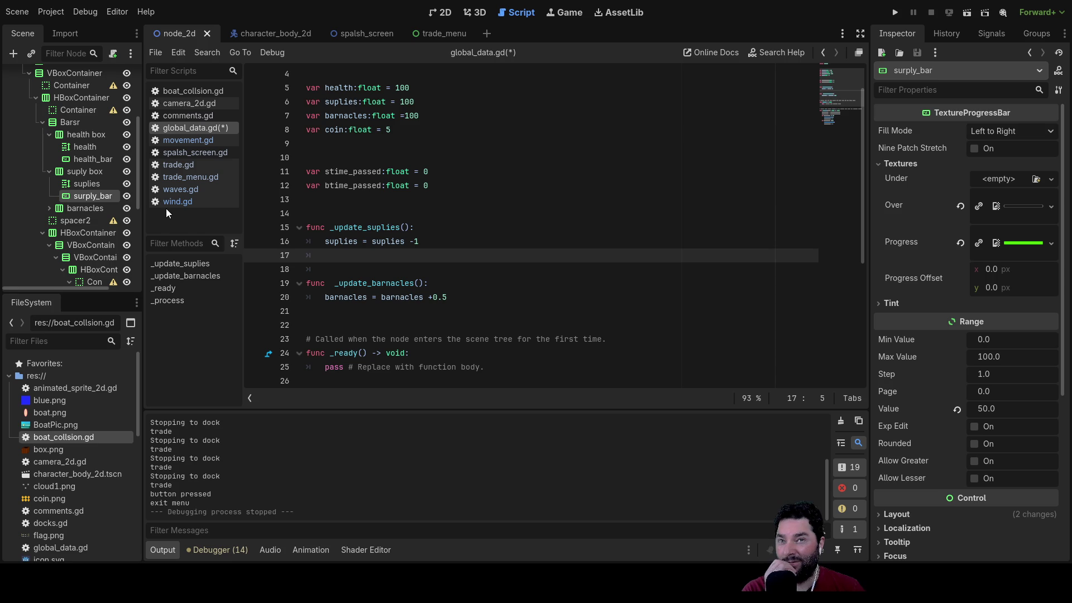
pyautogui.click(92, 186)
pyautogui.click(92, 196)
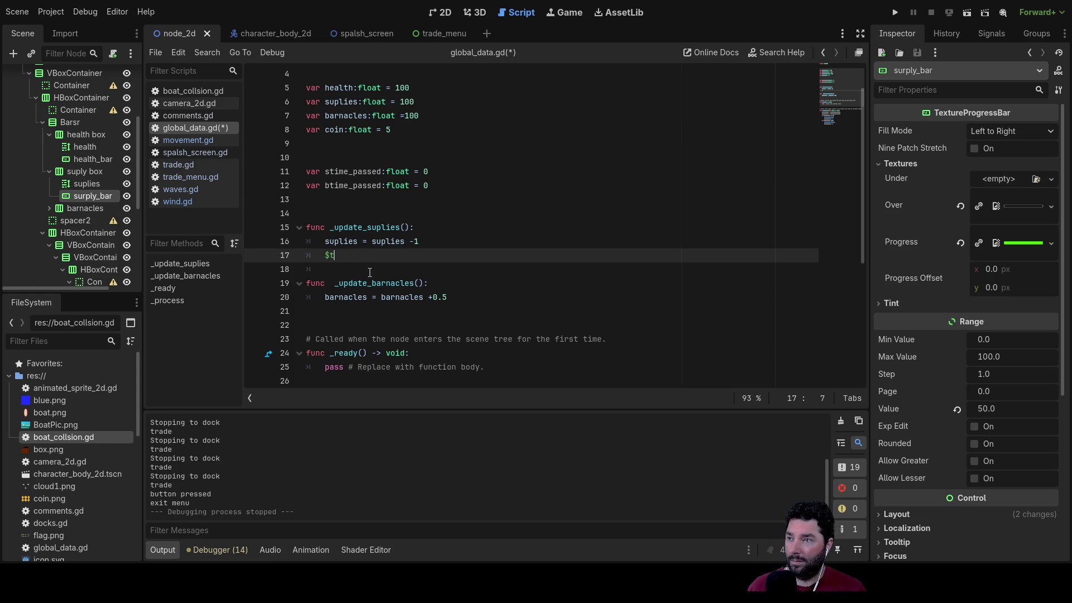
pyautogui.press('BackSpace')
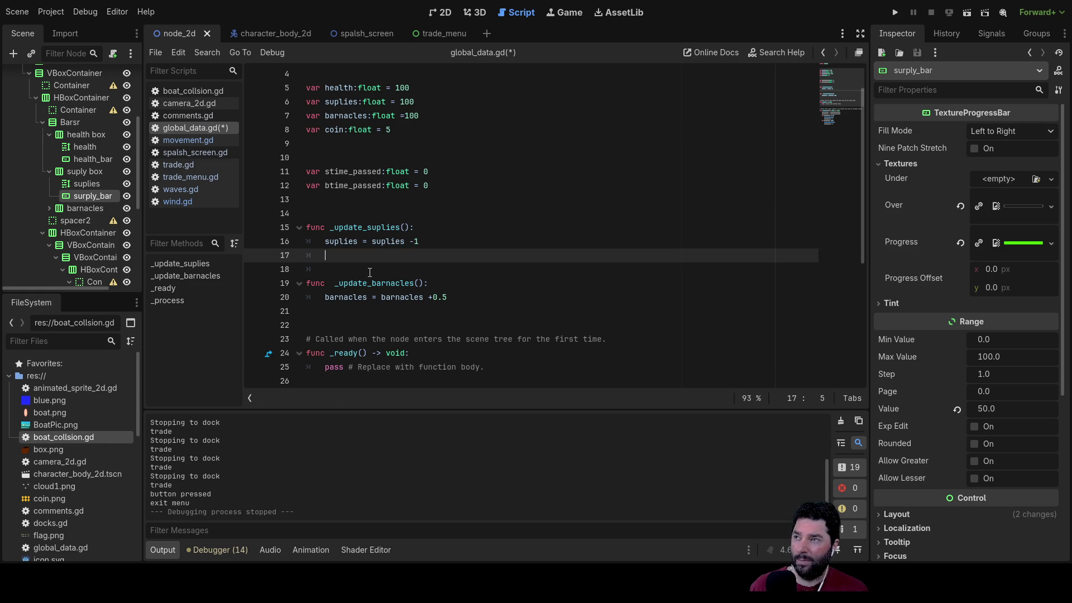
pyautogui.scroll(5, 26, 178)
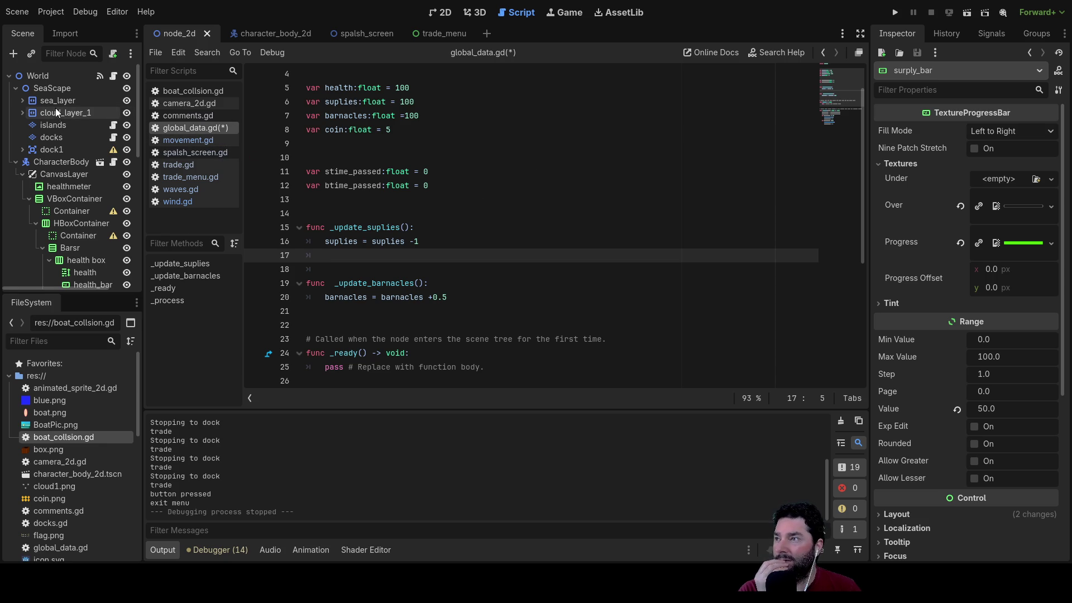
# Step: Drag global_data below Trade so it becomes World's last child
pyautogui.scroll(-10, 63, 193)
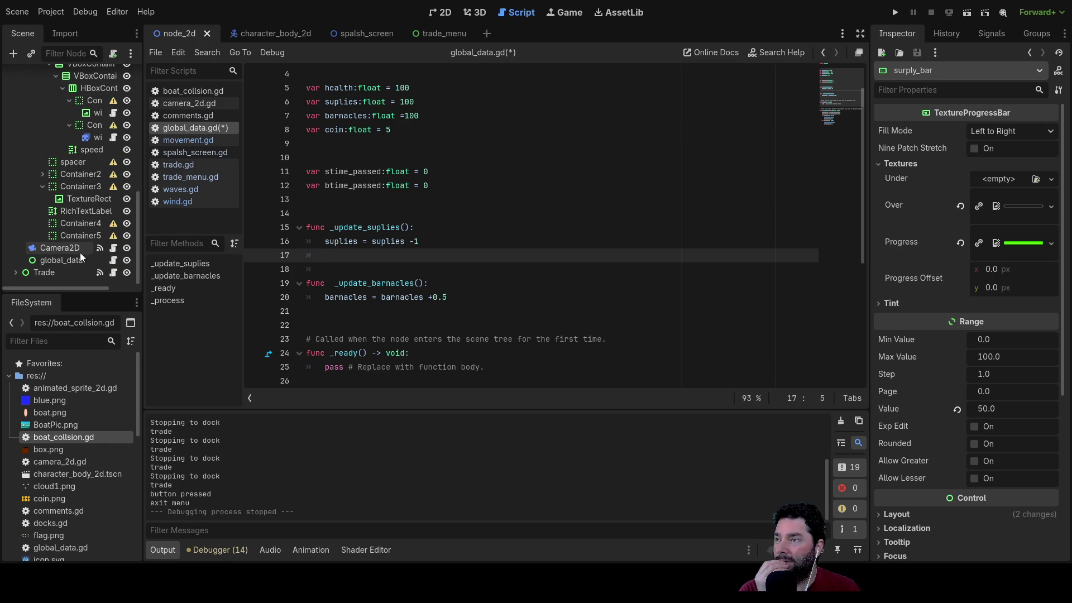
pyautogui.click(60, 262)
pyautogui.scroll(10, 41, 199)
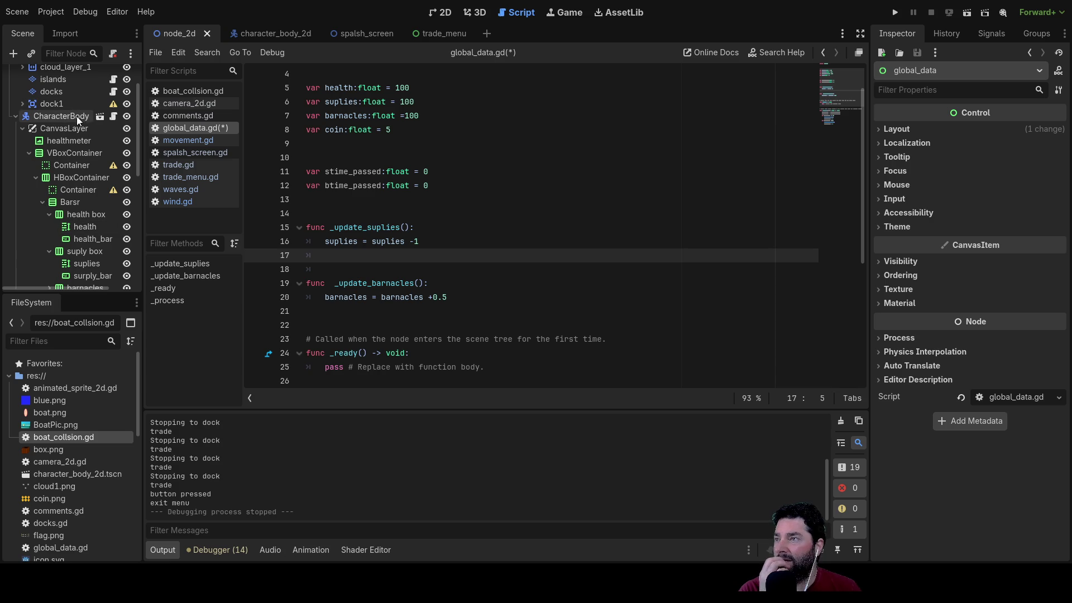
pyautogui.scroll(-10, 76, 116)
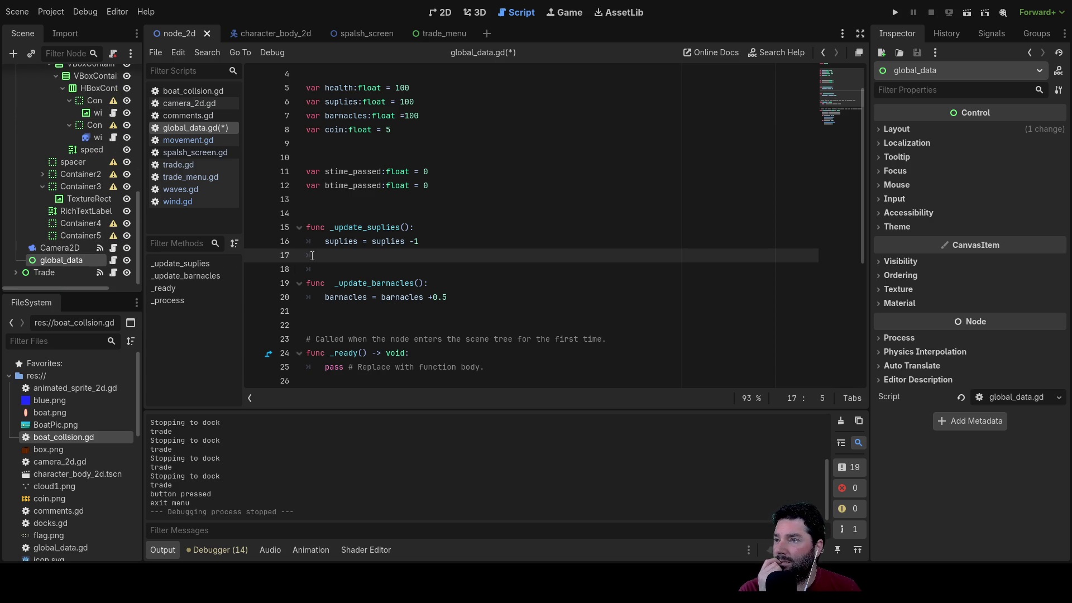
pyautogui.scroll(10, 37, 229)
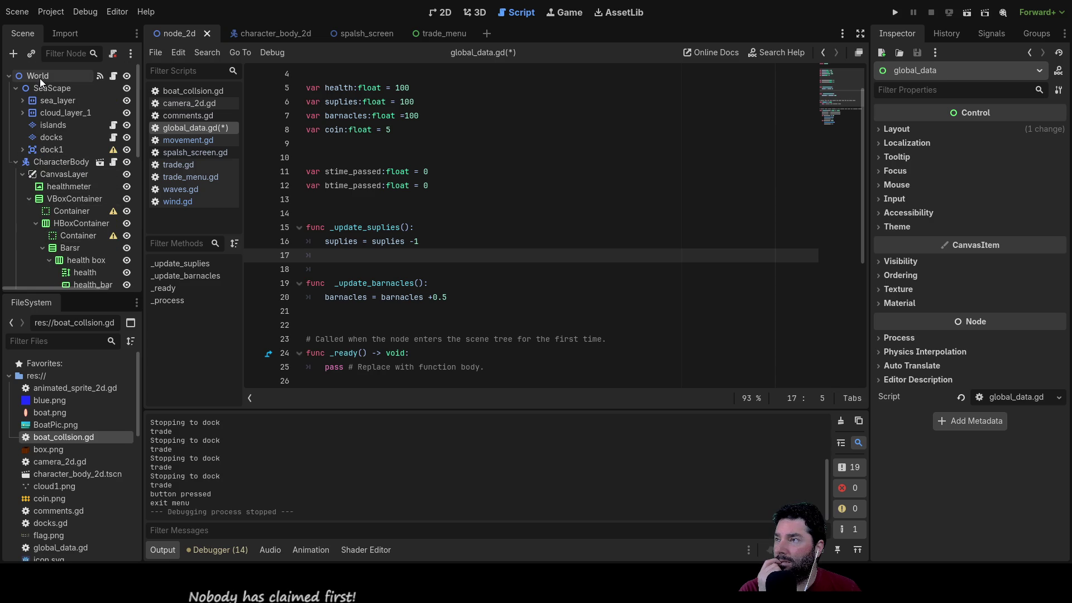
pyautogui.scroll(-10, 81, 186)
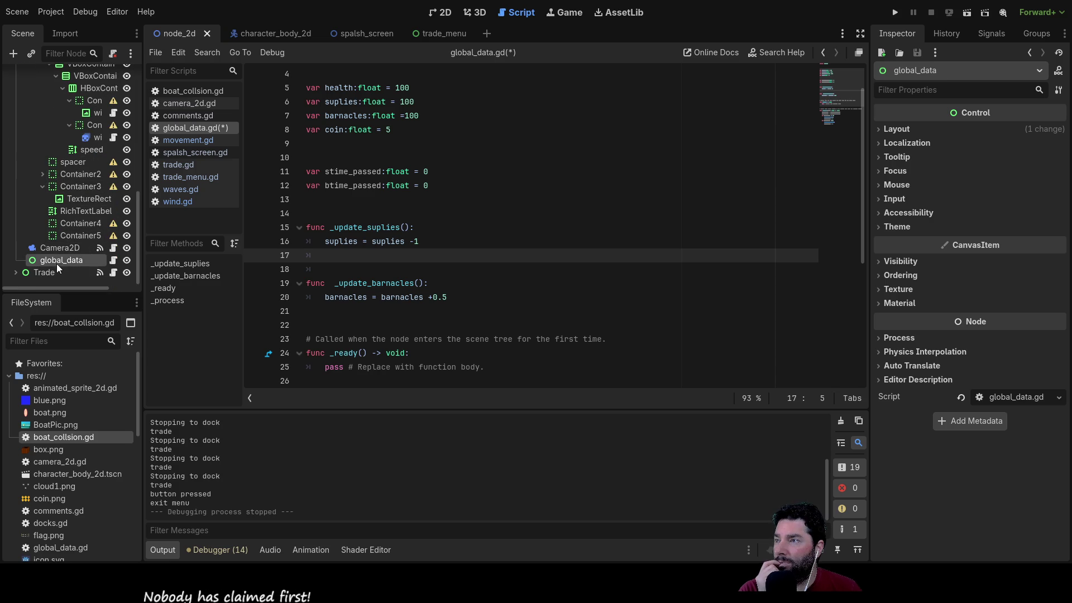
pyautogui.moveTo(56, 261)
pyautogui.mouseDown()
pyautogui.moveTo(51, 167)
pyautogui.moveTo(15, 99)
pyautogui.moveTo(28, 75)
pyautogui.mouseUp()
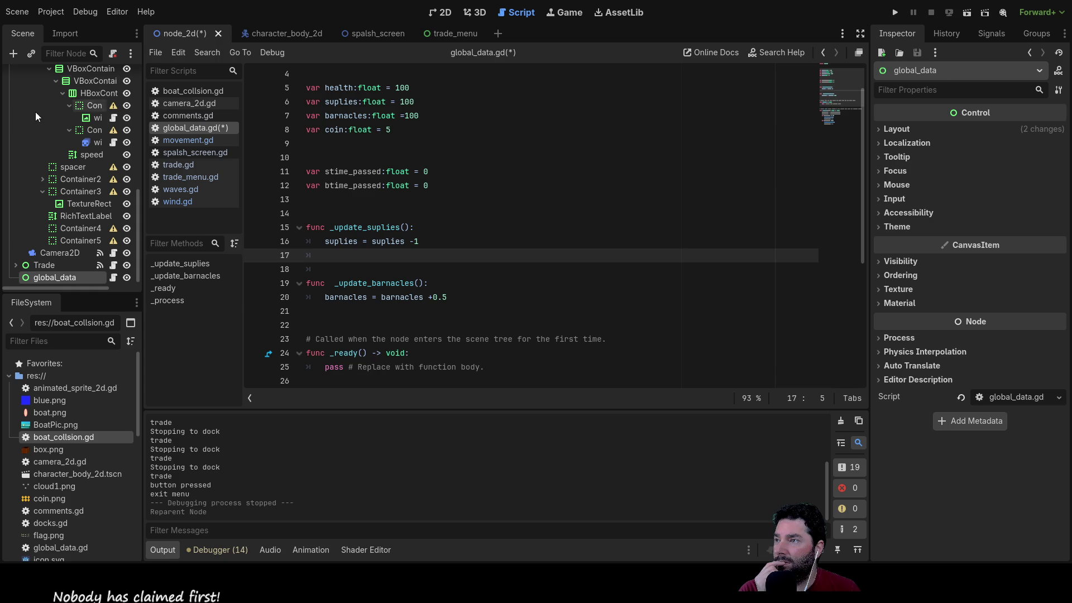
pyautogui.scroll(5, 31, 179)
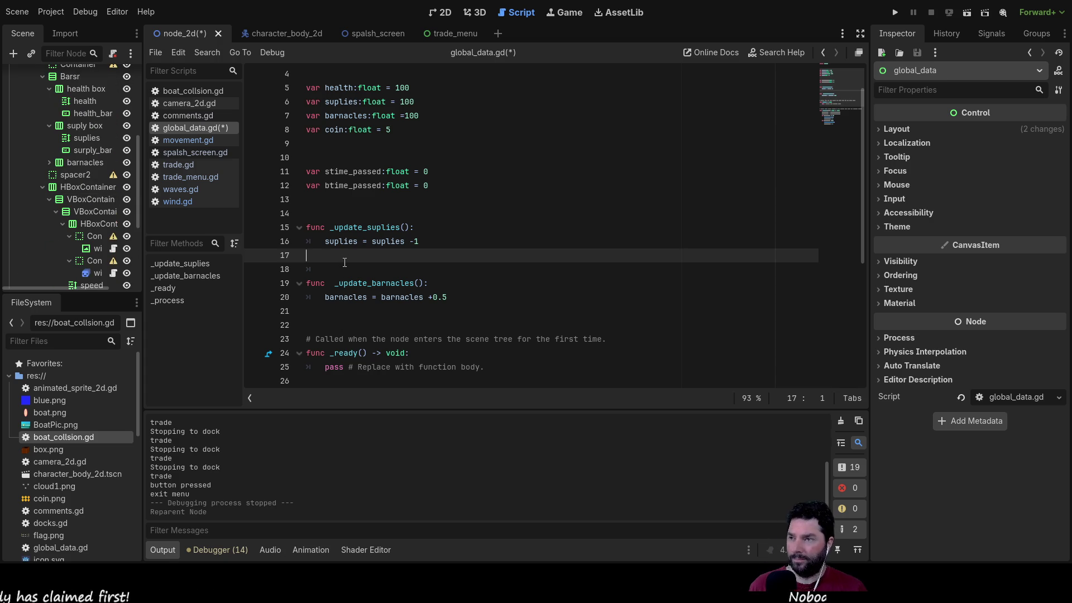
pyautogui.write('$')
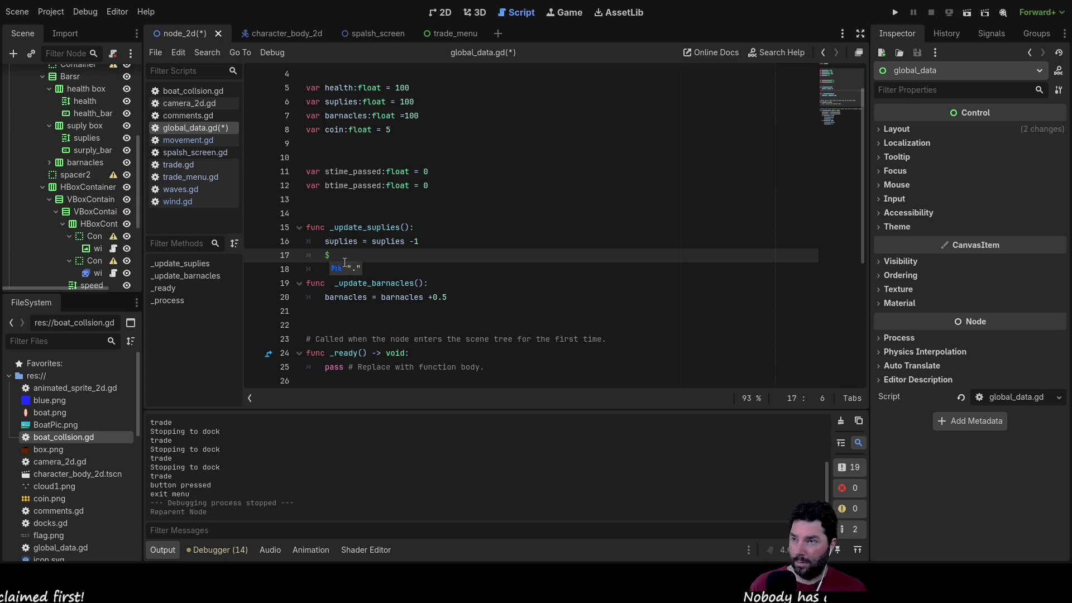
pyautogui.write('gl')
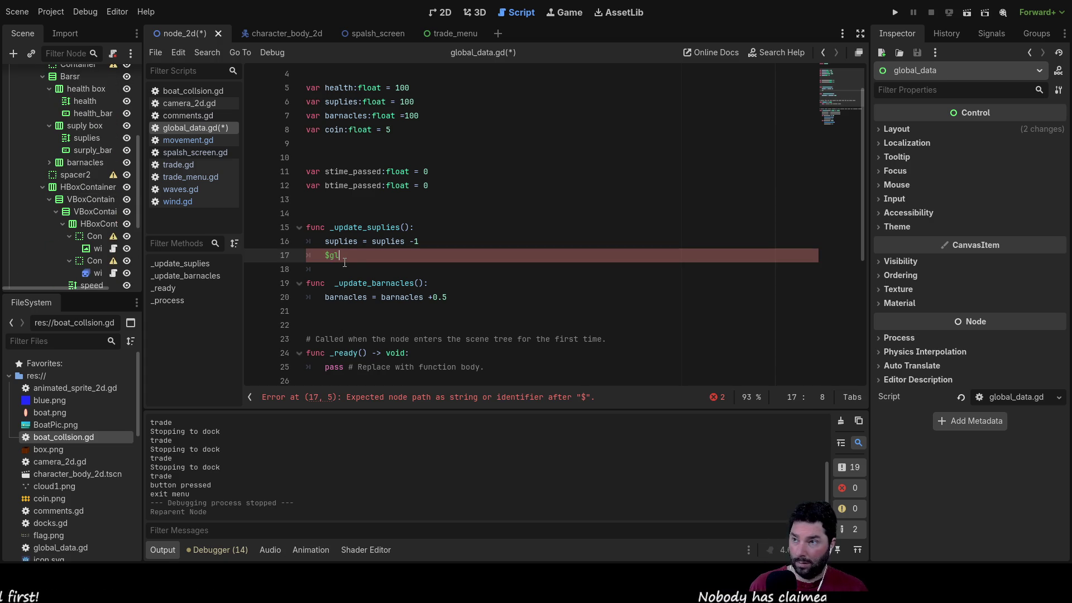
pyautogui.press('BackSpace')
pyautogui.press('BackSpace')
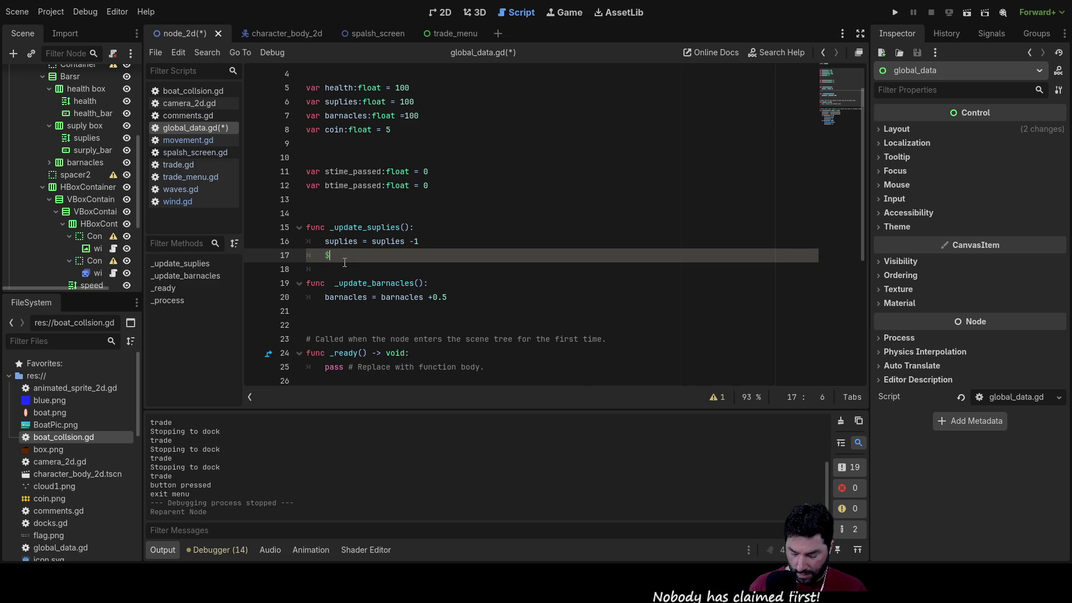
pyautogui.write('s')
pyautogui.press('BackSpace')
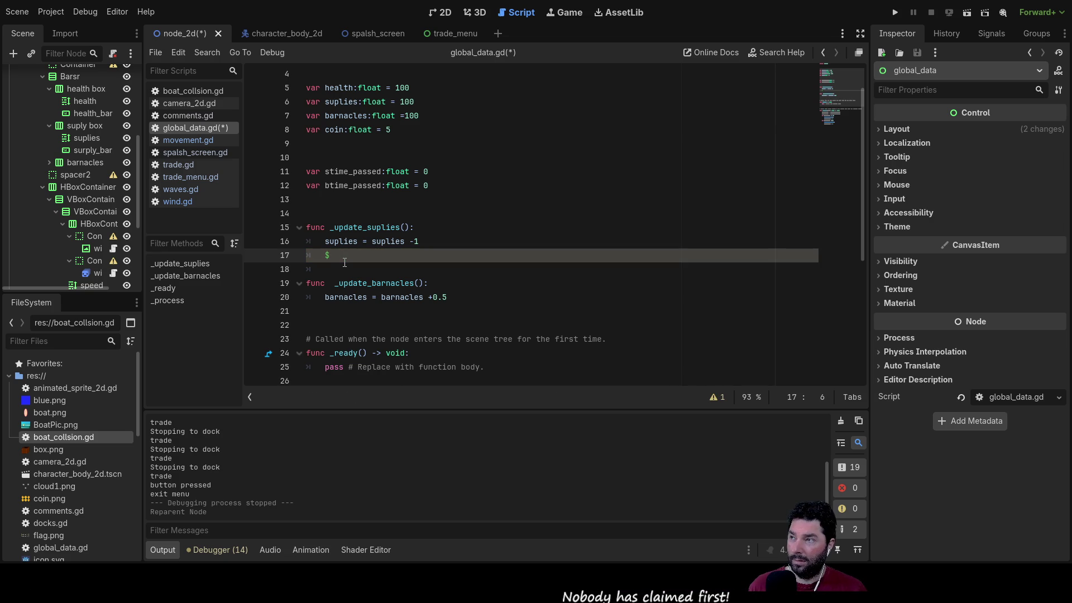
pyautogui.press('BackSpace')
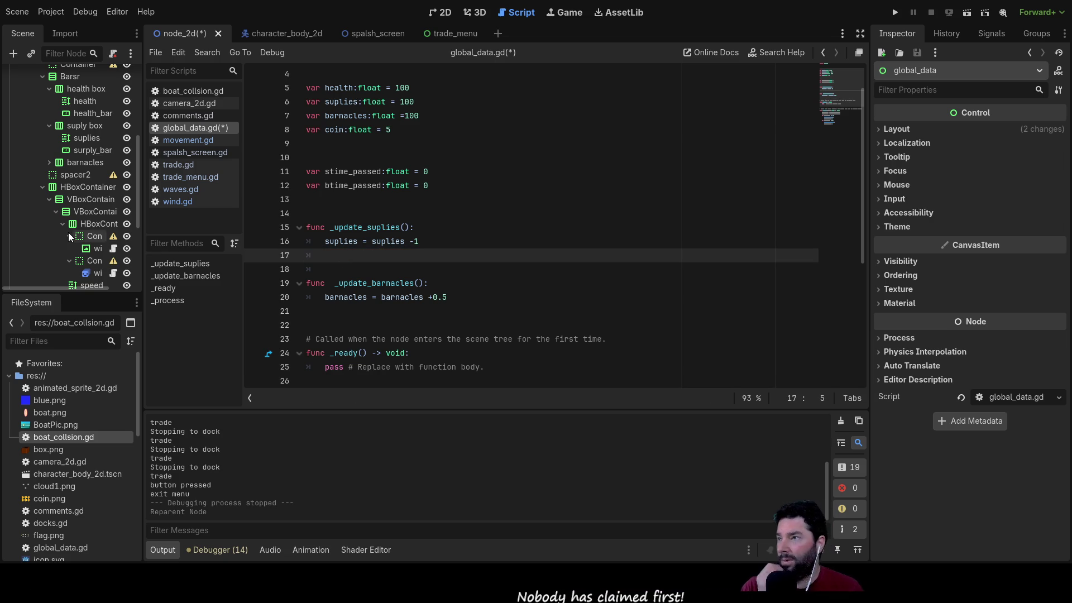
pyautogui.scroll(-5, 68, 236)
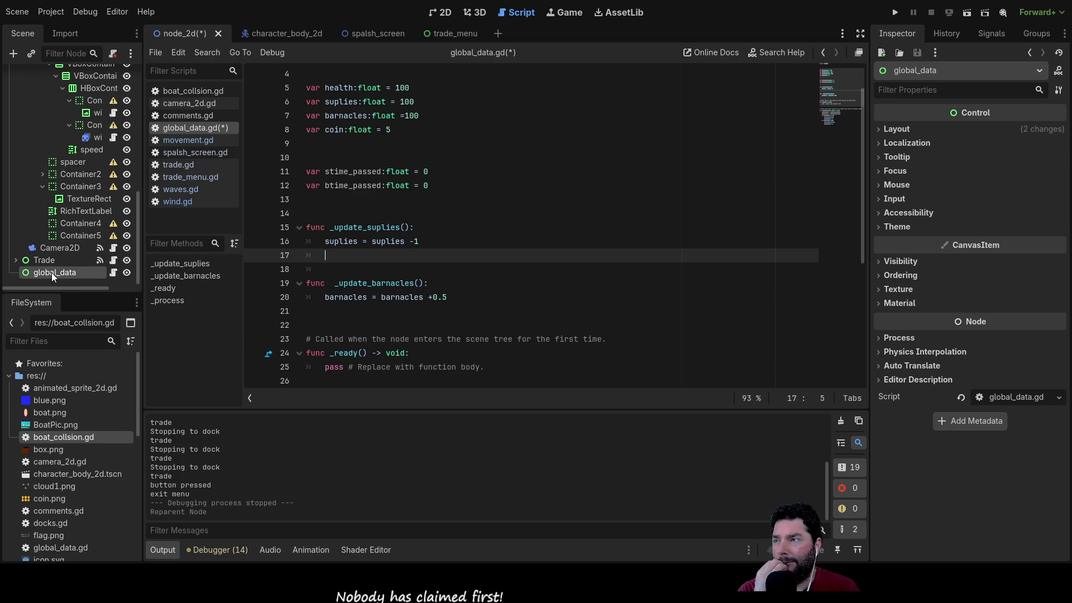
pyautogui.moveTo(51, 273)
pyautogui.mouseDown()
pyautogui.moveTo(63, 175)
pyautogui.moveTo(35, 83)
pyautogui.mouseUp()
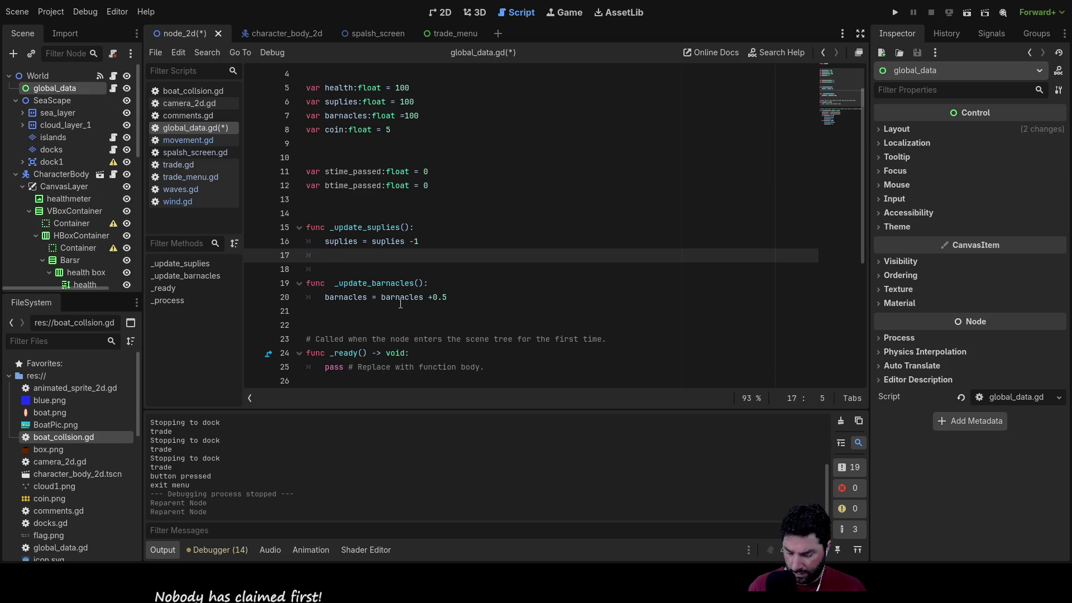
# Step: Try a $ node path on line 17, delete it, and select the World root node
pyautogui.write('$')
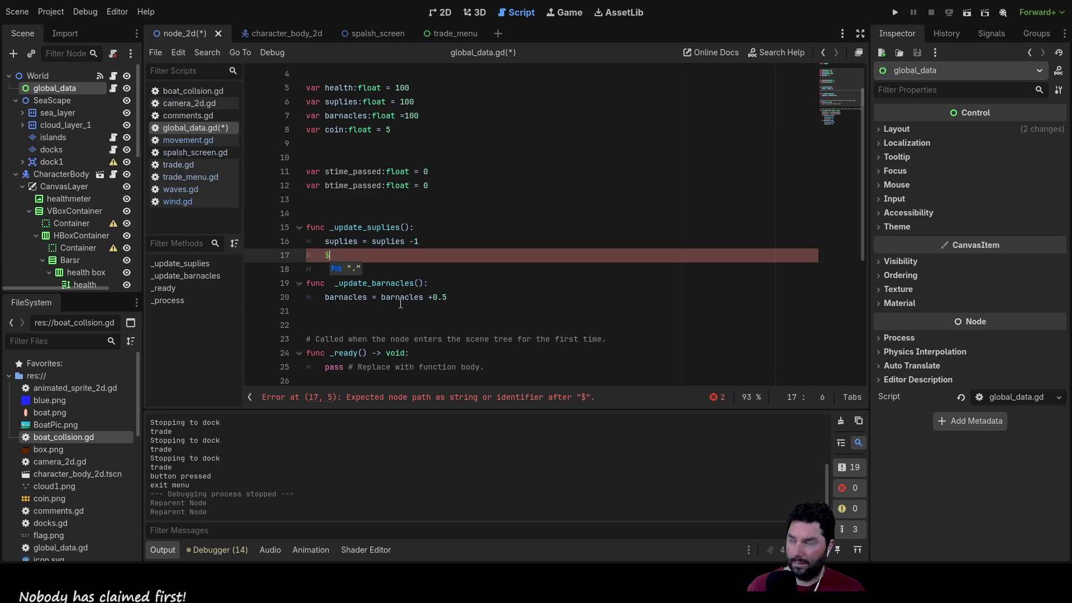
pyautogui.press('Escape')
pyautogui.press('BackSpace')
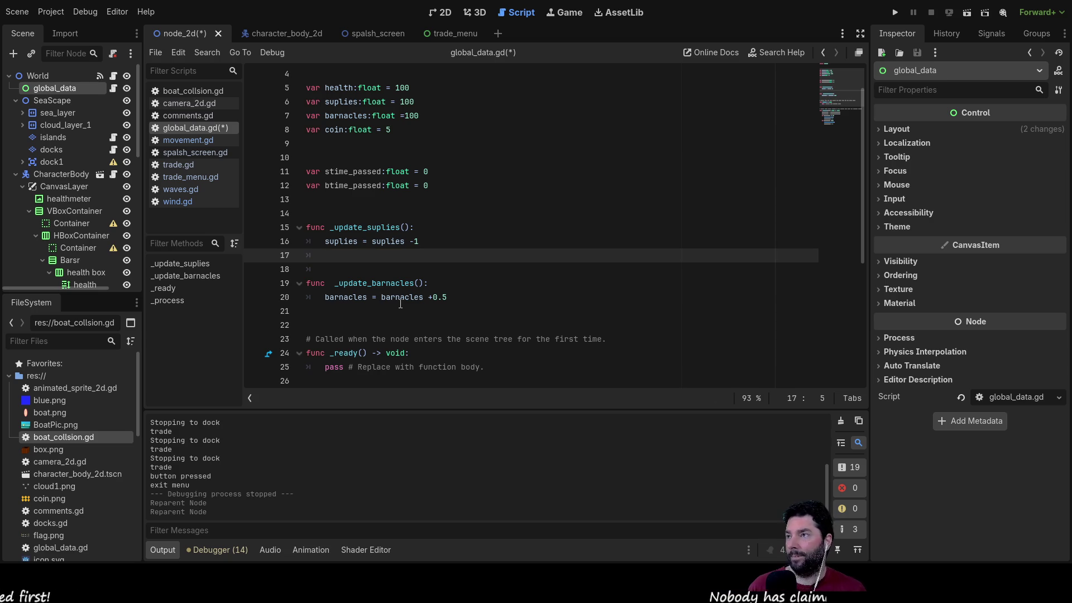
pyautogui.click(42, 76)
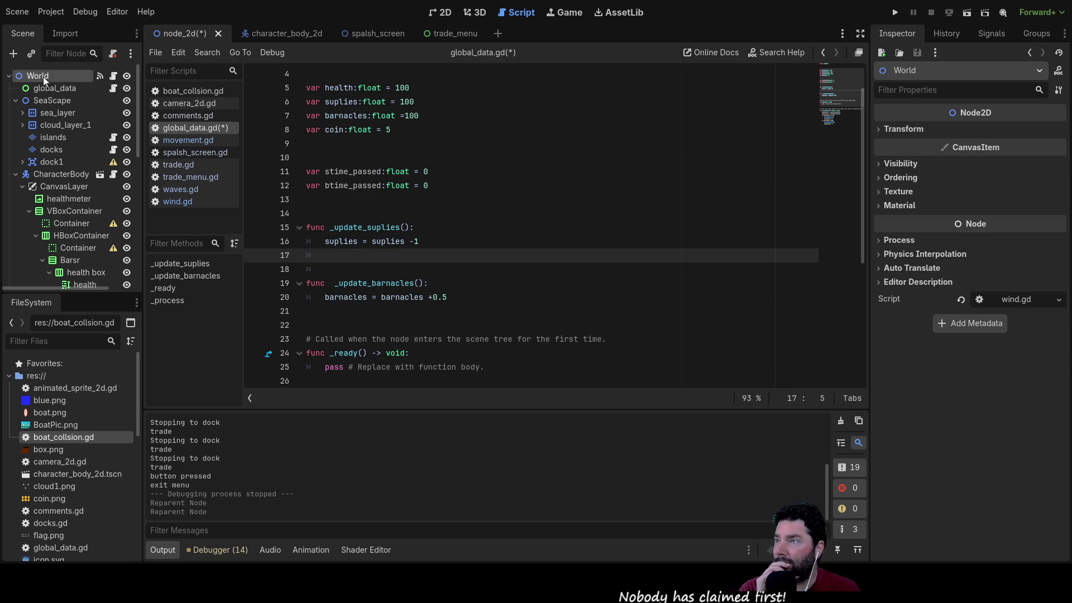
# Step: Check the global_data, SeaScape and World nodes in the Scene dock
pyautogui.click(49, 88)
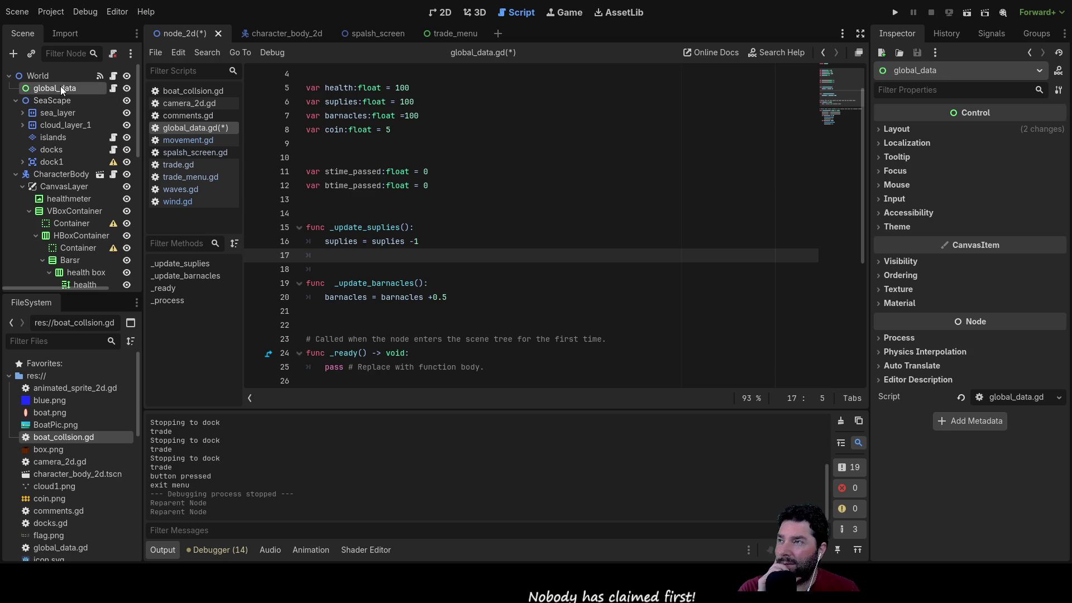
pyautogui.moveTo(39, 99); pyautogui.dragTo(53, 89)
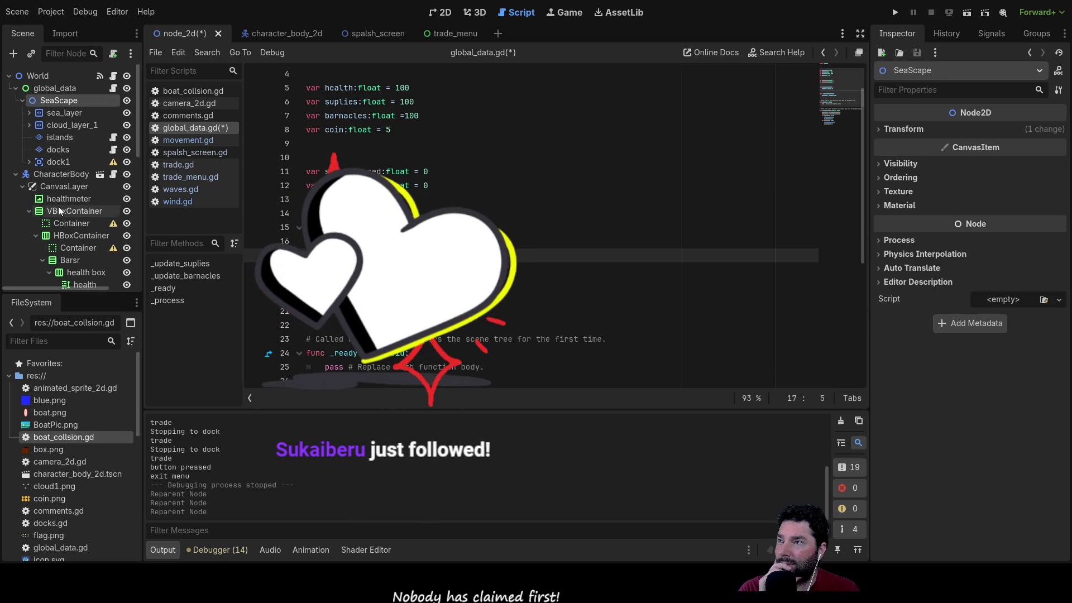
pyautogui.click(32, 78)
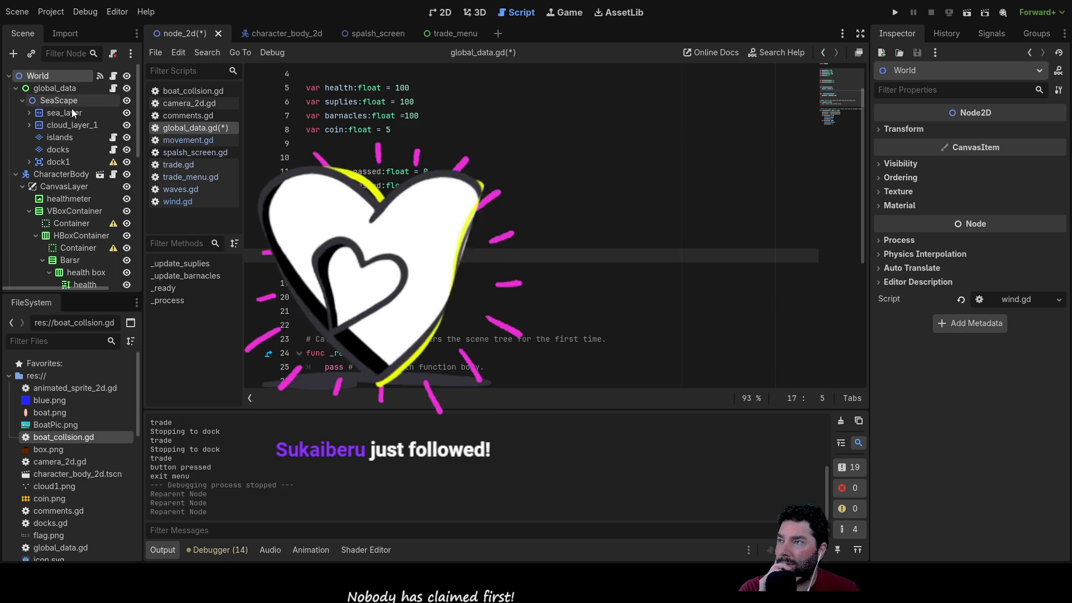
# Step: On empty line 17, try a $swr node path, erase it, and collapse SeaScape
pyautogui.click(344, 241)
pyautogui.click(325, 255)
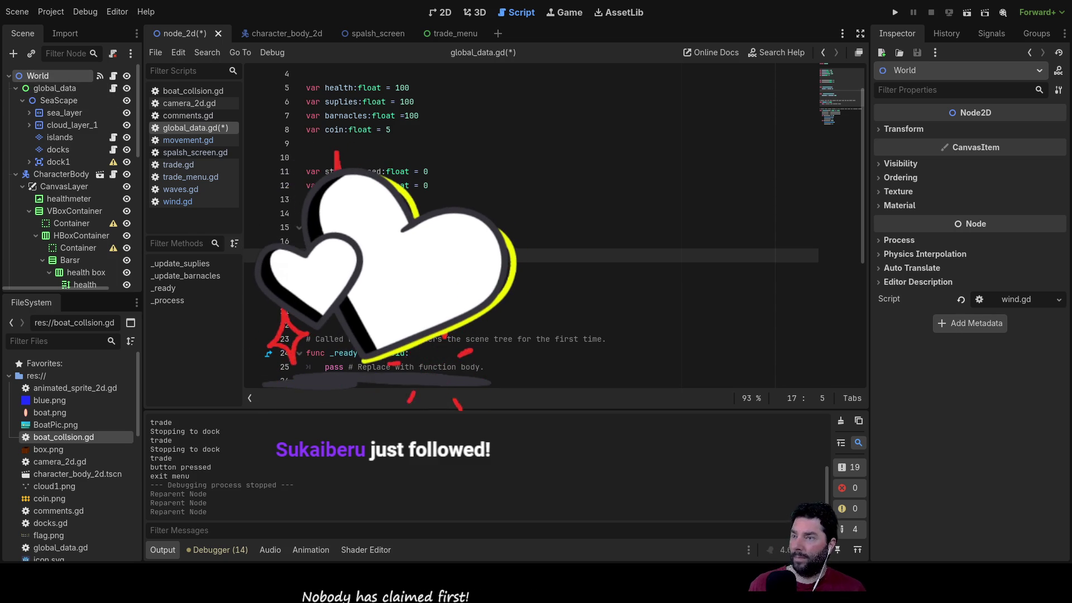
pyautogui.write('$')
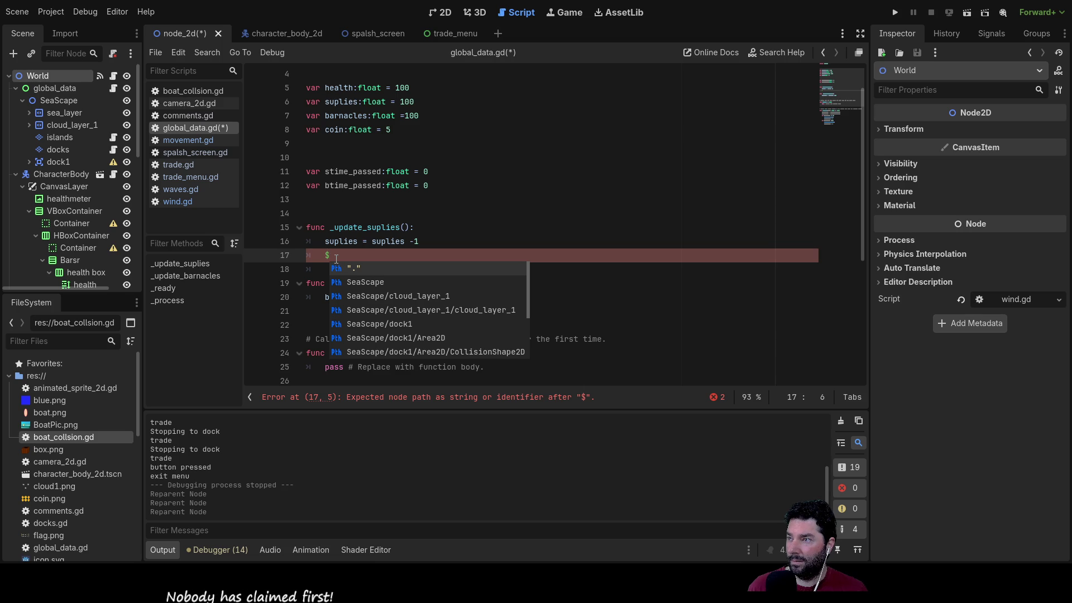
pyautogui.write('s')
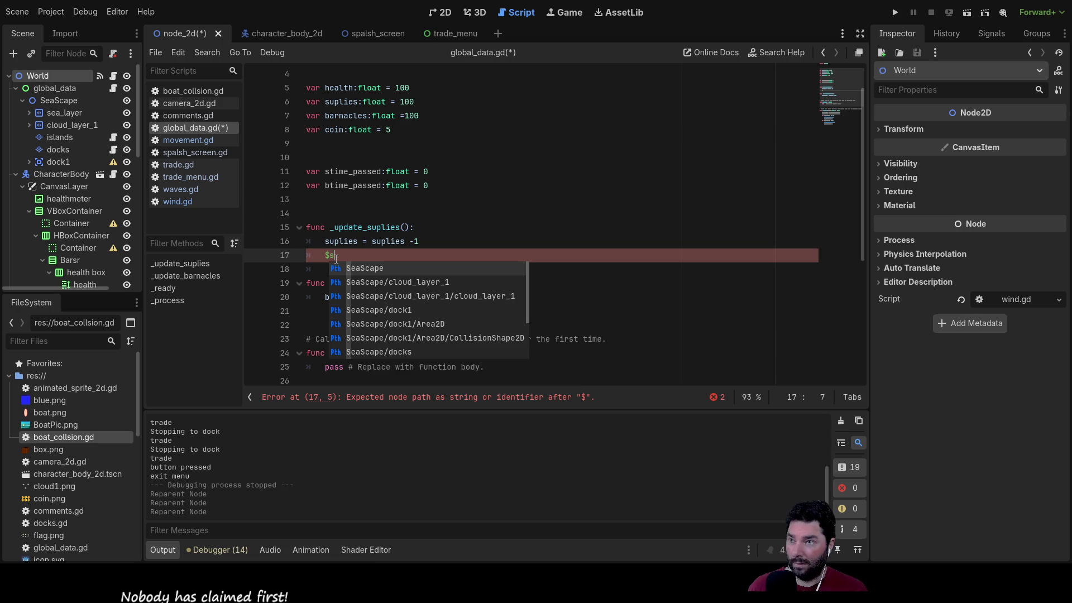
pyautogui.write('wr')
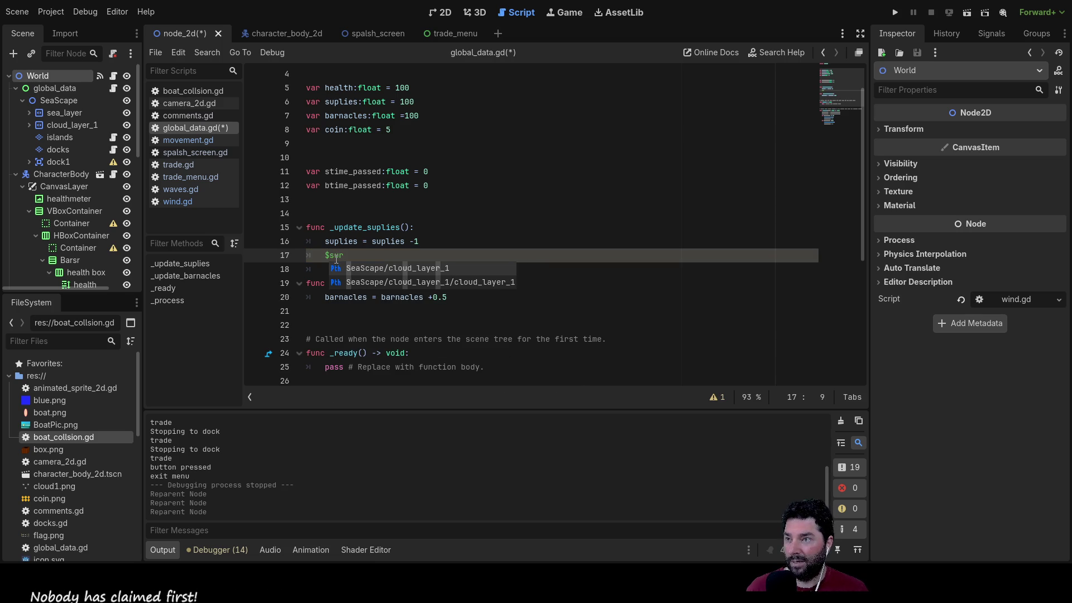
pyautogui.press('BackSpace')
pyautogui.press('BackSpace')
pyautogui.press('BackSpace')
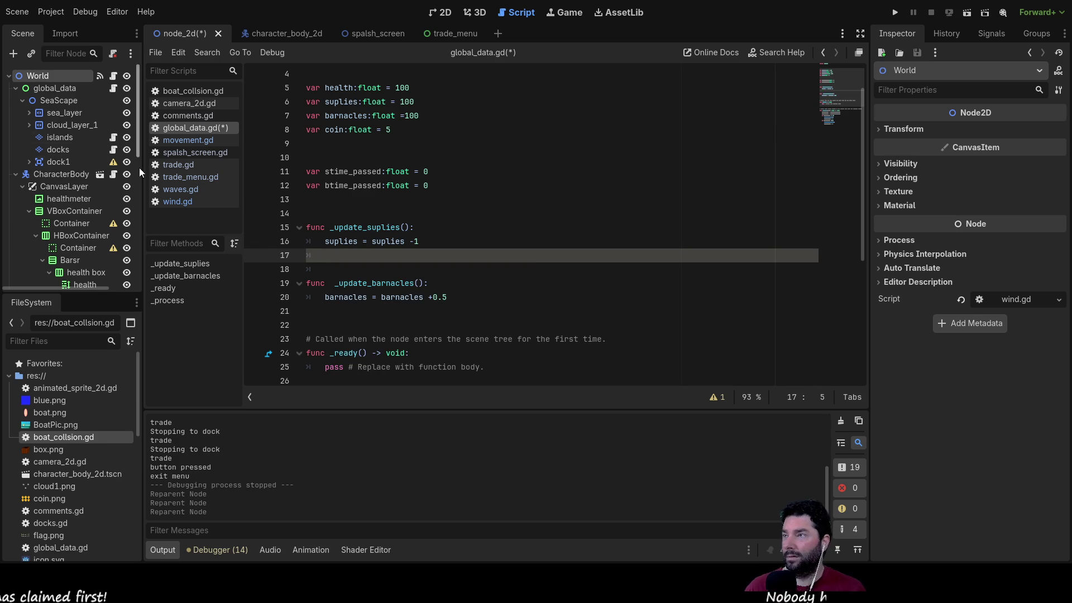
pyautogui.click(21, 100)
# Step: Reparent CharacterBody under global_data and autocomplete the barnacles/surply_bar node path on line 17
pyautogui.moveTo(38, 116); pyautogui.dragTo(59, 89)
pyautogui.moveTo(60, 89); pyautogui.dragTo(59, 90)
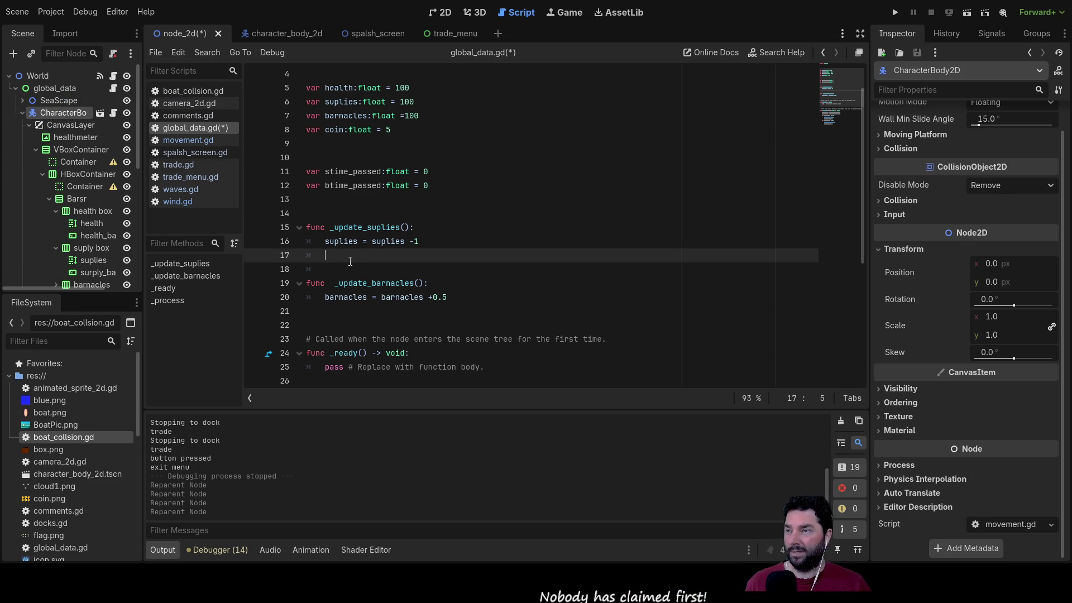
pyautogui.write('$')
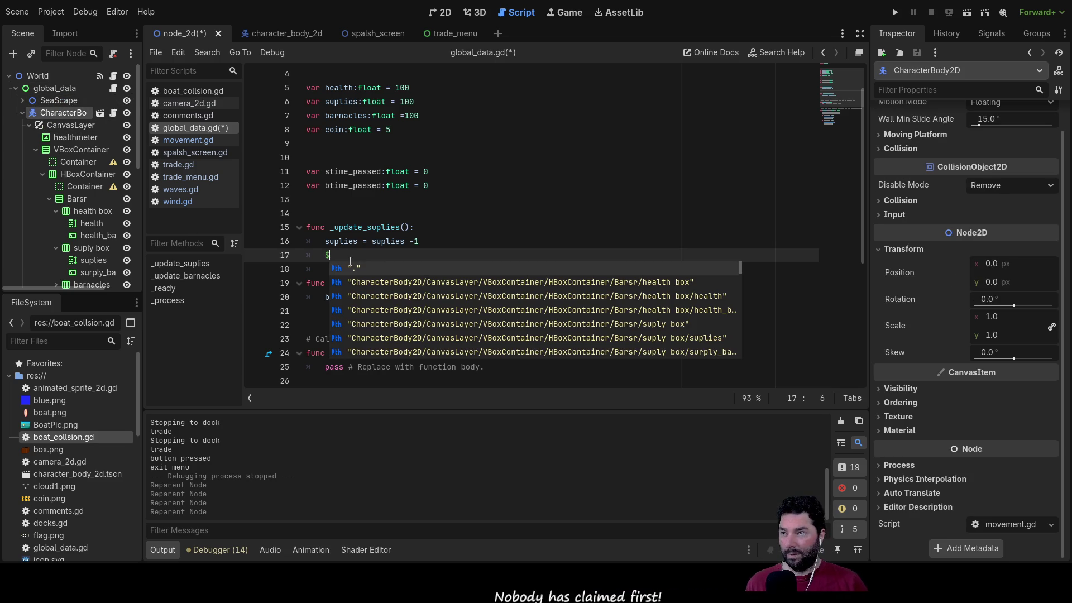
pyautogui.write('sur')
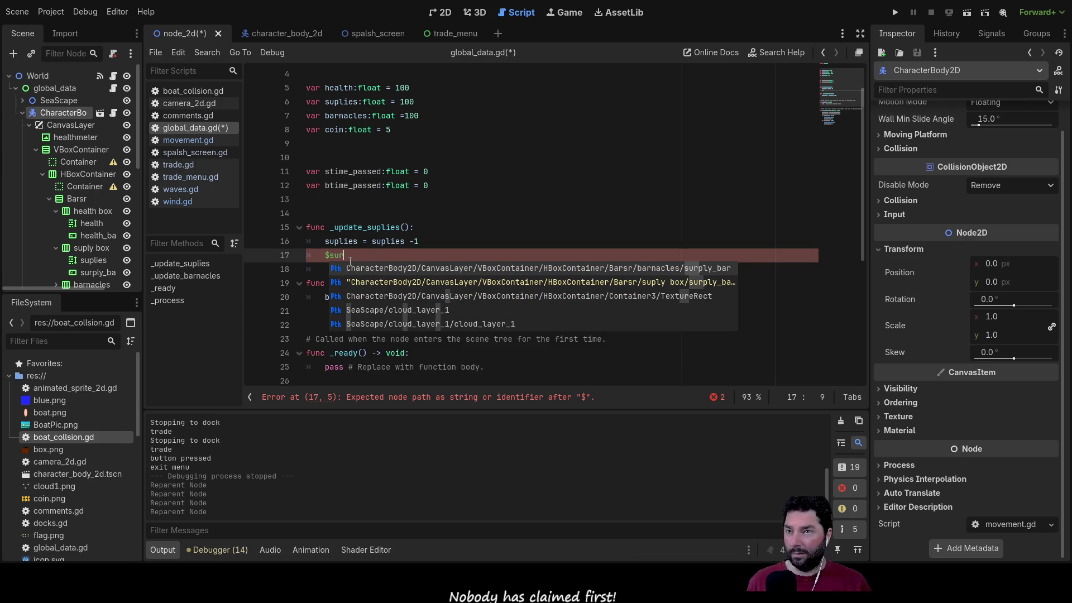
pyautogui.press('Down')
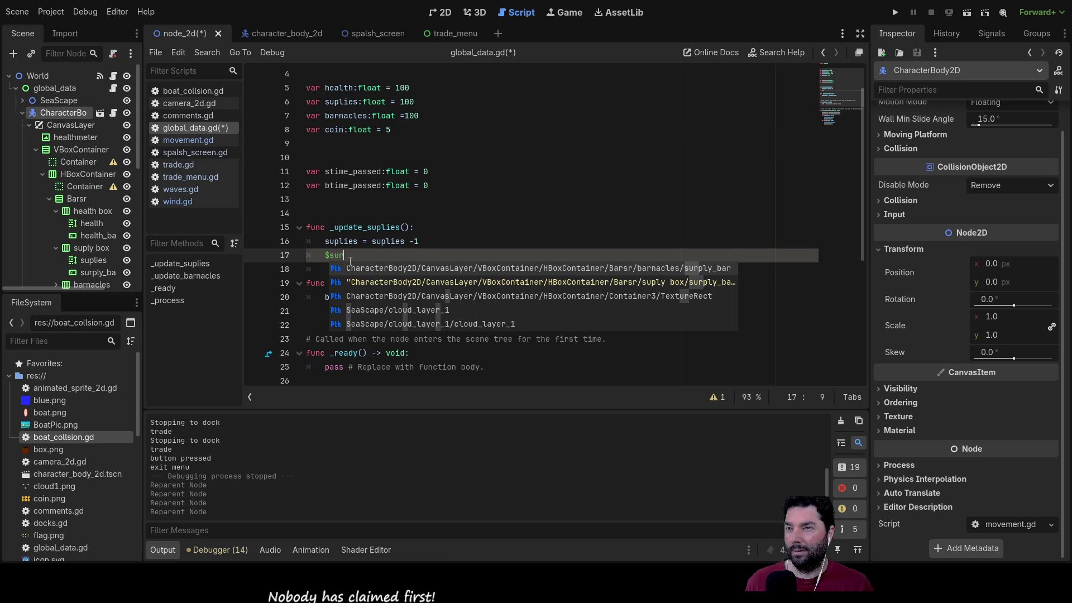
pyautogui.press('Return')
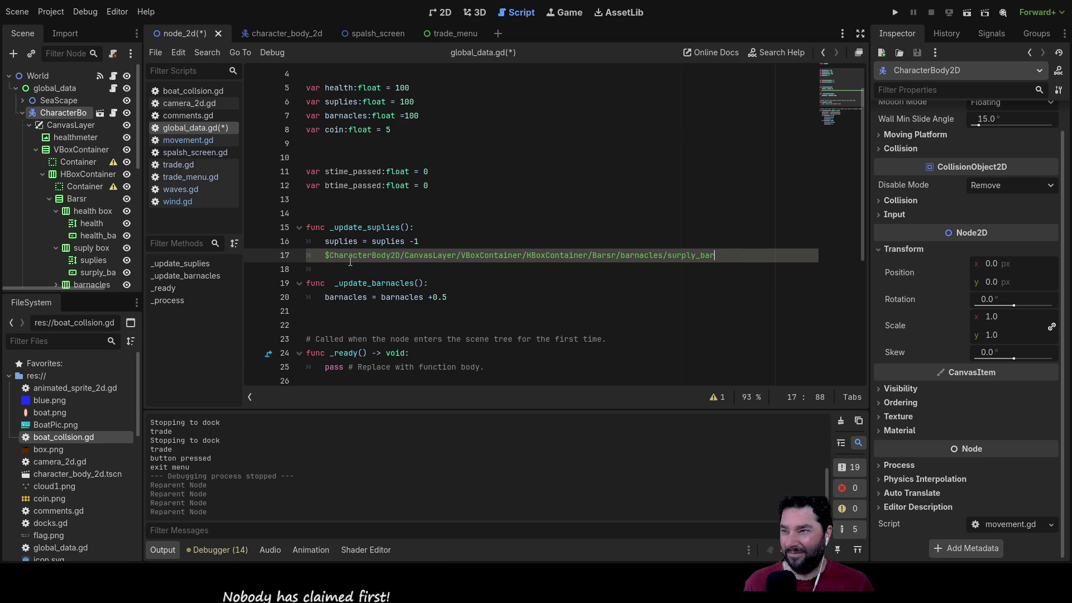
pyautogui.click(29, 124)
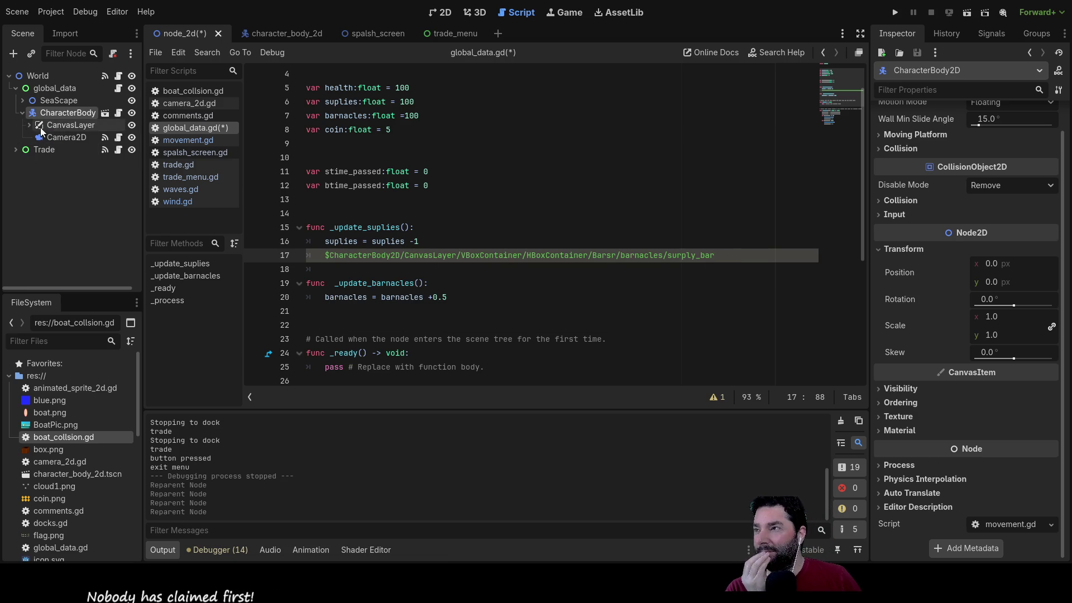
# Step: Complete line 17 as surply_bar.value = suplies, copying suplies from line 16
pyautogui.click(24, 113)
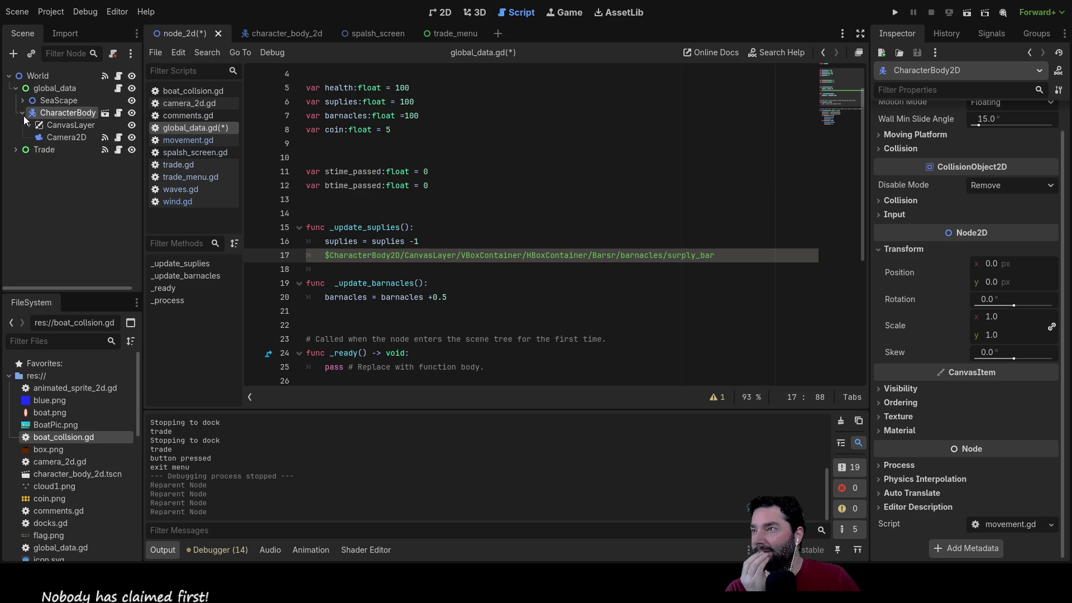
pyautogui.keyDown('shift'); pyautogui.click(22, 113); pyautogui.keyUp('shift')
pyautogui.scroll(-5, 103, 219)
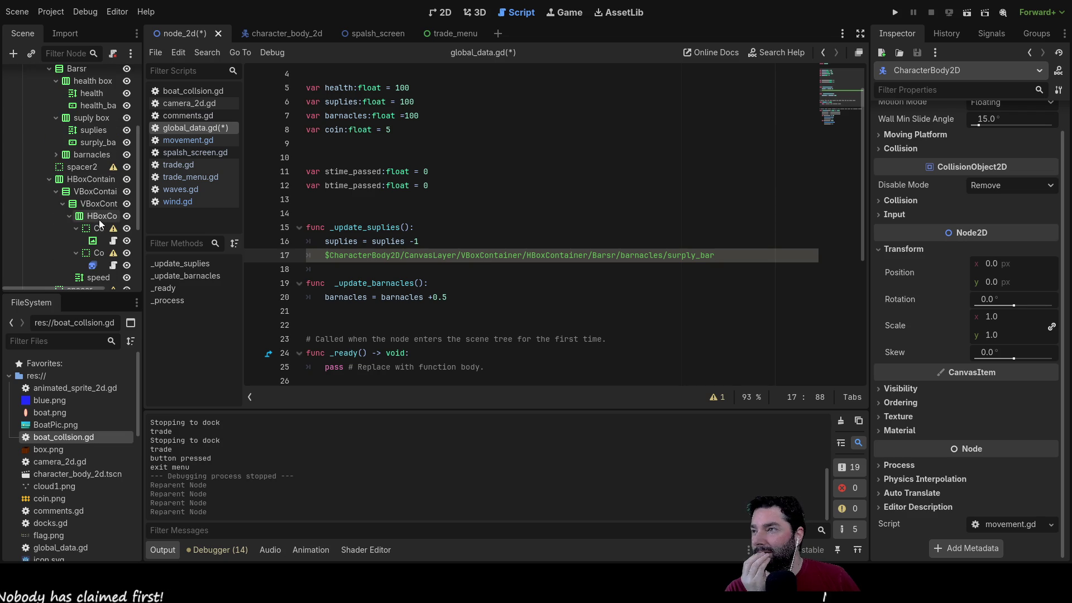
pyautogui.click(94, 145)
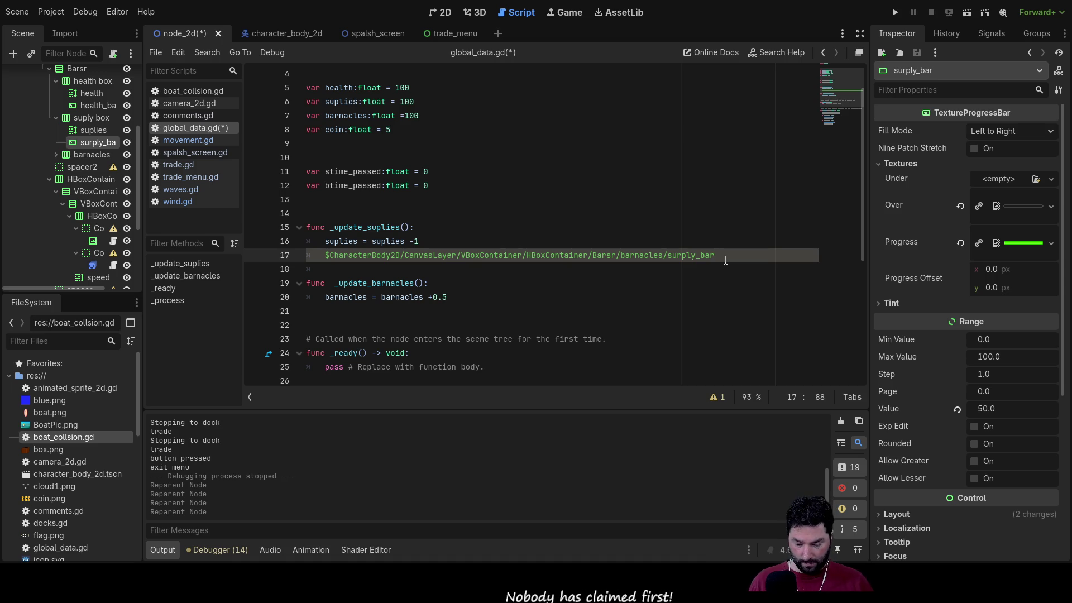
pyautogui.write('.val')
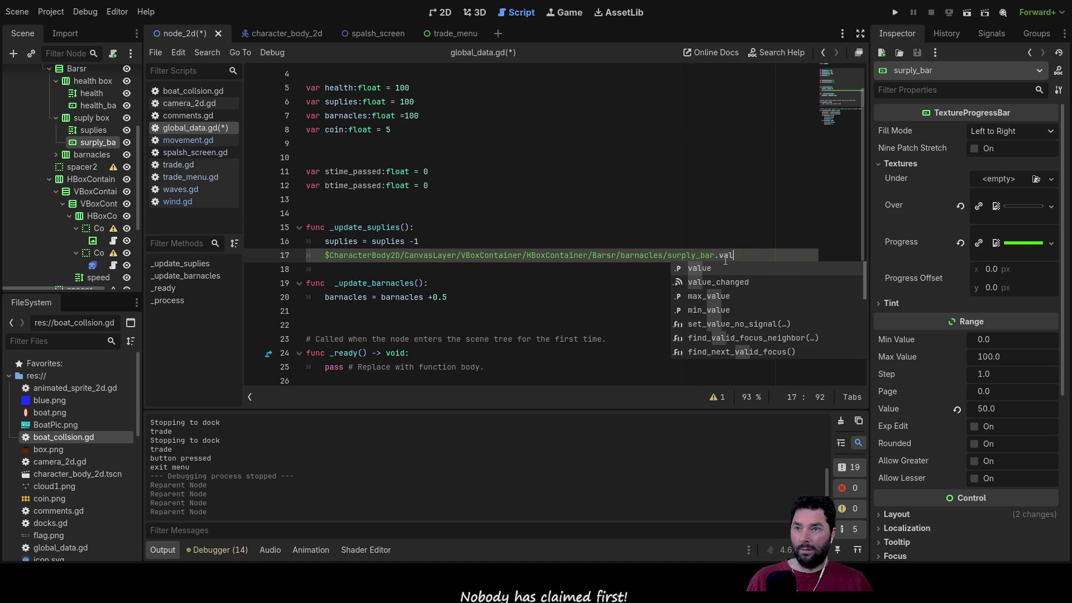
pyautogui.write('ue =')
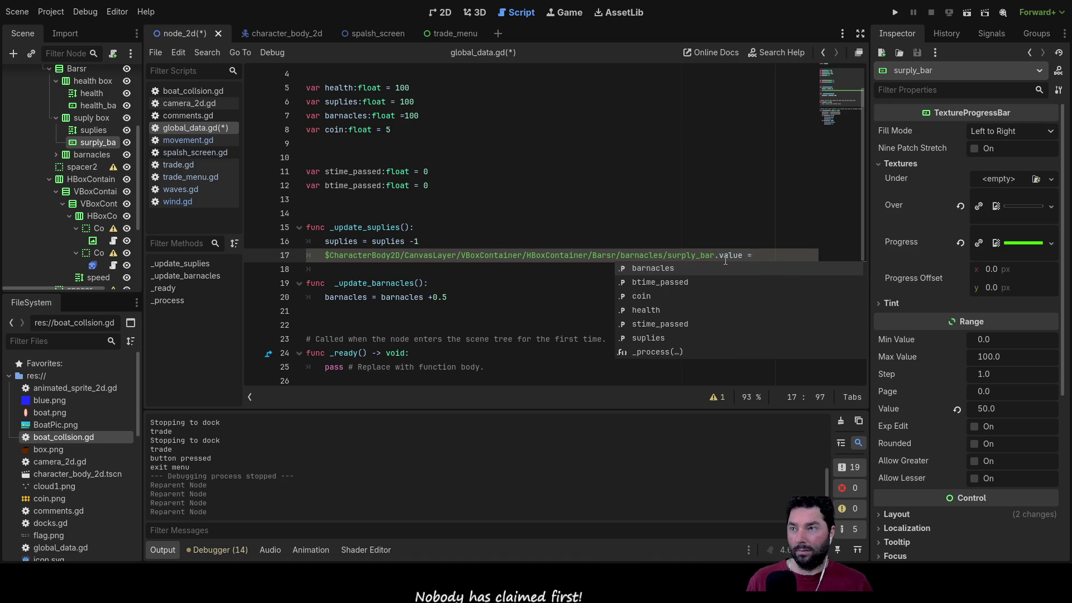
pyautogui.doubleClick(349, 244)
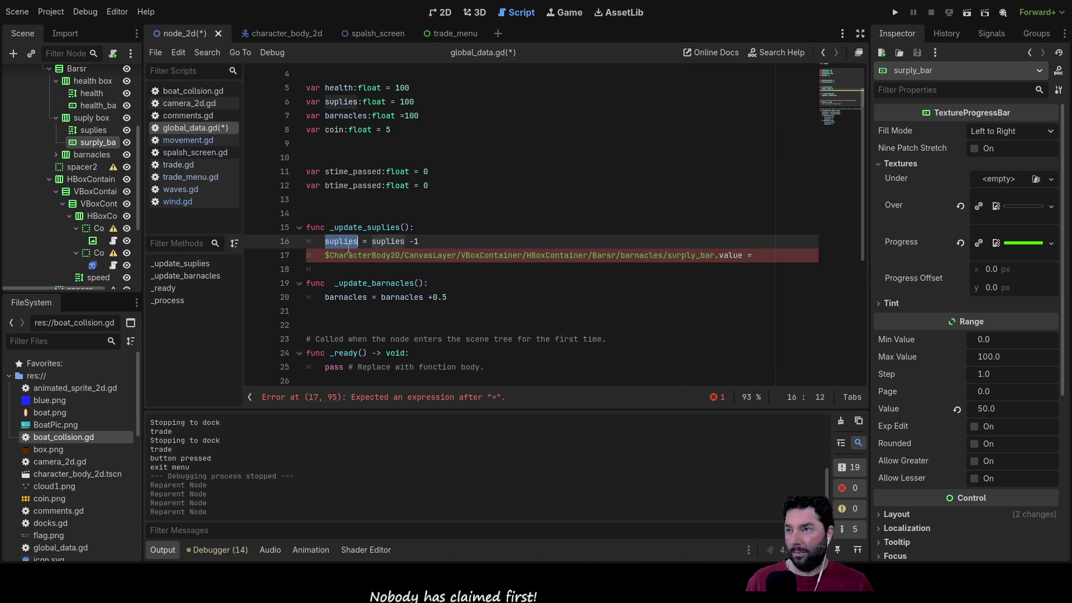
pyautogui.hotkey('ctrl', 'c')
pyautogui.click(755, 257)
pyautogui.hotkey('ctrl', 'v')
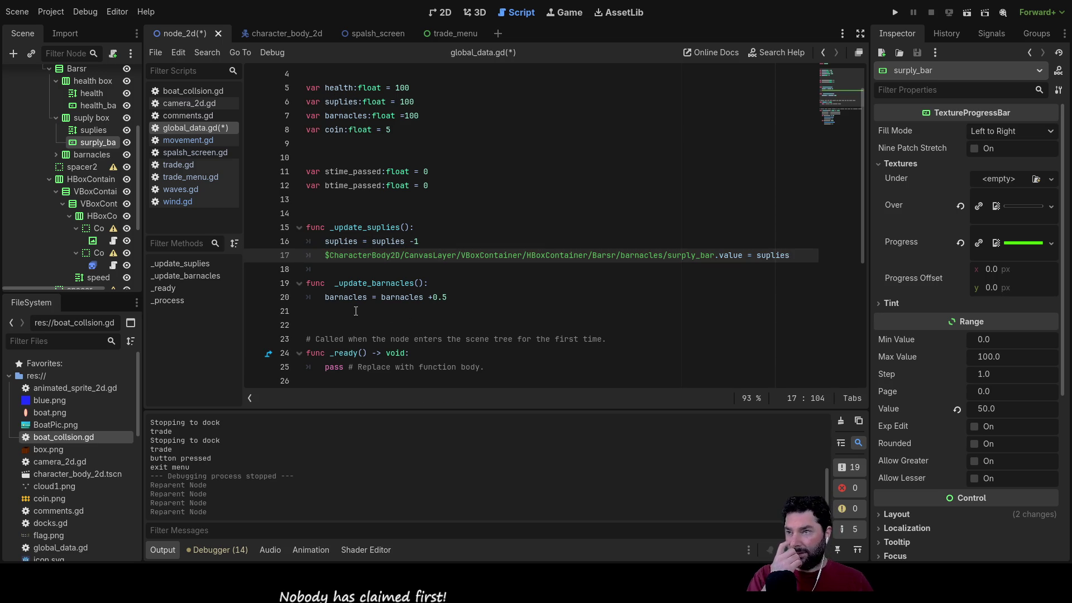
# Step: Add a new line in _update_barnacles and begin a $ node path
pyautogui.click(388, 309)
pyautogui.press('Tab')
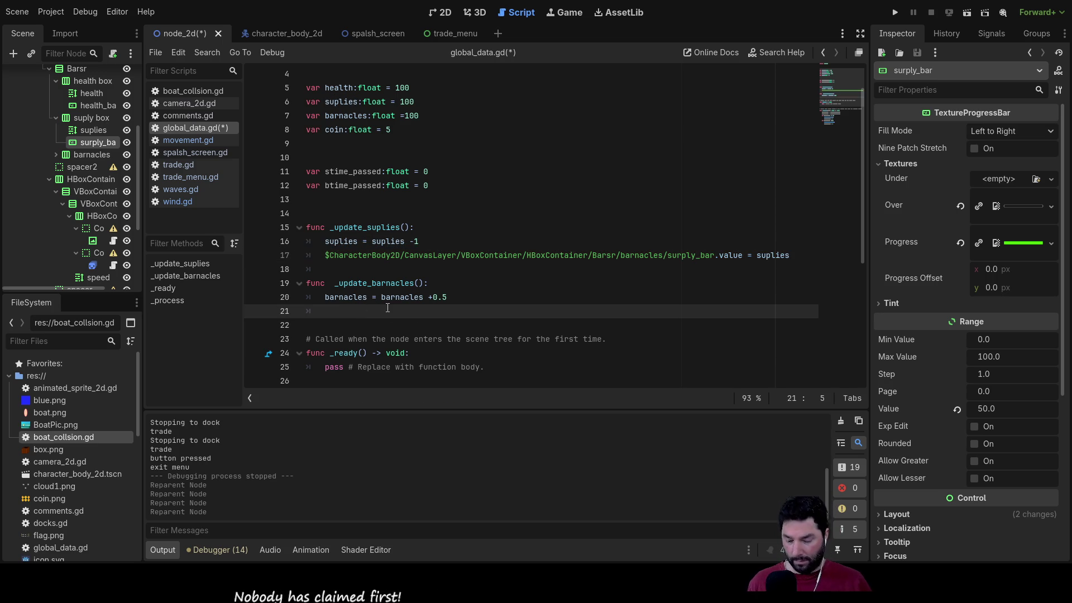
pyautogui.write('$')
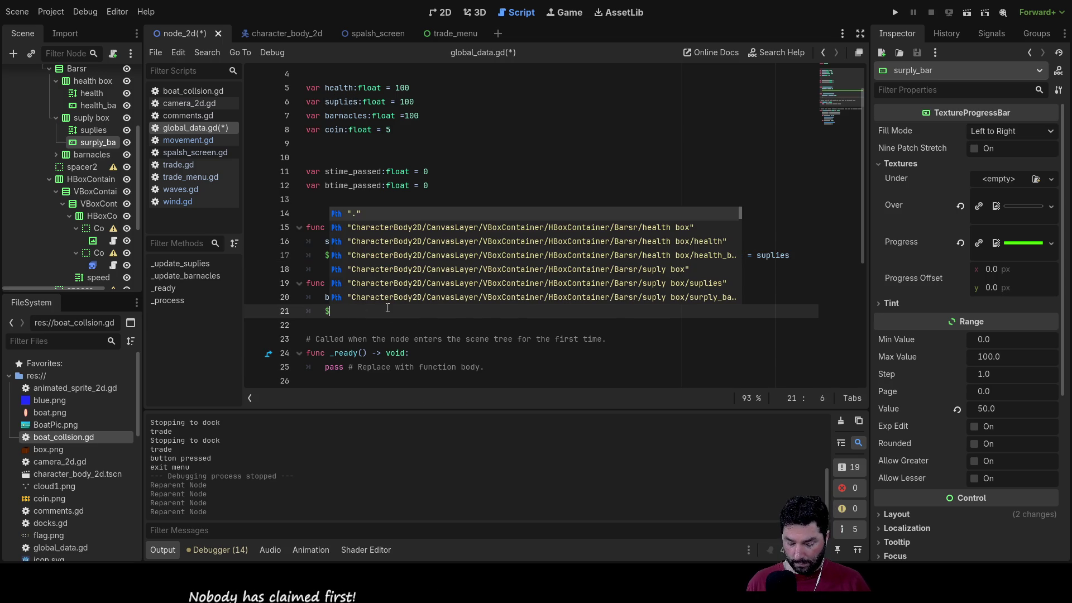
pyautogui.write('s')
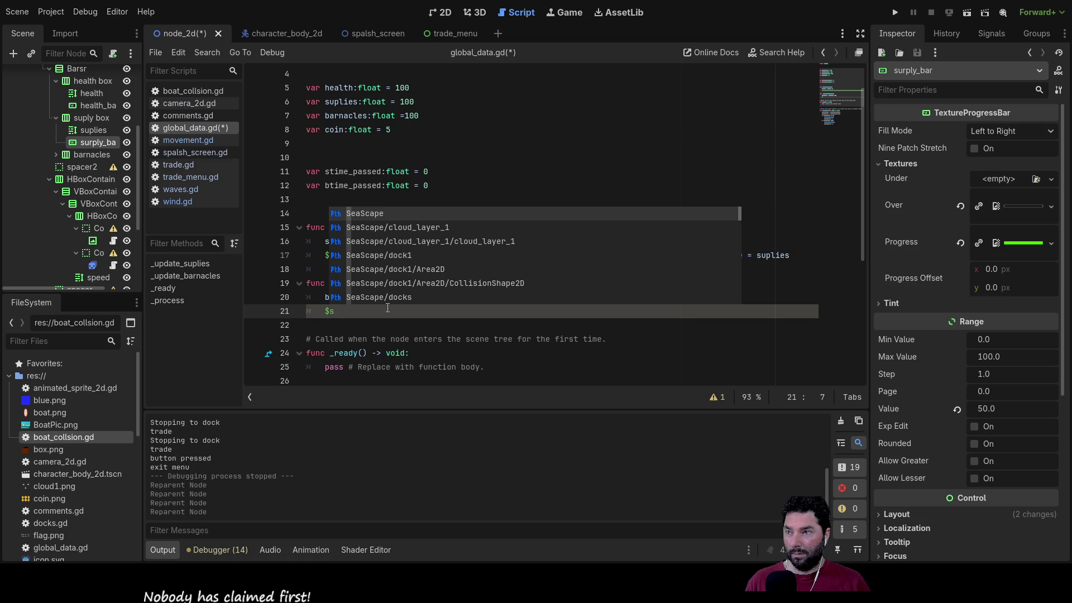
# Step: Type $barn on line 21, select the suplies label under barnacles, and view the 2D scene
pyautogui.press('BackSpace')
pyautogui.write('bar')
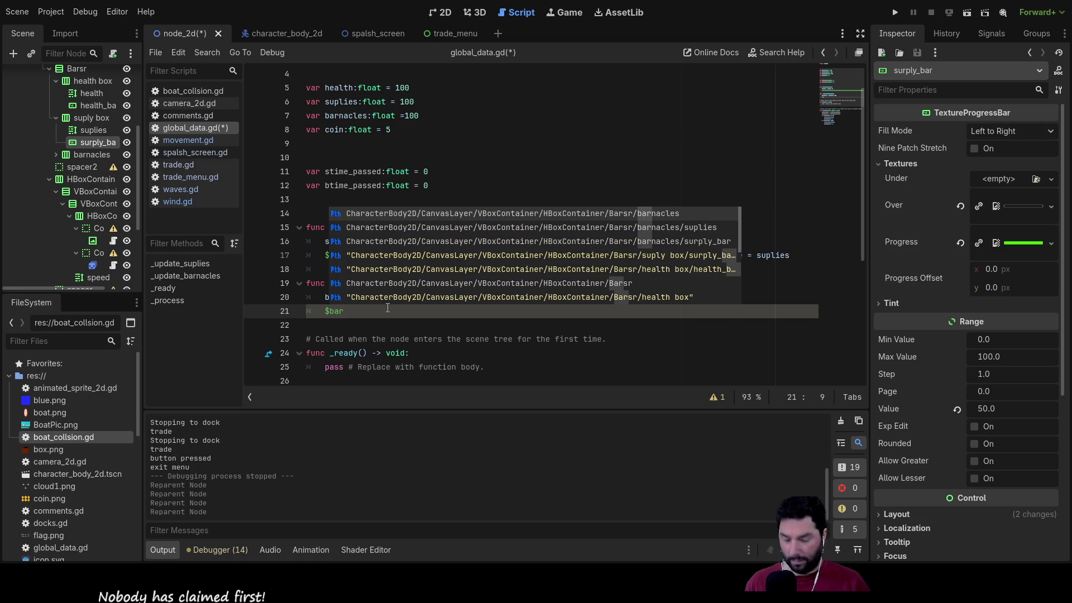
pyautogui.write('n')
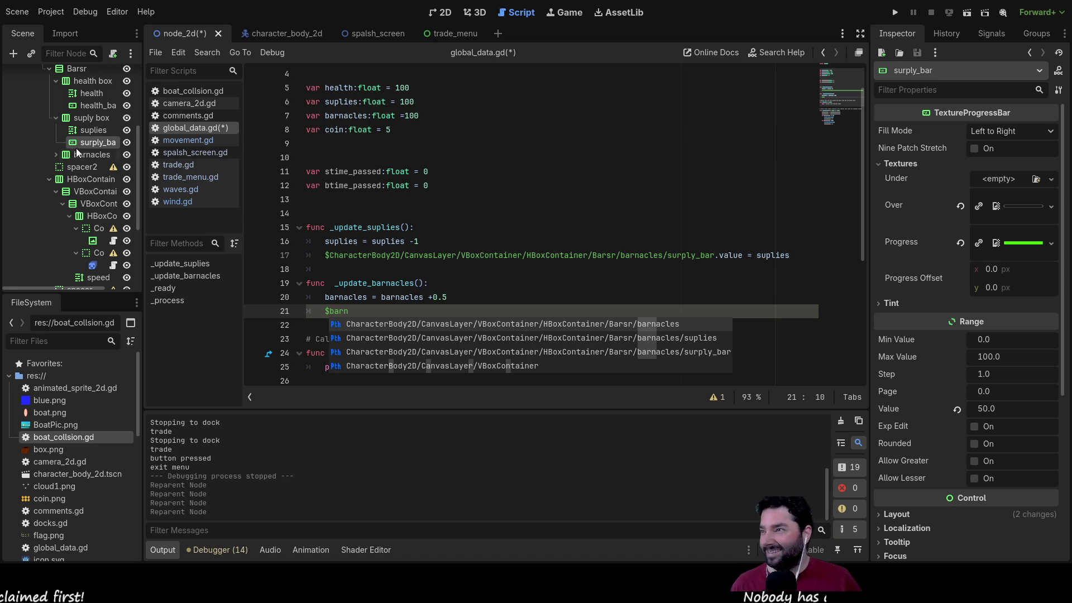
pyautogui.click(67, 157)
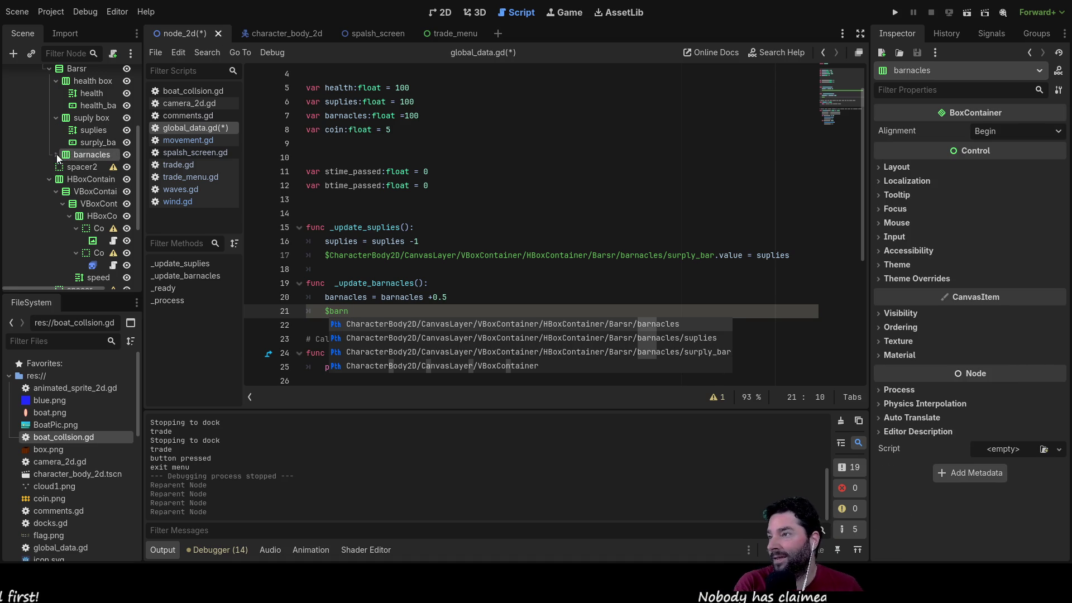
pyautogui.click(56, 155)
pyautogui.click(89, 168)
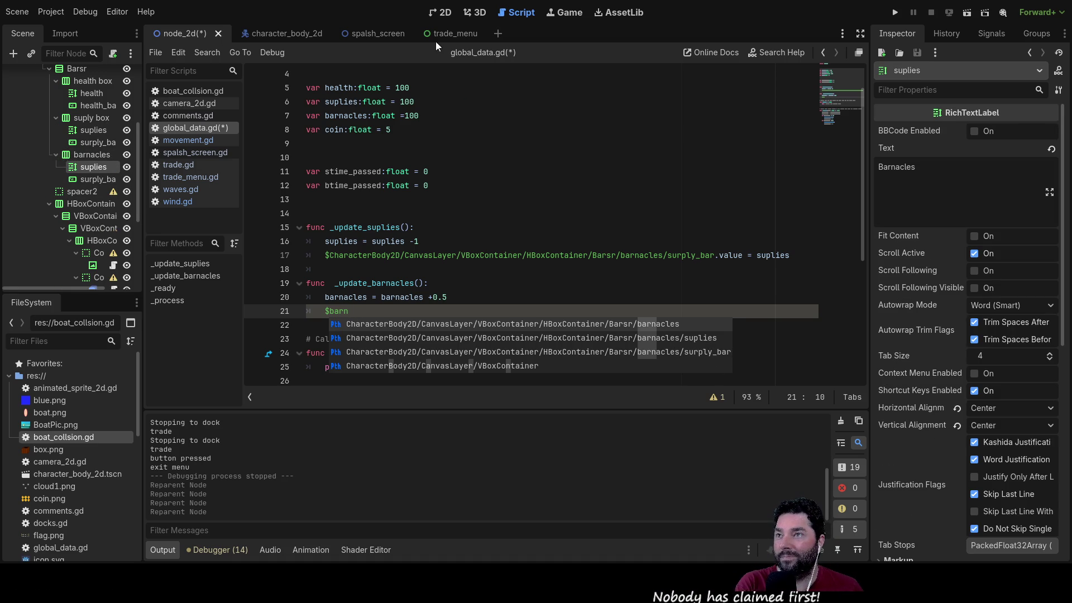
pyautogui.click(442, 13)
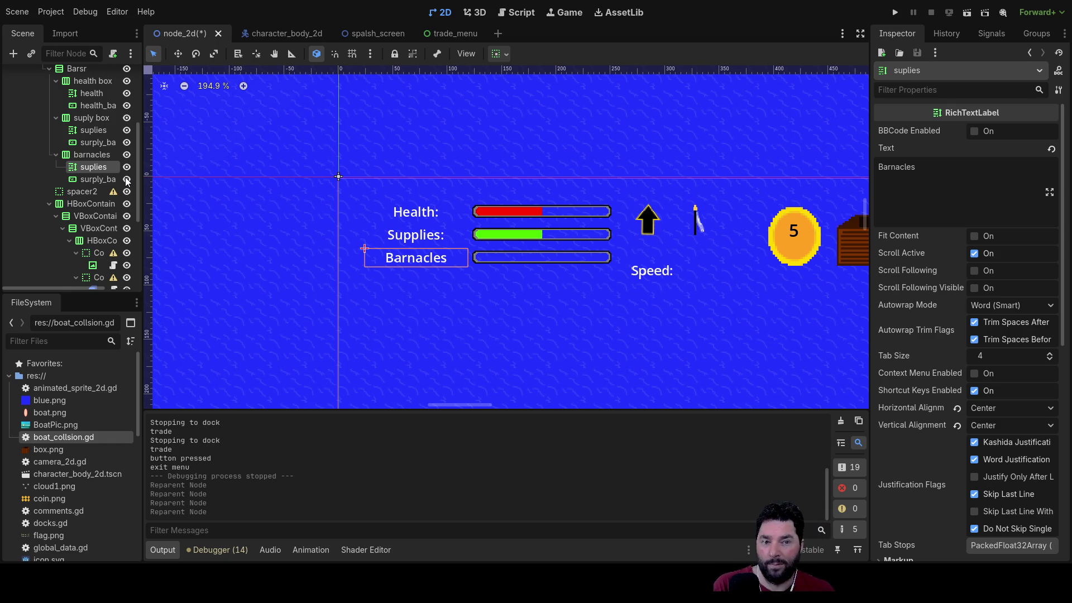
# Step: Rename the progress bar under barnacles to barnacles2, then return to global_data.gd
pyautogui.click(97, 180)
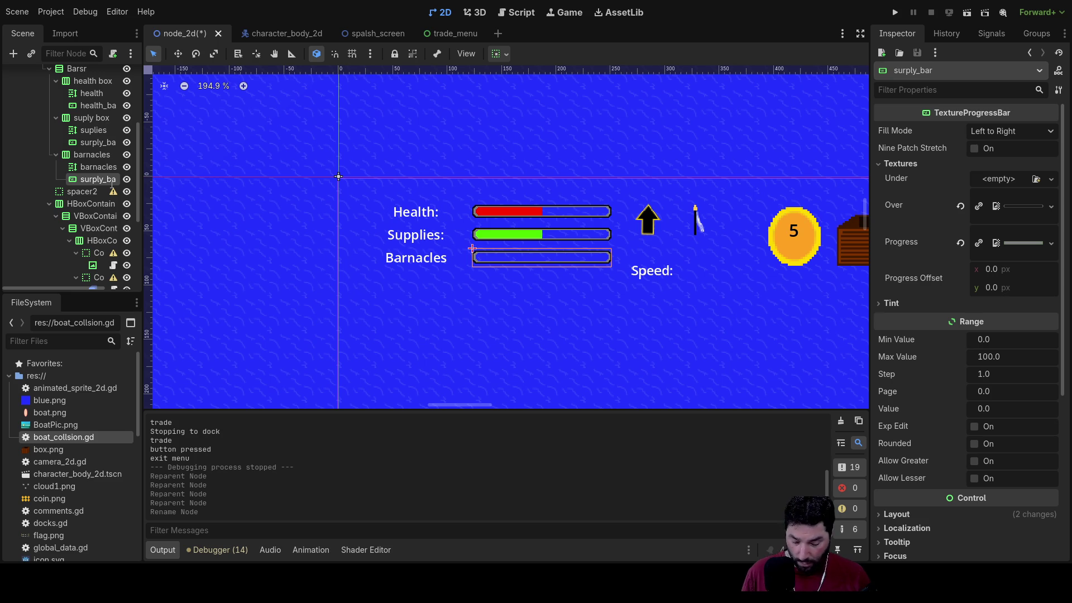
pyautogui.hotkey('ctrl', 'v')
pyautogui.press('Return')
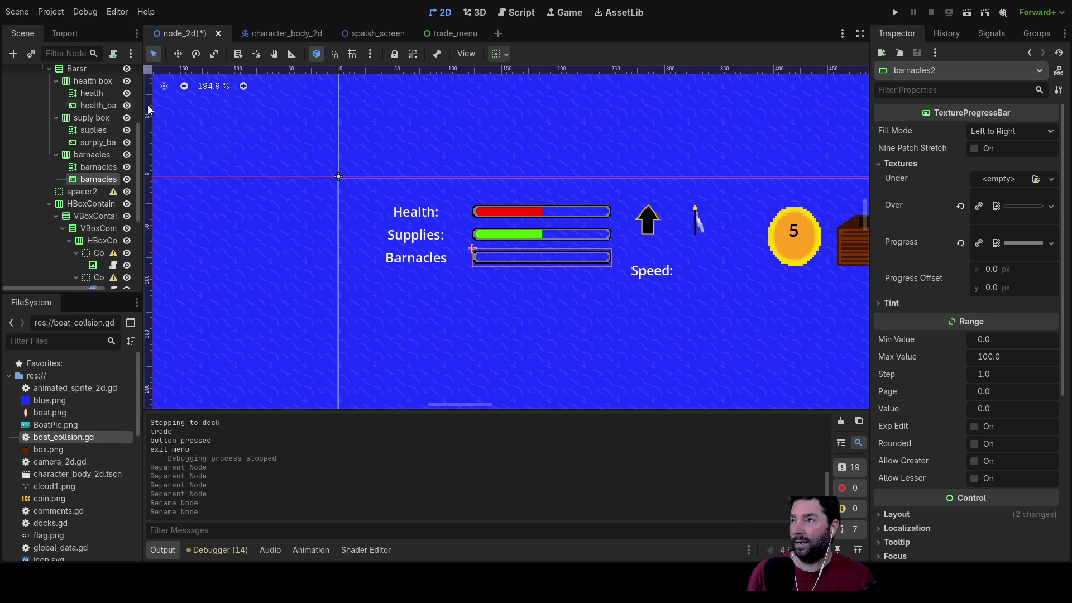
pyautogui.click(84, 169)
pyautogui.click(89, 178)
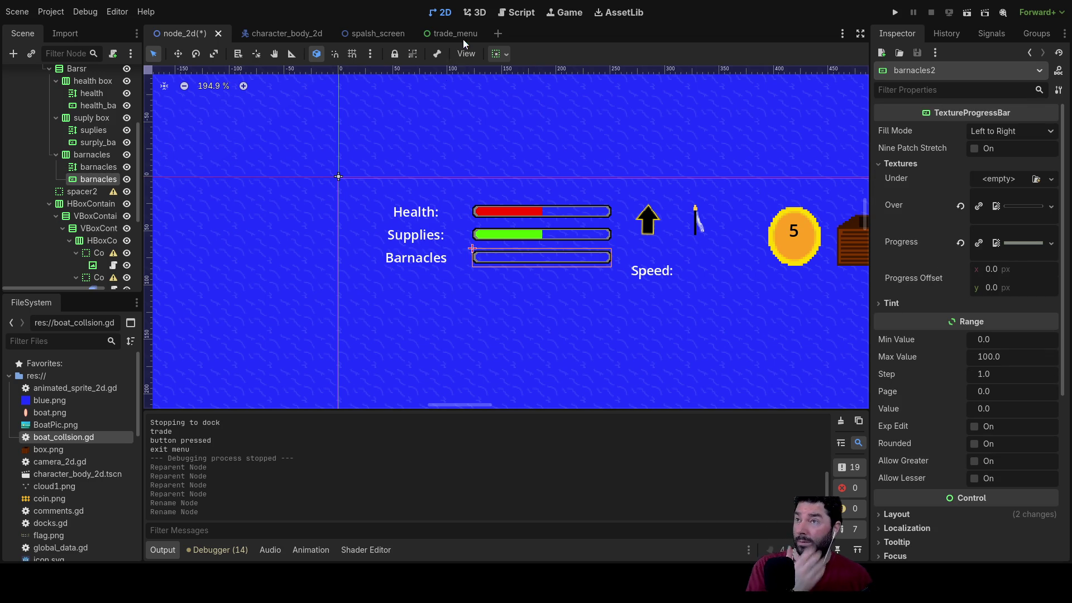
pyautogui.click(516, 13)
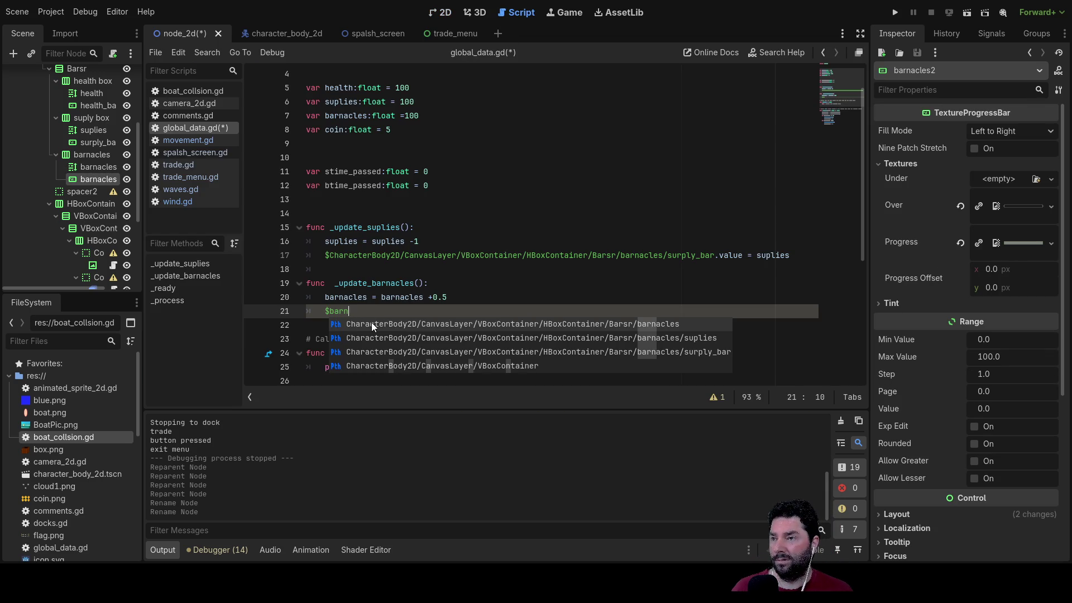
# Step: Make line 21 set $barnacle_bars2.value = barnacles, then run the project
pyautogui.press('Escape')
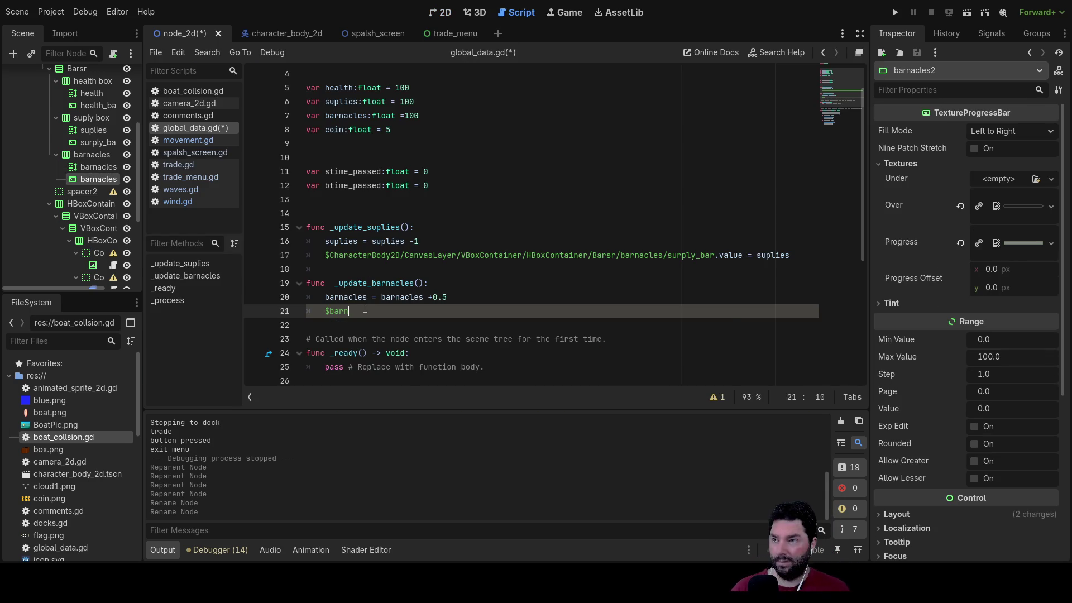
pyautogui.hotkey('ctrl', 'space')
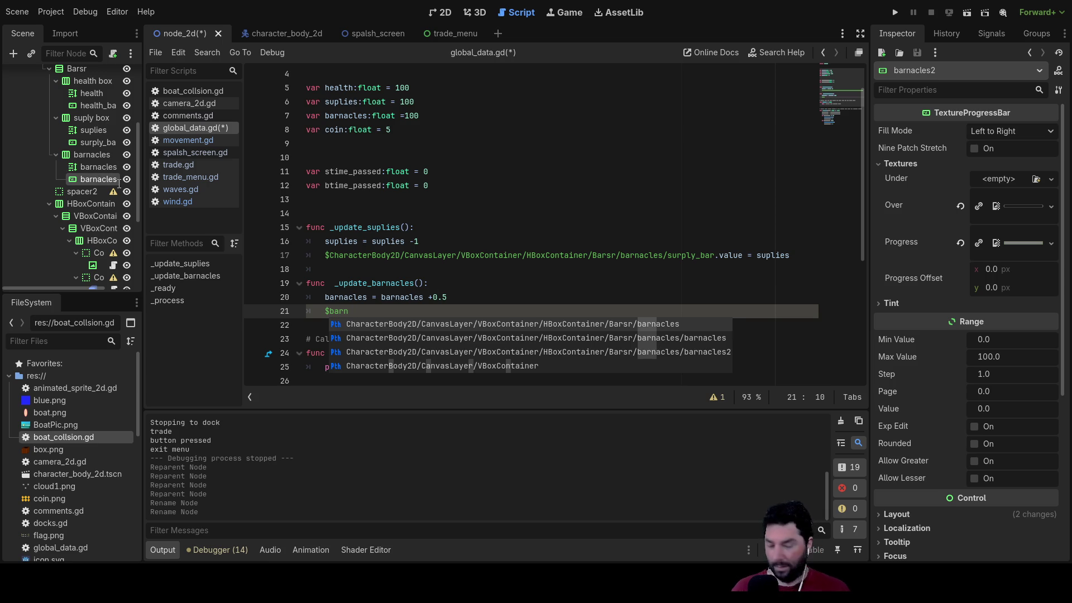
pyautogui.press('Return')
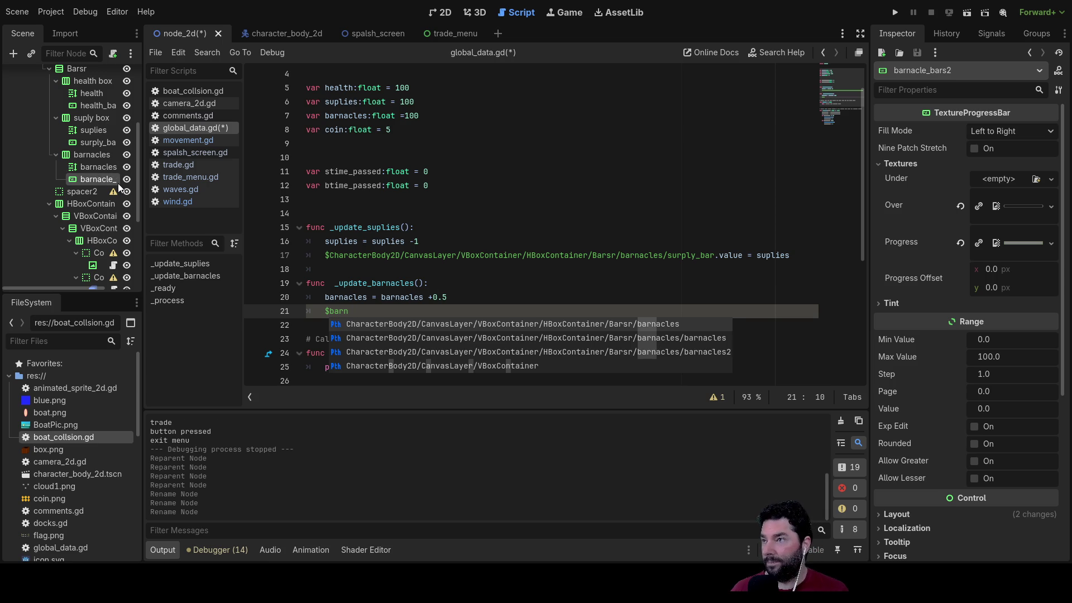
pyautogui.click(354, 314)
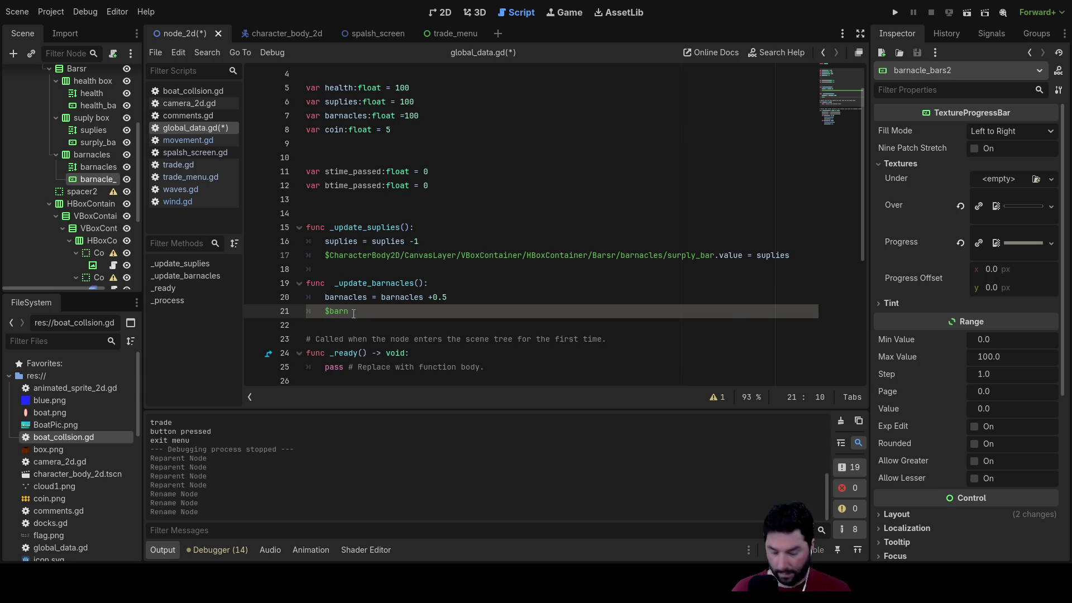
pyautogui.write('n')
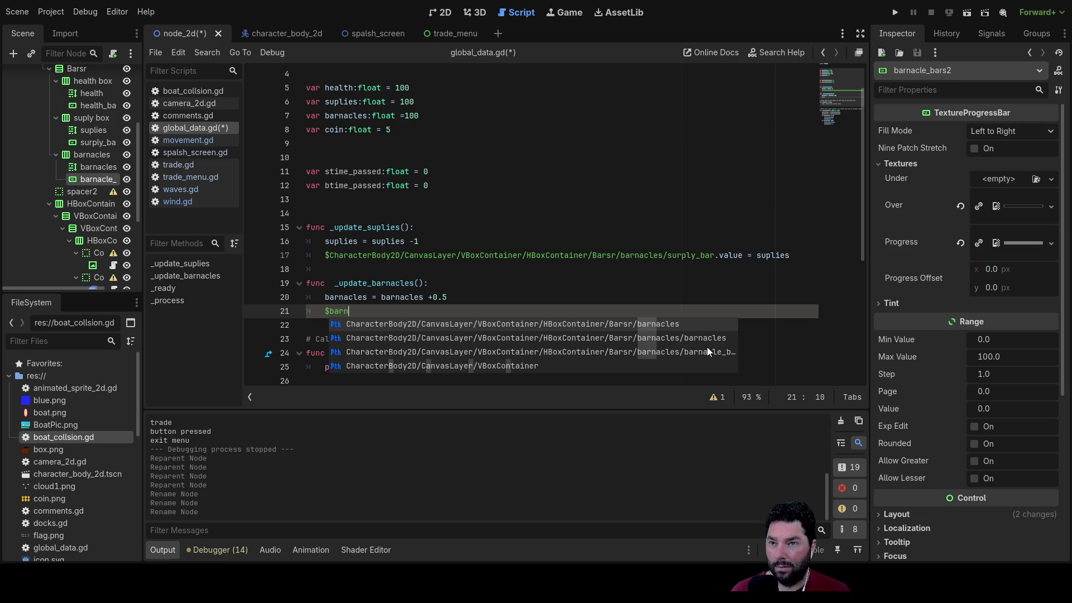
pyautogui.click(708, 350)
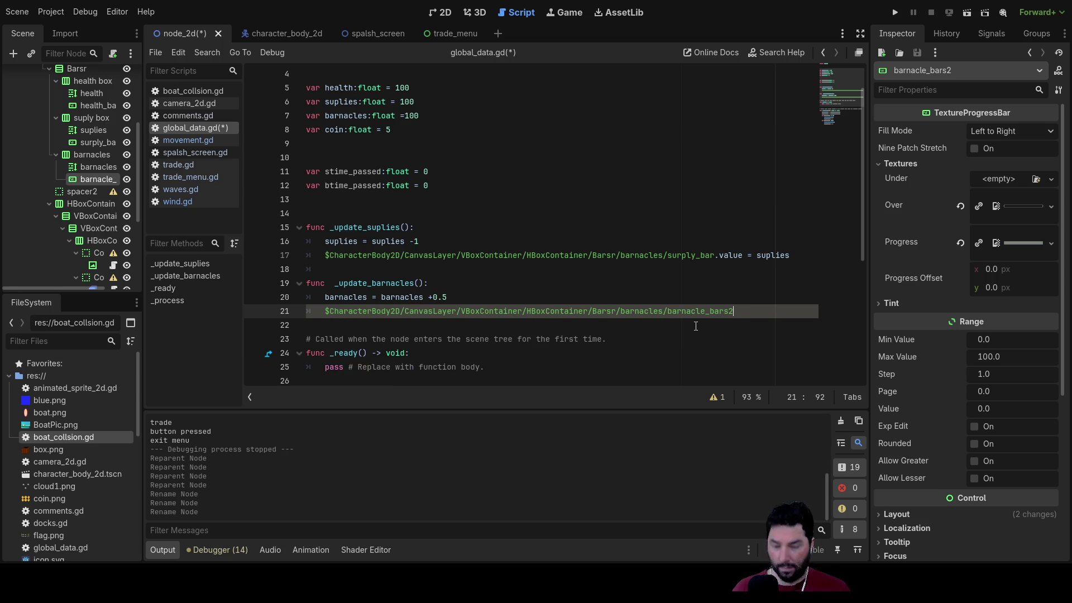
pyautogui.write('.valu')
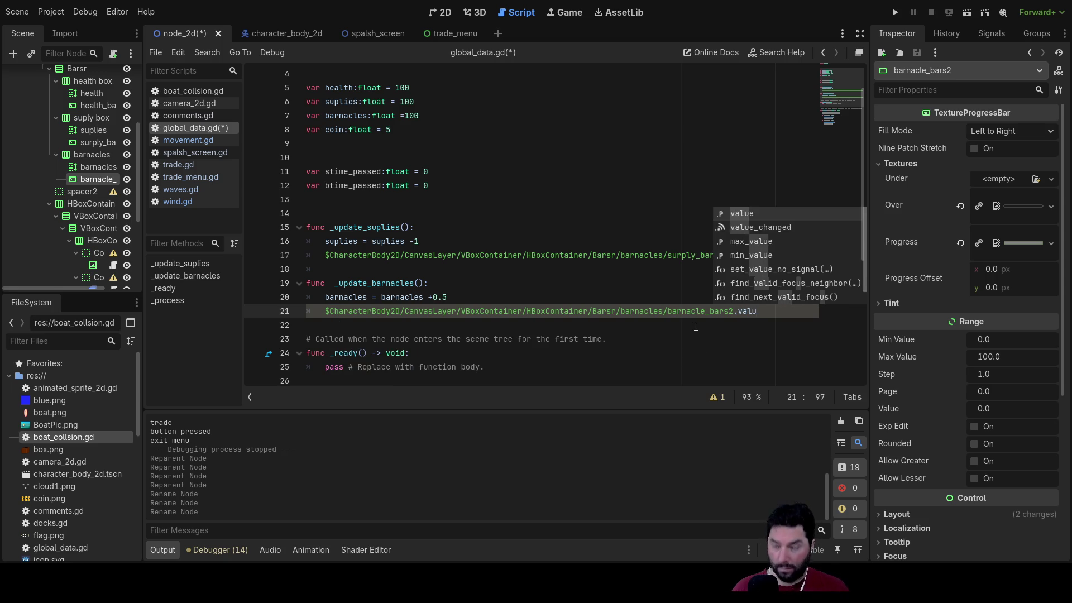
pyautogui.write('e = bar')
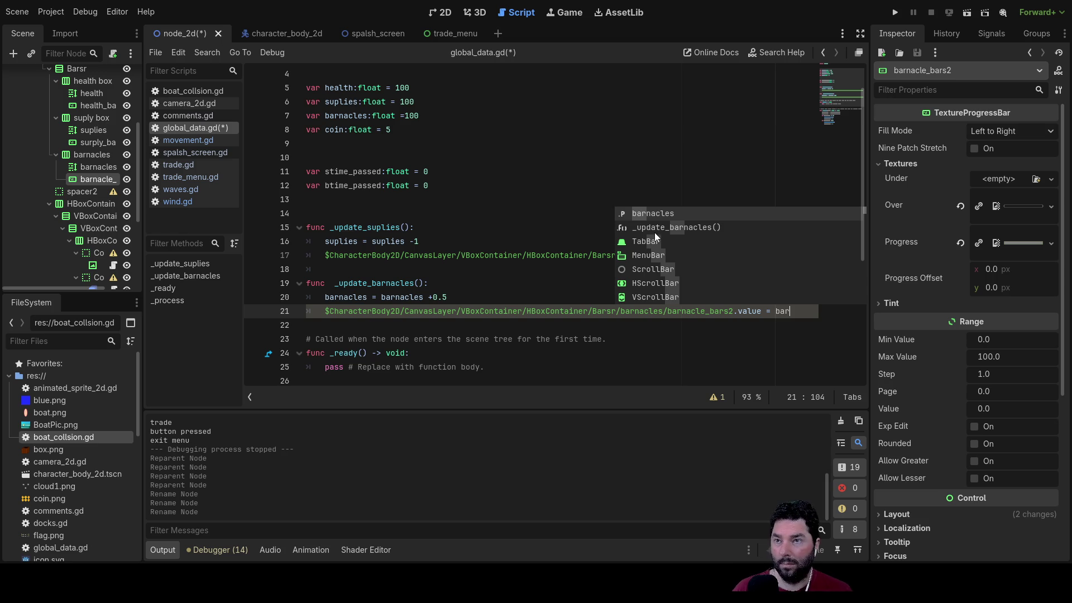
pyautogui.click(659, 213)
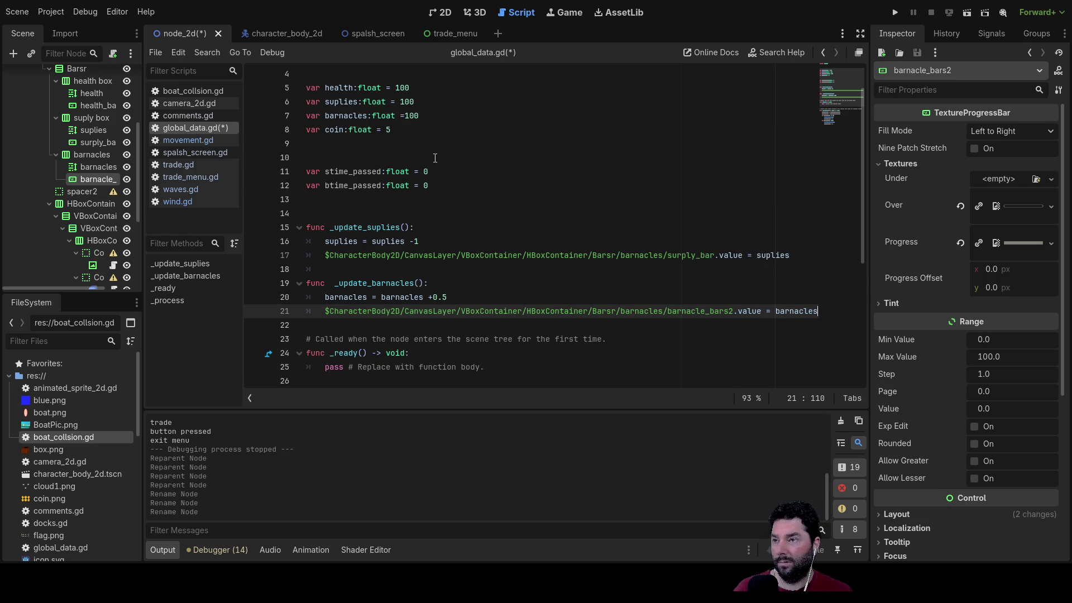
pyautogui.click(896, 12)
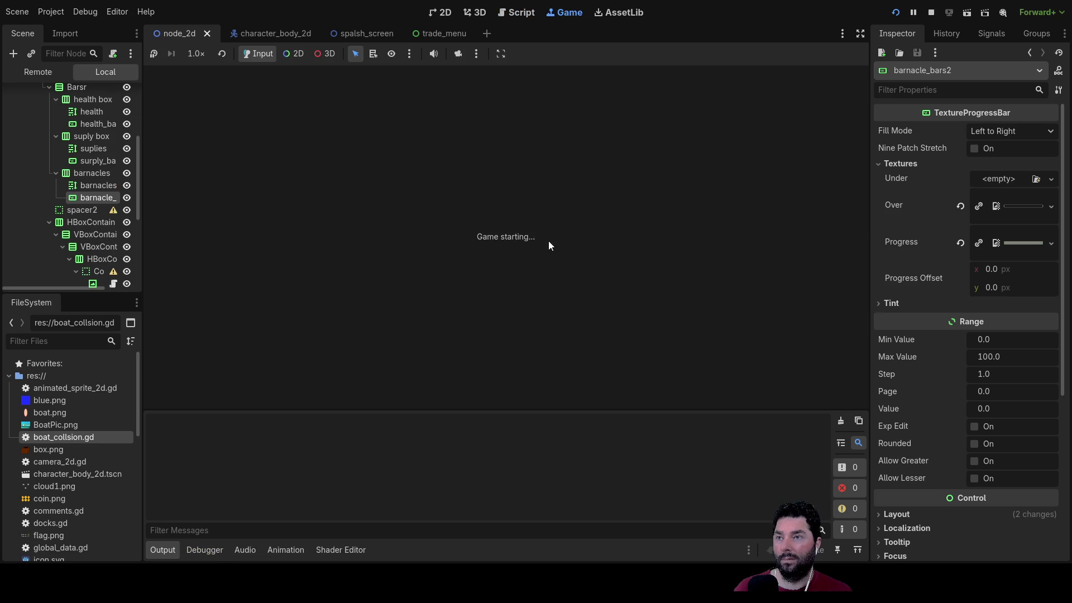
# Step: Start sailing at 16x game speed until the line 17 null-instance error halts the game
pyautogui.click(382, 84)
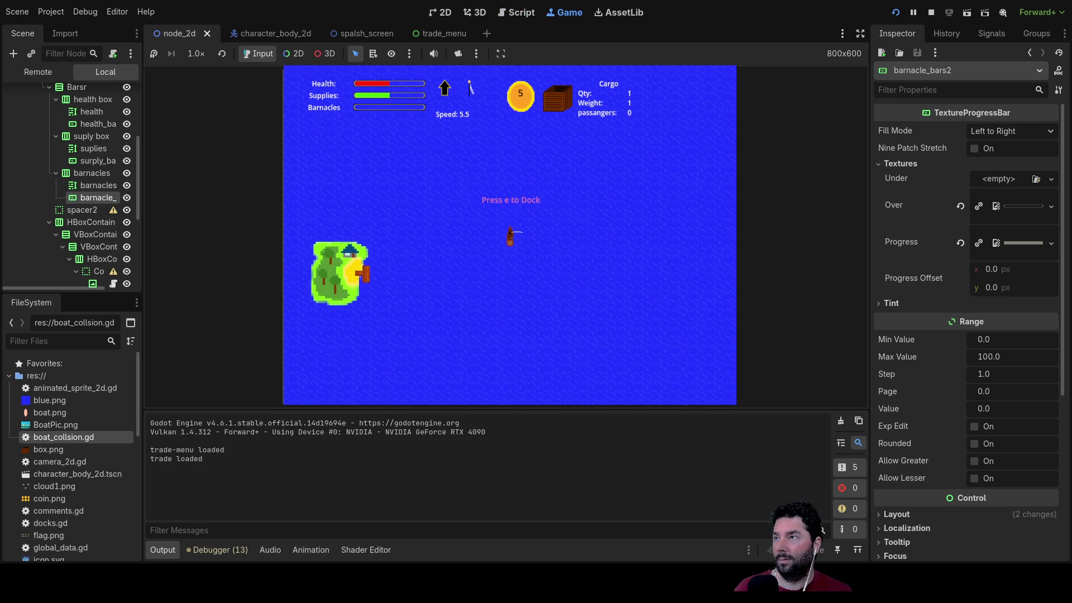
pyautogui.click(195, 53)
pyautogui.click(224, 237)
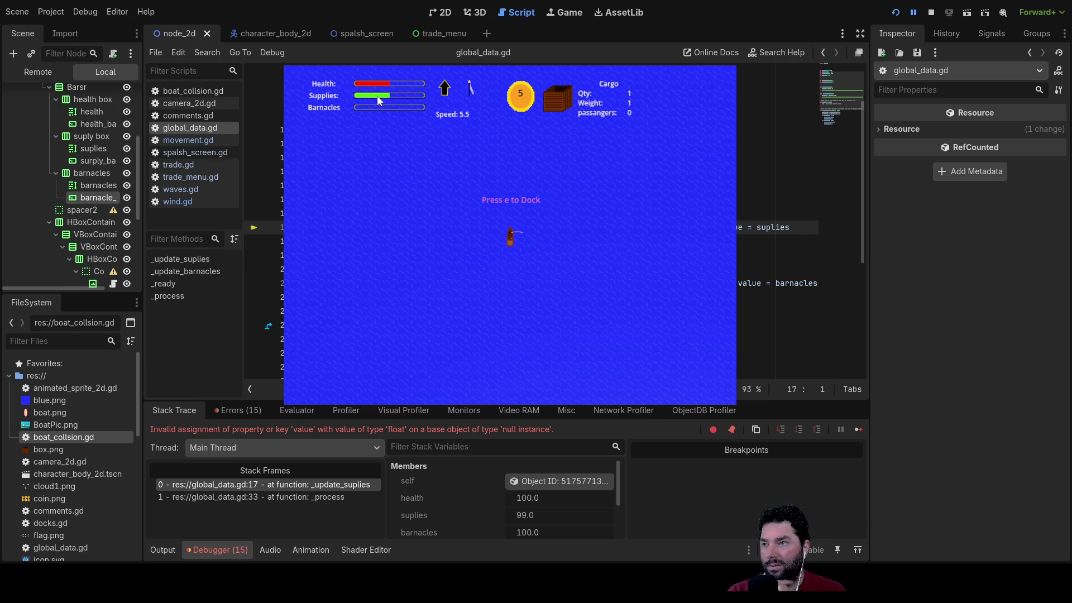
# Step: Stop the game and highlight the suplies variable on lines 16 and 17
pyautogui.click(931, 12)
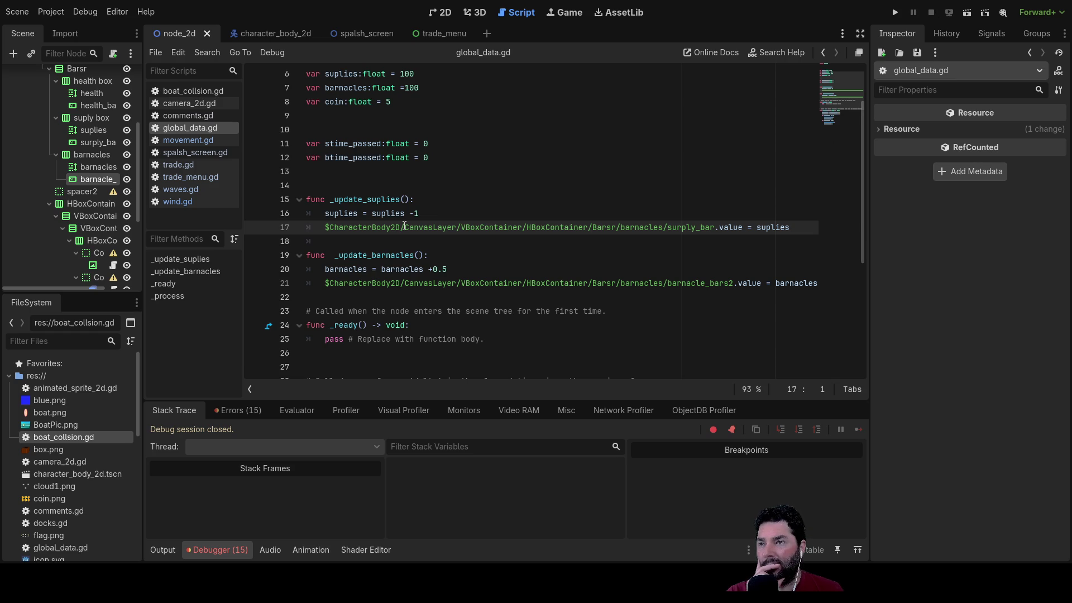
pyautogui.doubleClick(345, 213)
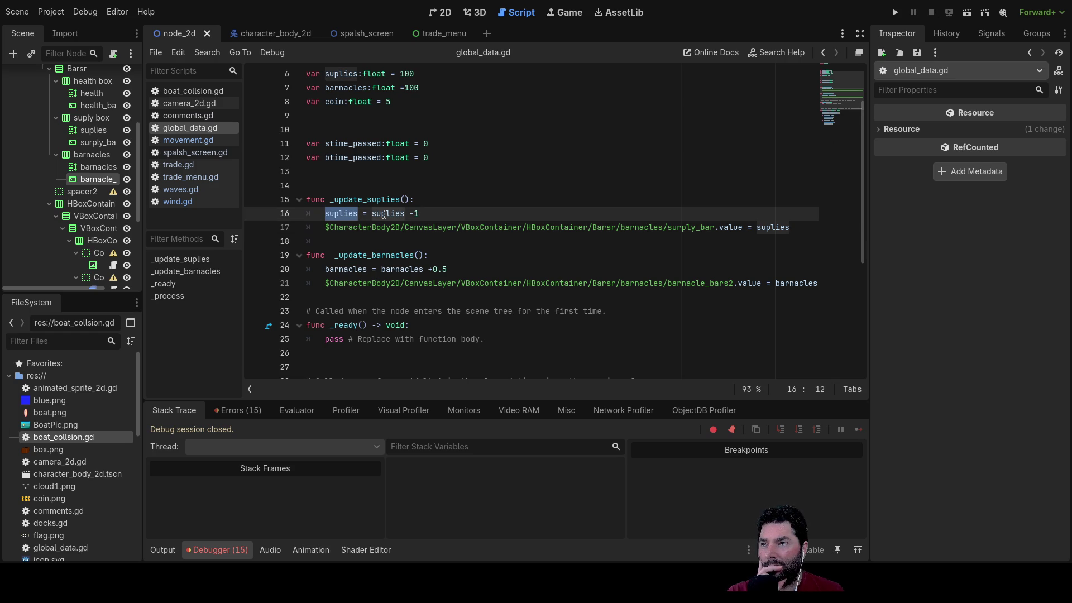
pyautogui.doubleClick(773, 230)
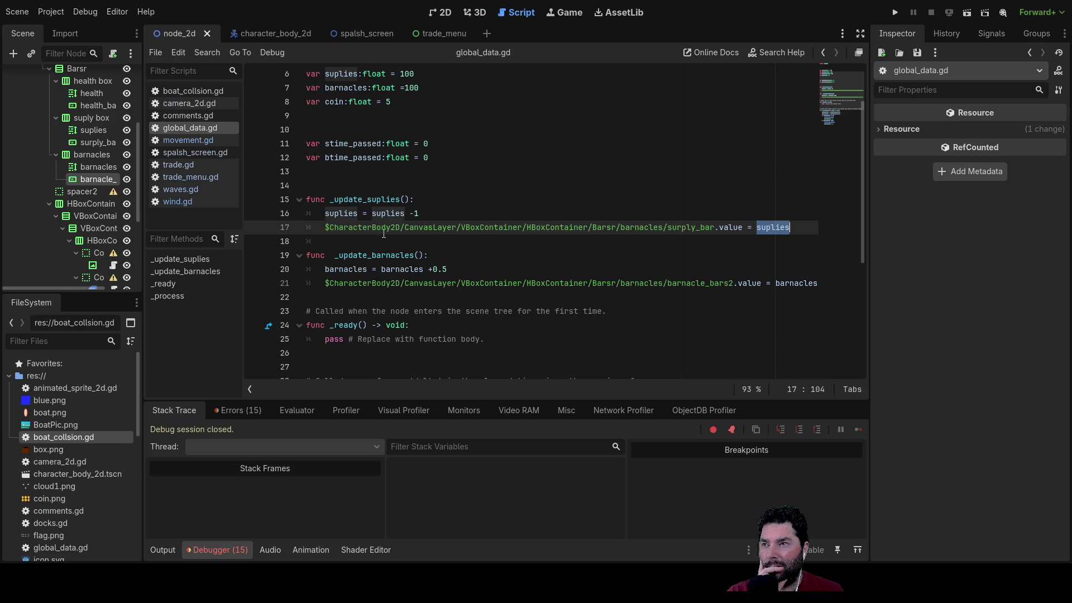
pyautogui.scroll(2, 488, 255)
pyautogui.scroll(-4, 529, 302)
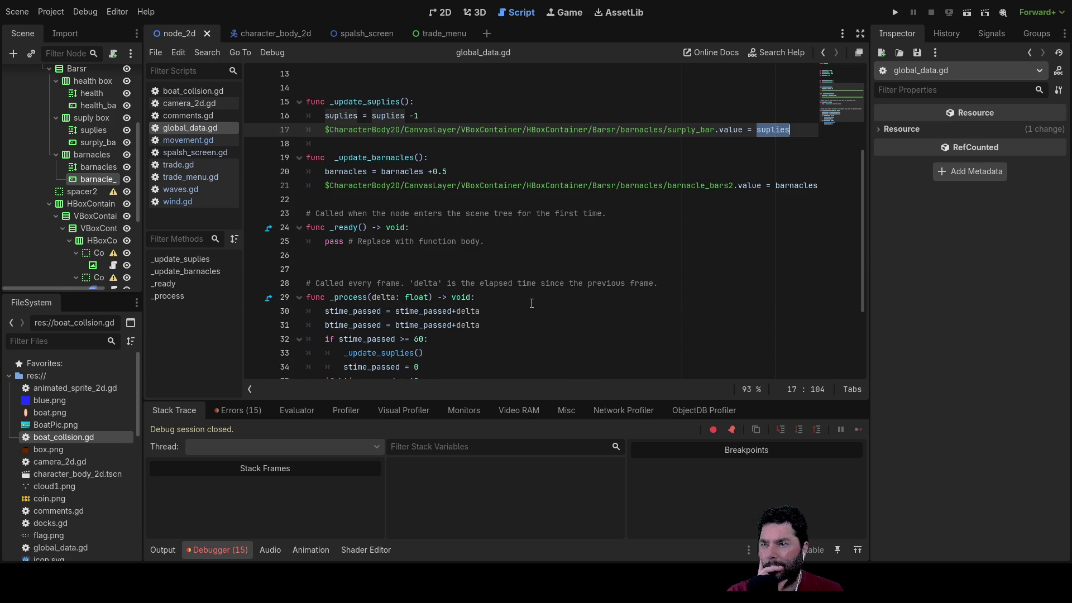
pyautogui.scroll(1, 531, 303)
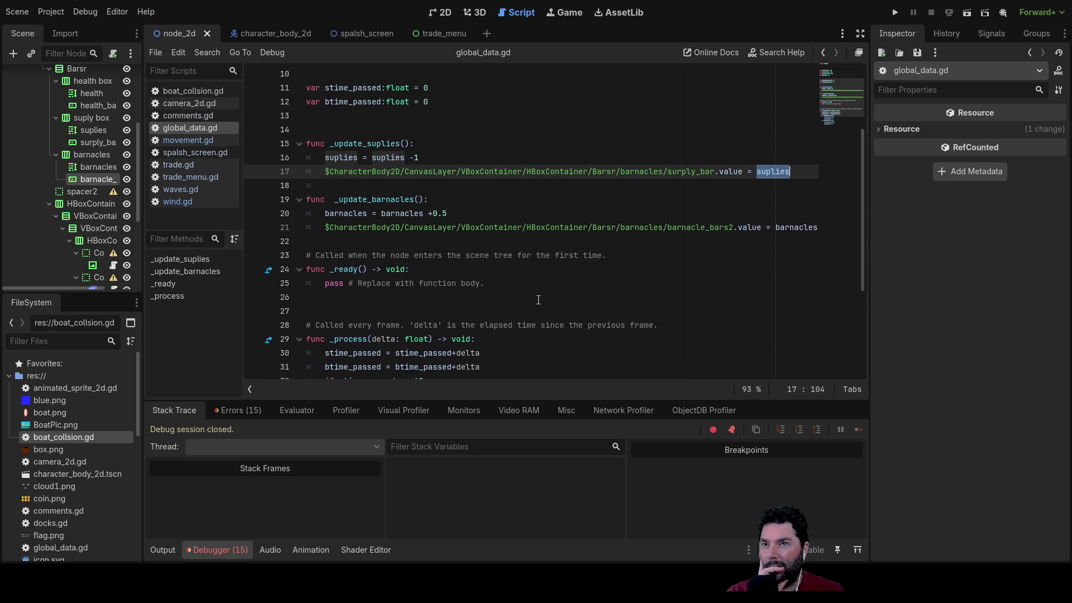
# Step: Show the barnacle_bars2 node's properties and highlight 'value' on line 17
pyautogui.click(93, 179)
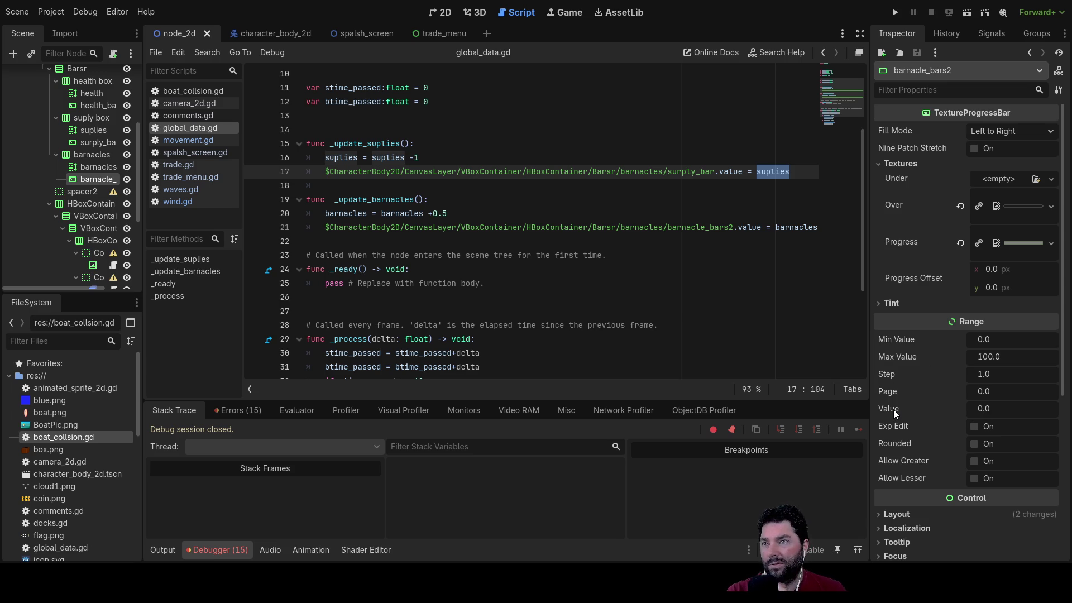
pyautogui.scroll(3, 453, 241)
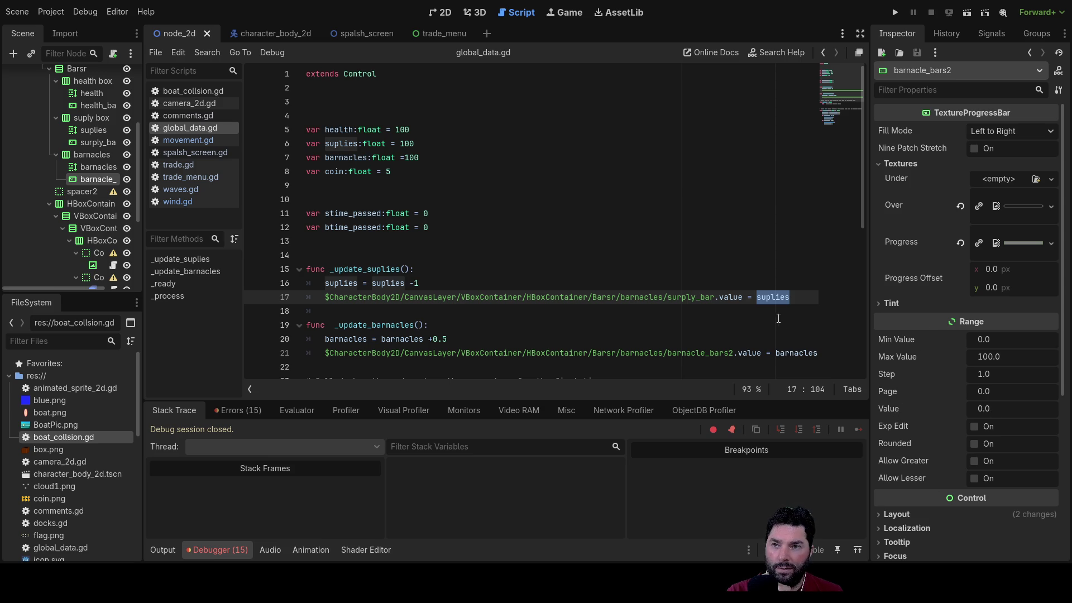
pyautogui.doubleClick(727, 294)
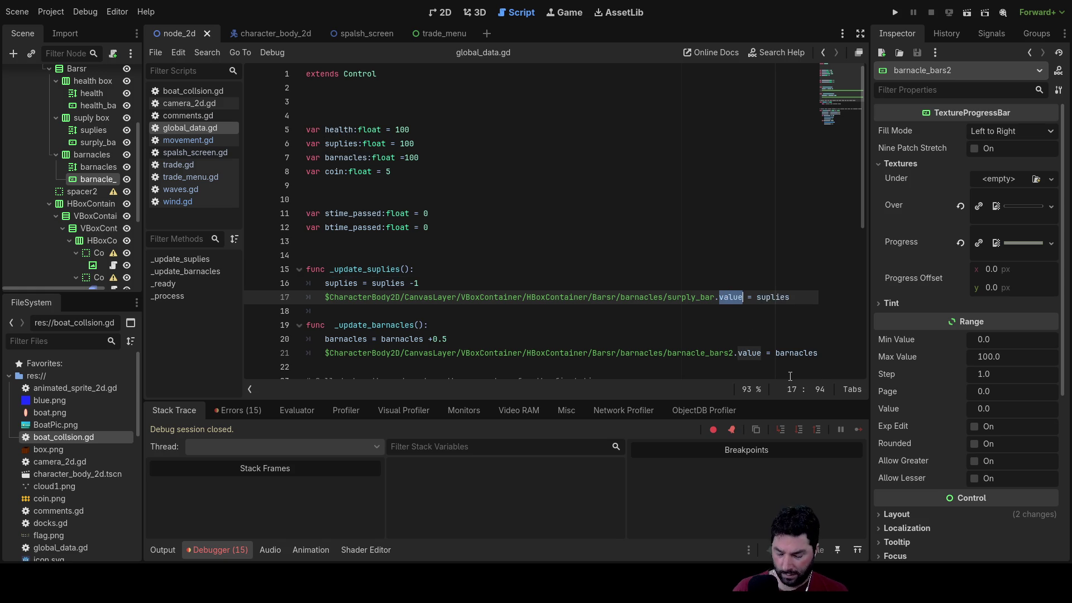
pyautogui.write('ra')
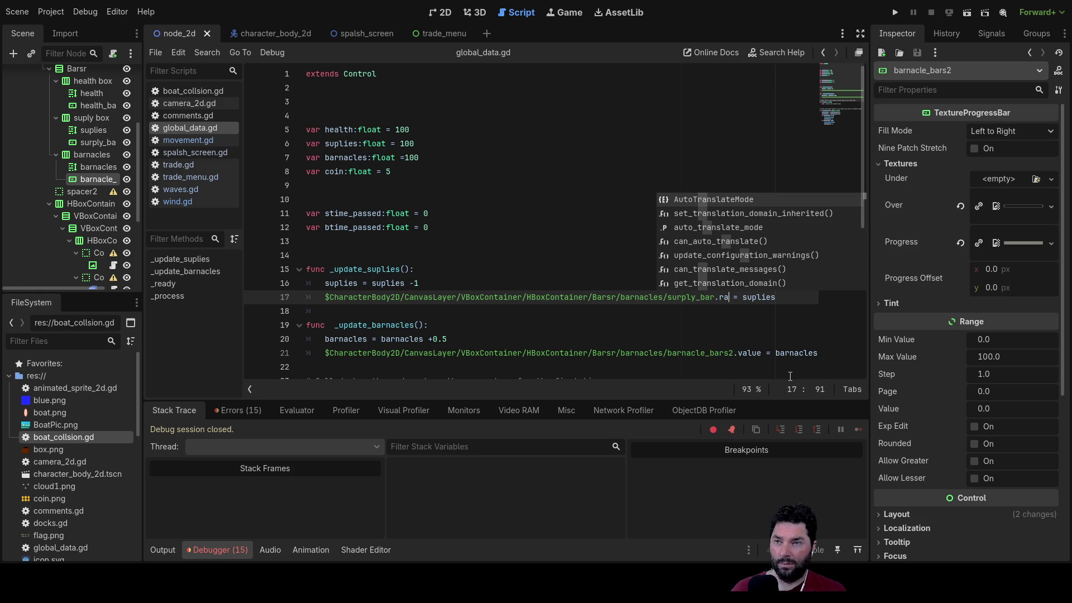
pyautogui.press('BackSpace')
pyautogui.press('BackSpace')
pyautogui.write('val')
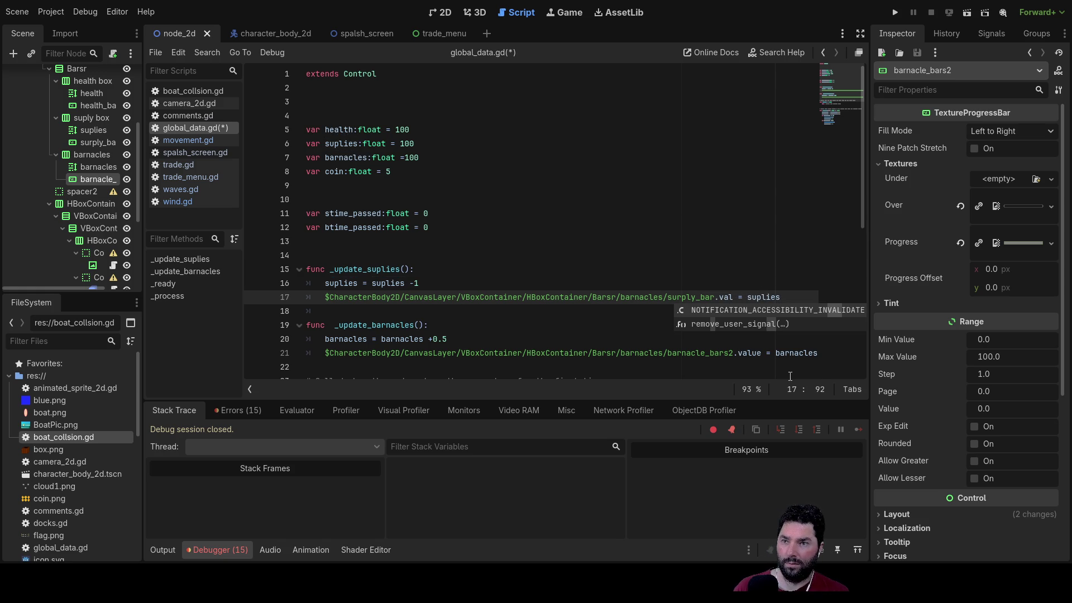
pyautogui.write('u')
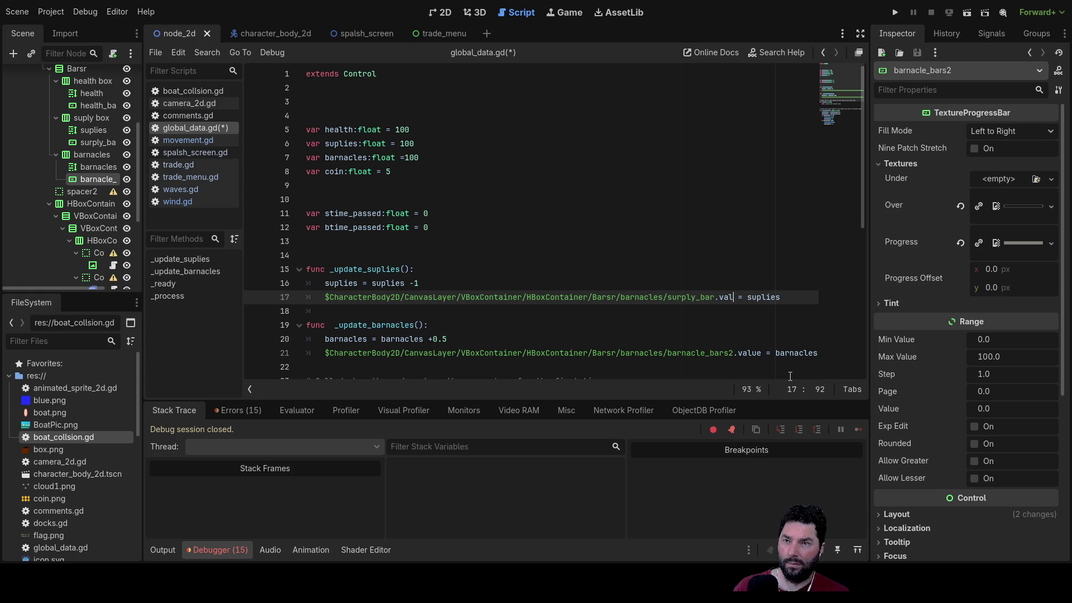
pyautogui.write('v')
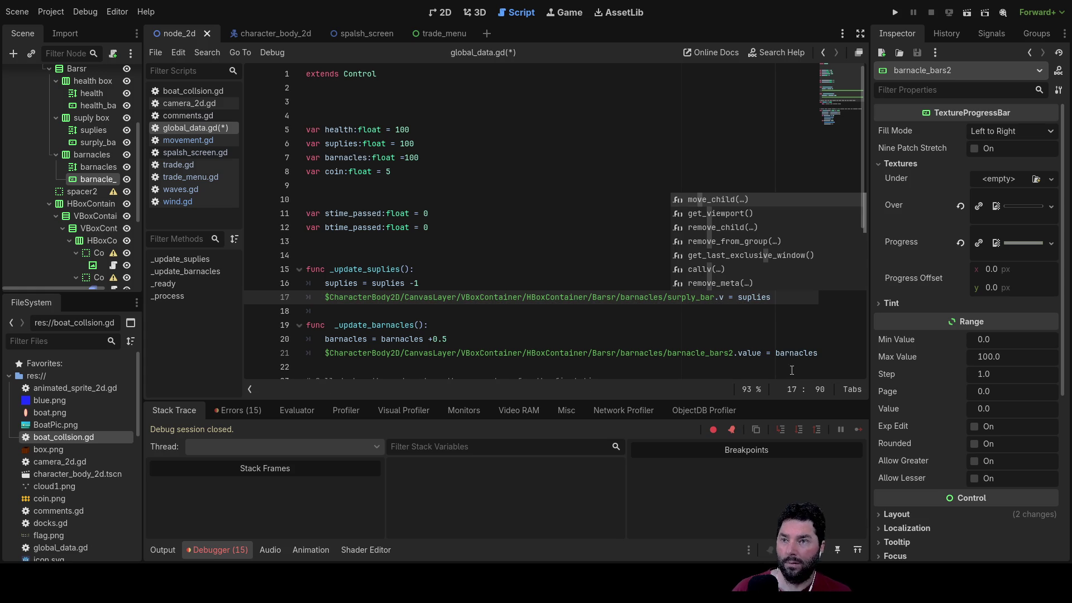
pyautogui.scroll(-5, 721, 249)
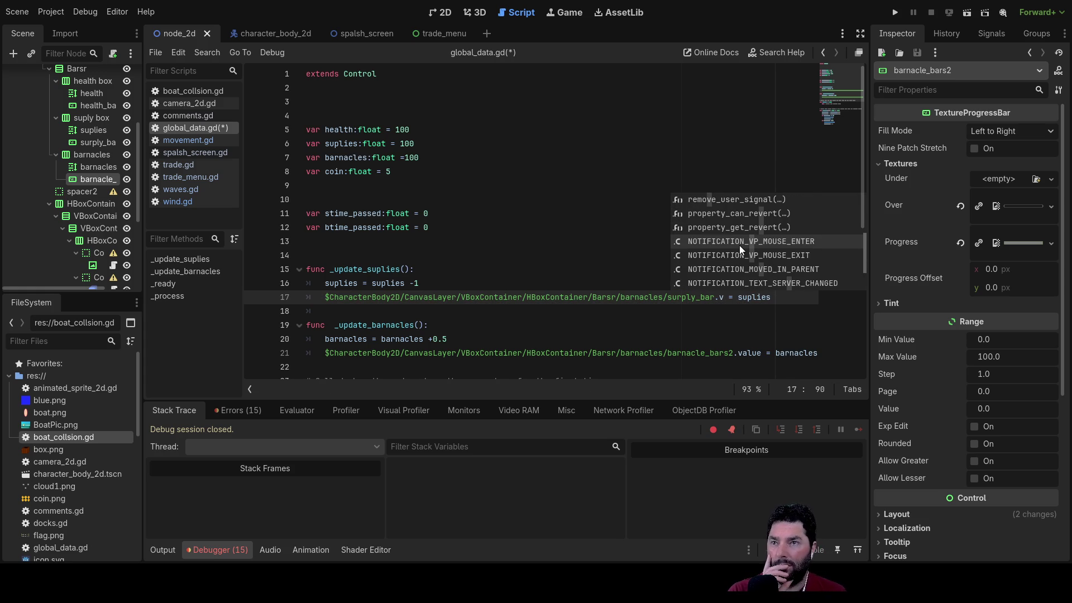
pyautogui.scroll(-1, 739, 246)
pyautogui.scroll(8, 739, 243)
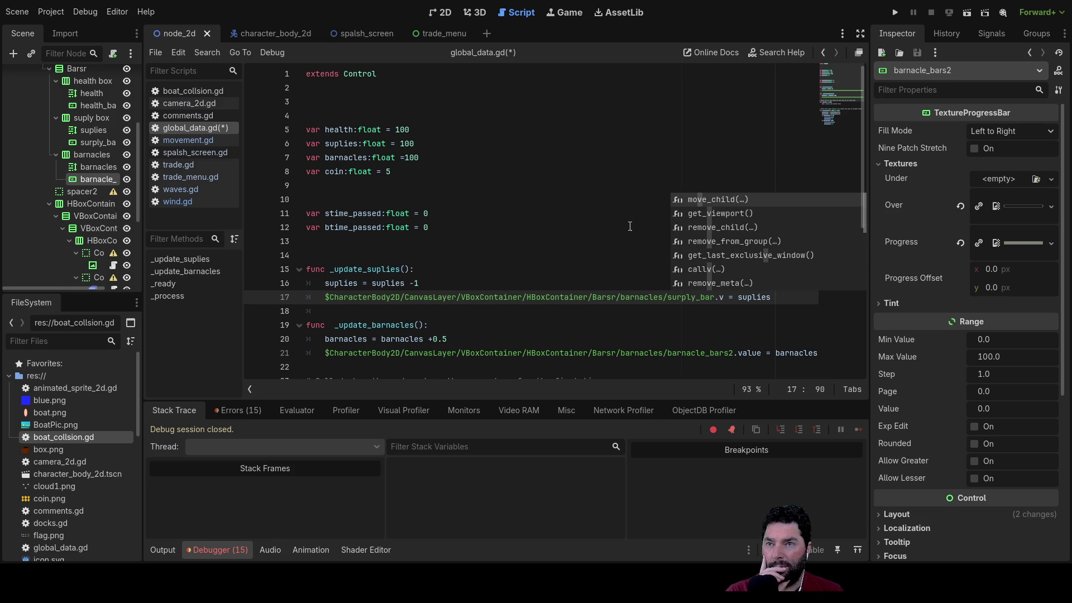
pyautogui.press('Escape')
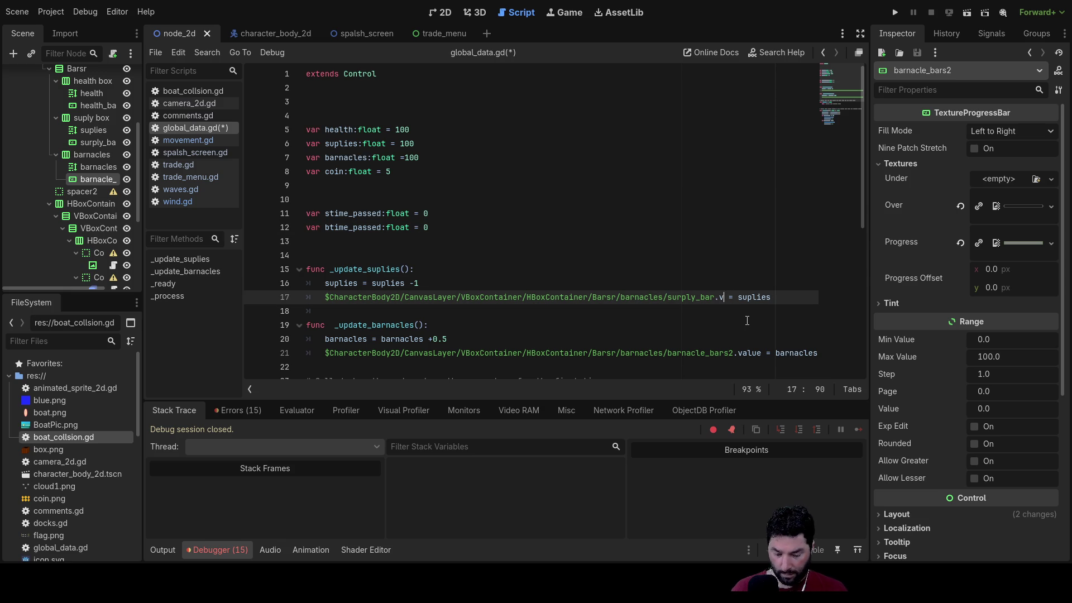
pyautogui.write('alue')
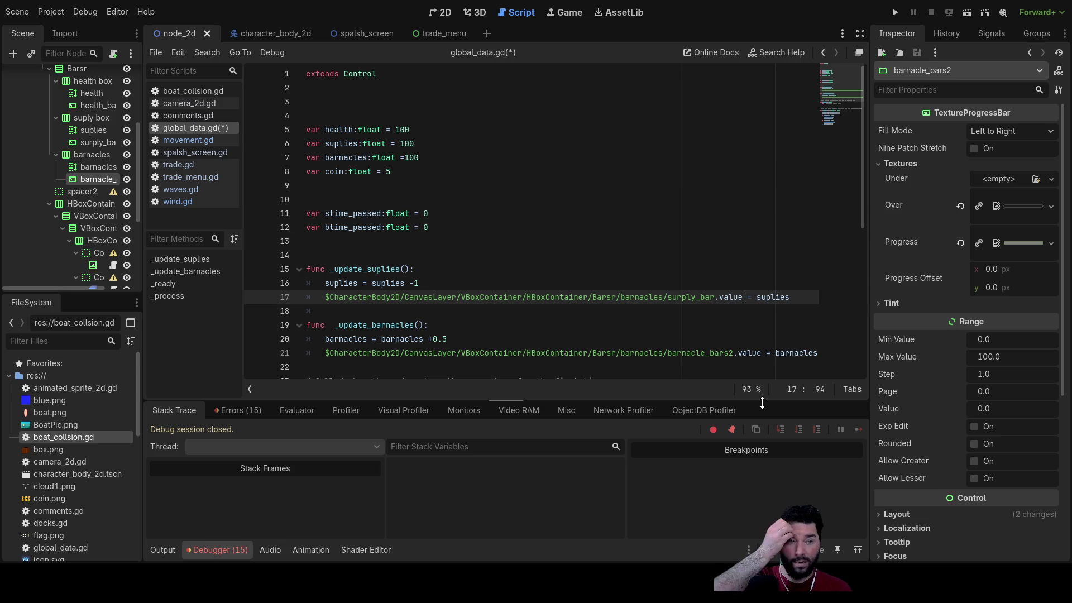
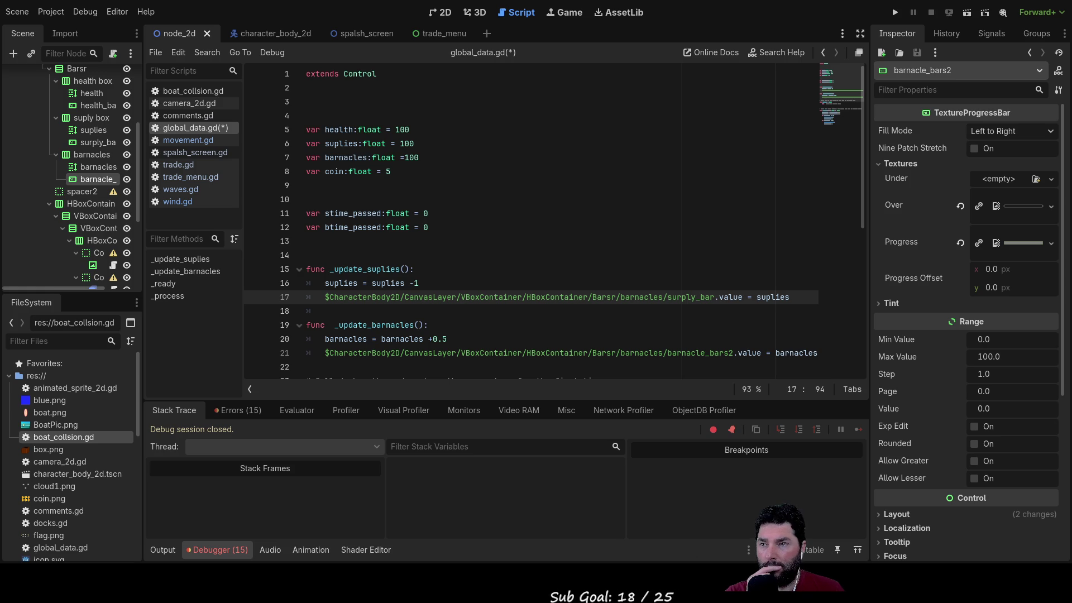
# Step: Run the project and start a playthrough from the title screen
pyautogui.click(895, 12)
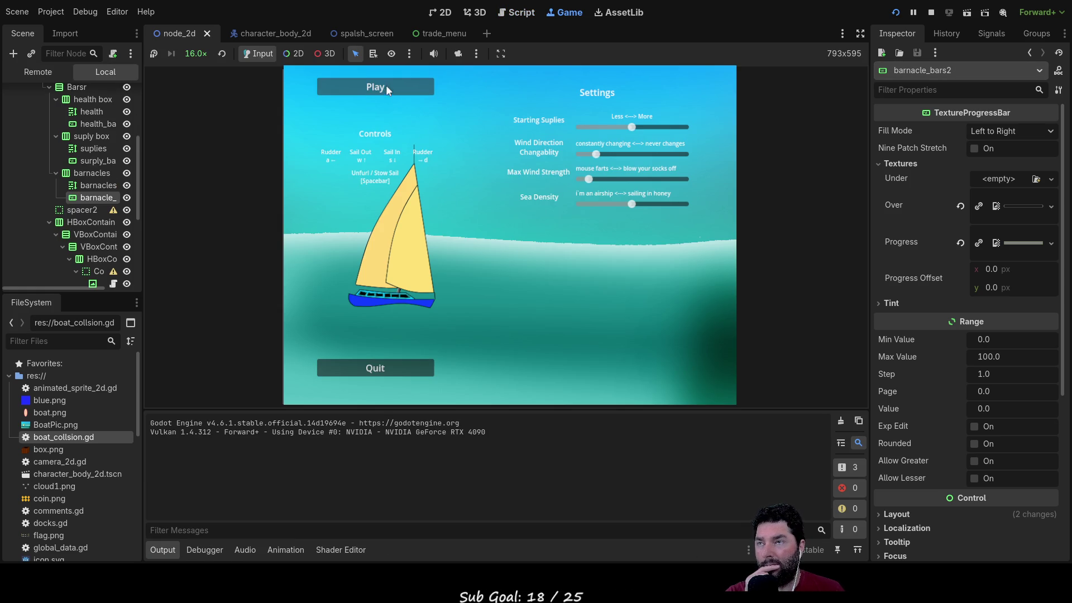
pyautogui.click(387, 86)
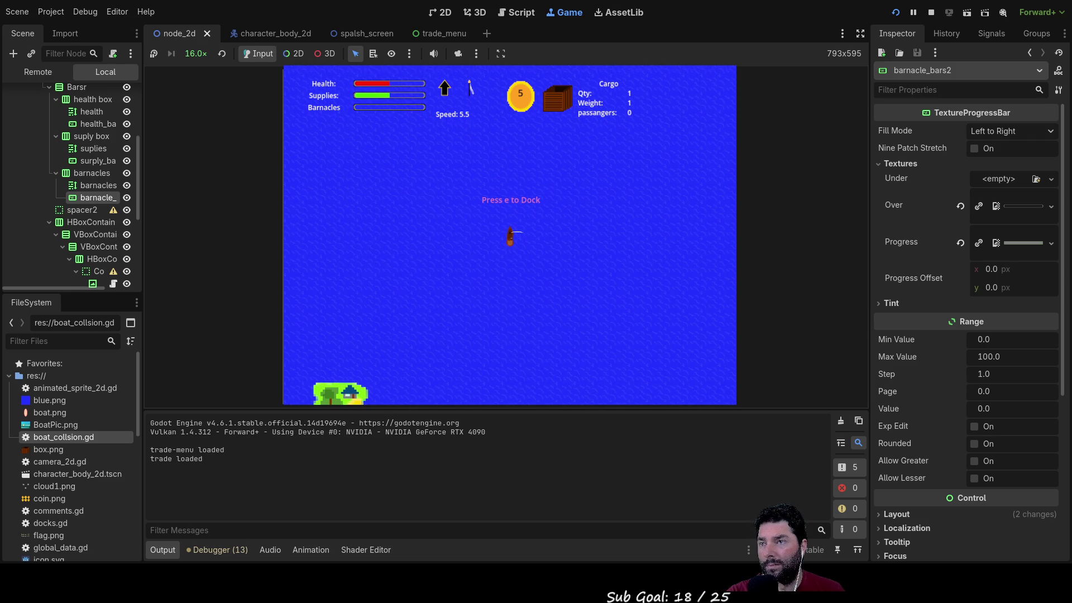
# Step: Dock the boat, exit the trade menu, and sail until the line 17 null-instance error halts the game
pyautogui.press('e')
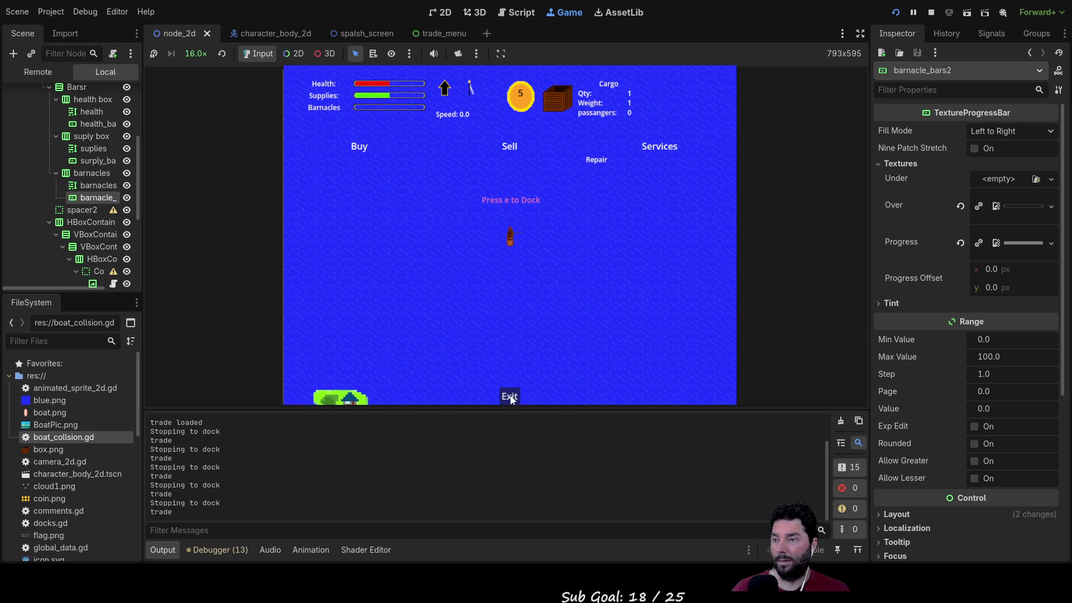
pyautogui.click(509, 396)
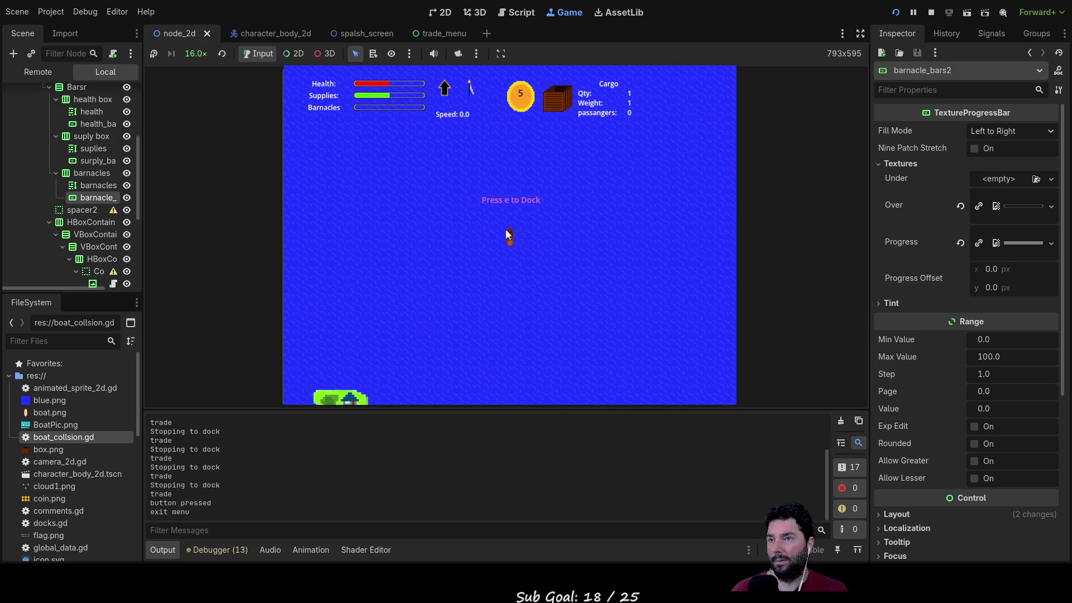
pyautogui.press('w')
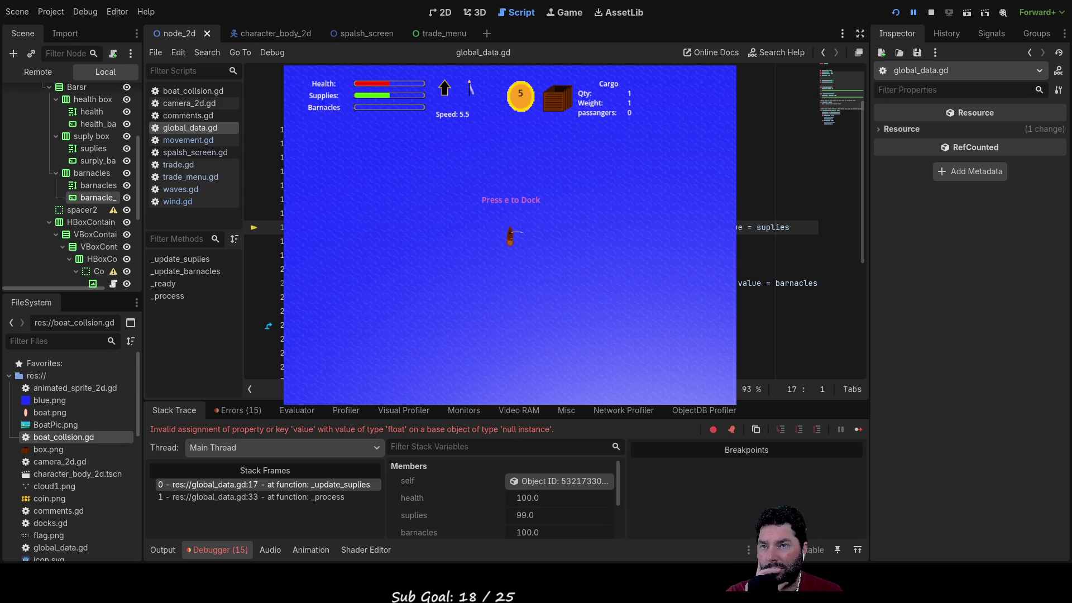
# Step: Select barnacle_bars2 in the widened Scene dock and rename it to barnacle_bars
pyautogui.click(825, 283)
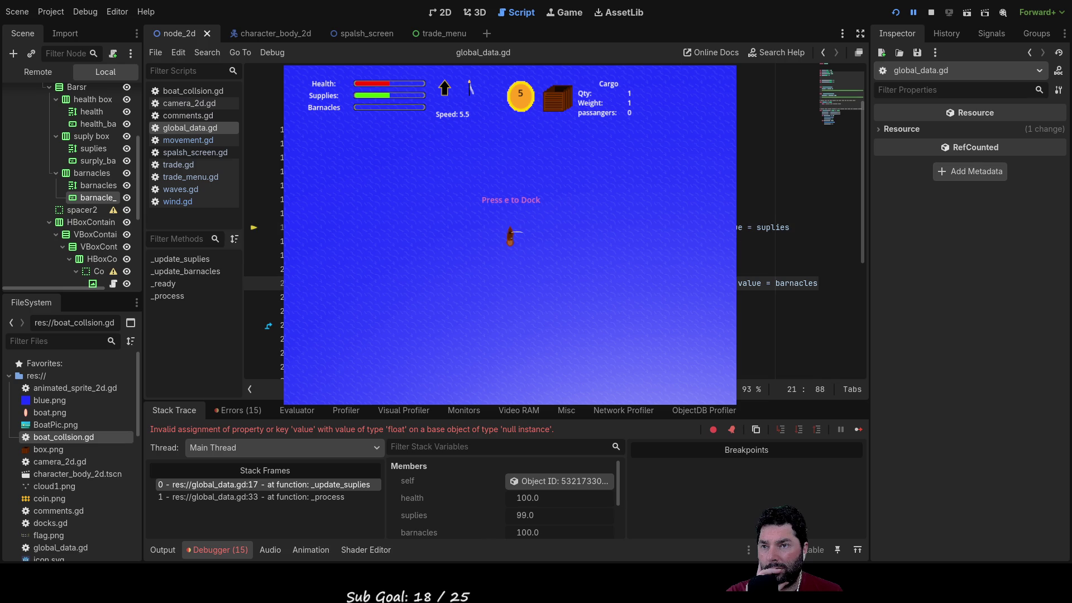
pyautogui.click(110, 199)
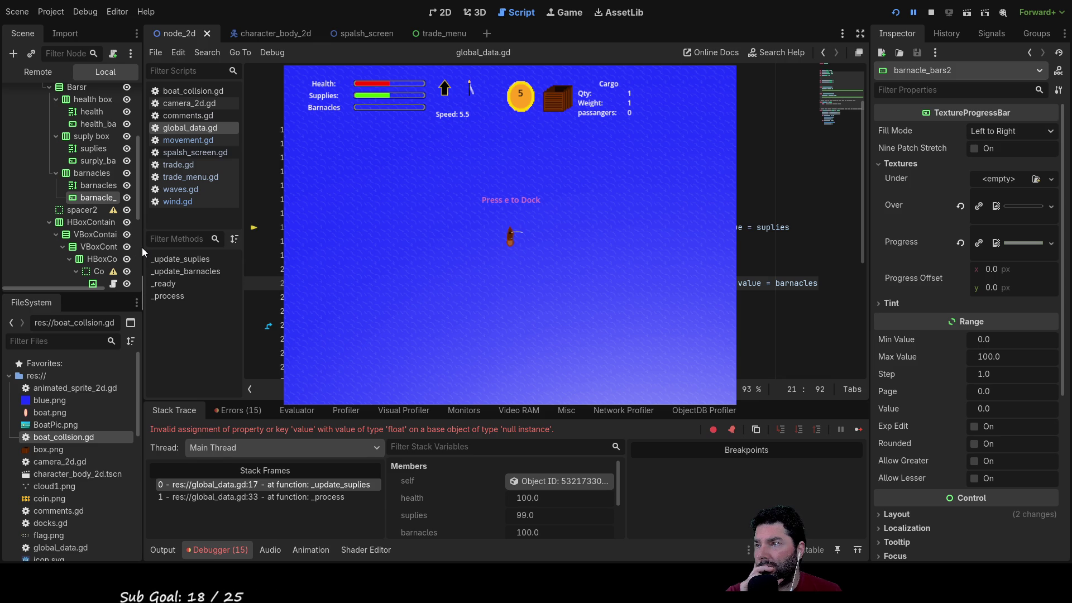
pyautogui.moveTo(144, 249); pyautogui.dragTo(235, 235)
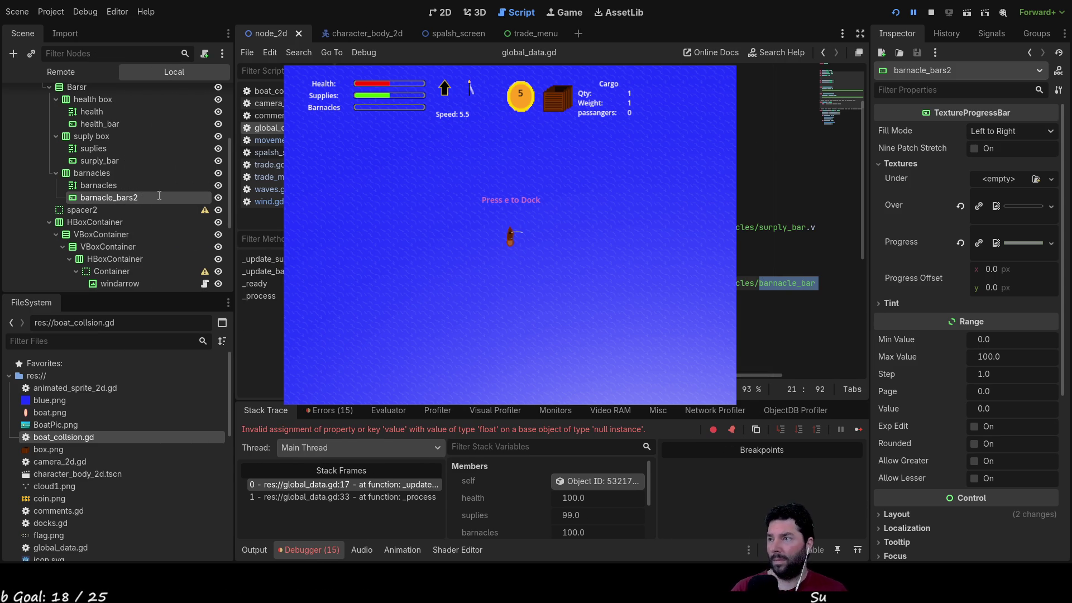
pyautogui.press('BackSpace')
pyautogui.press('Return')
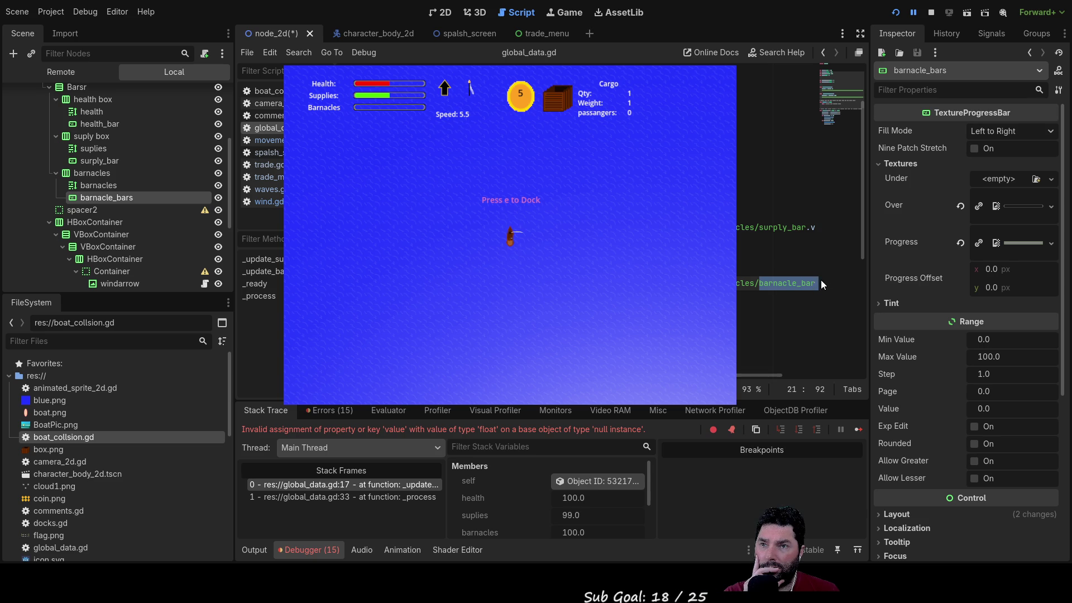
# Step: Delete the trailing 2 from barnacle_bars2 on line 21 of global_data.gd
pyautogui.press('Up')
pyautogui.press('Up')
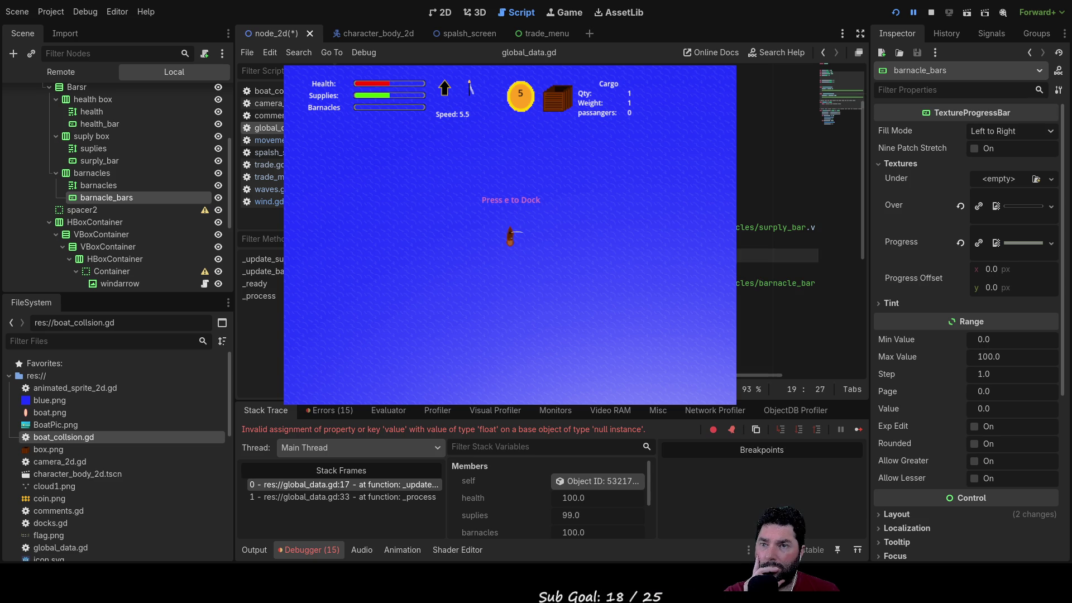
pyautogui.hscroll(3, 738, 313)
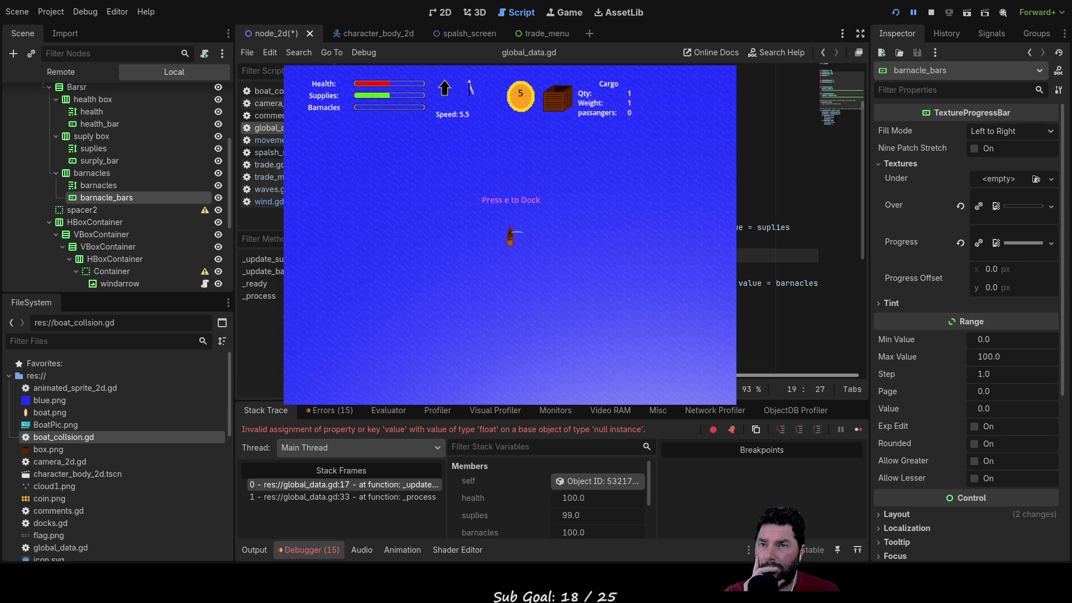
pyautogui.click(738, 283)
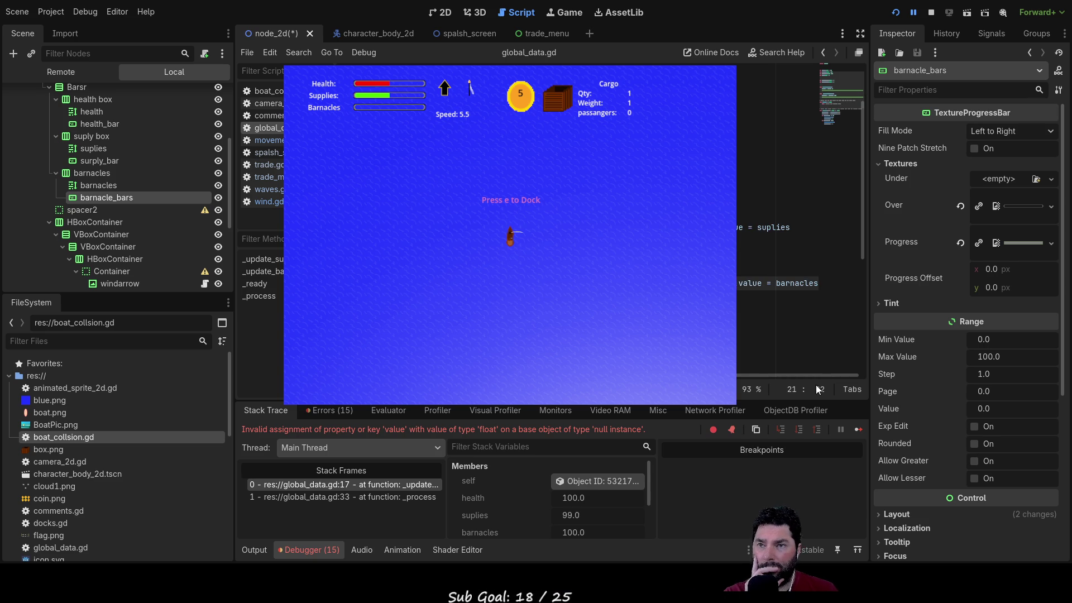
pyautogui.press('Delete')
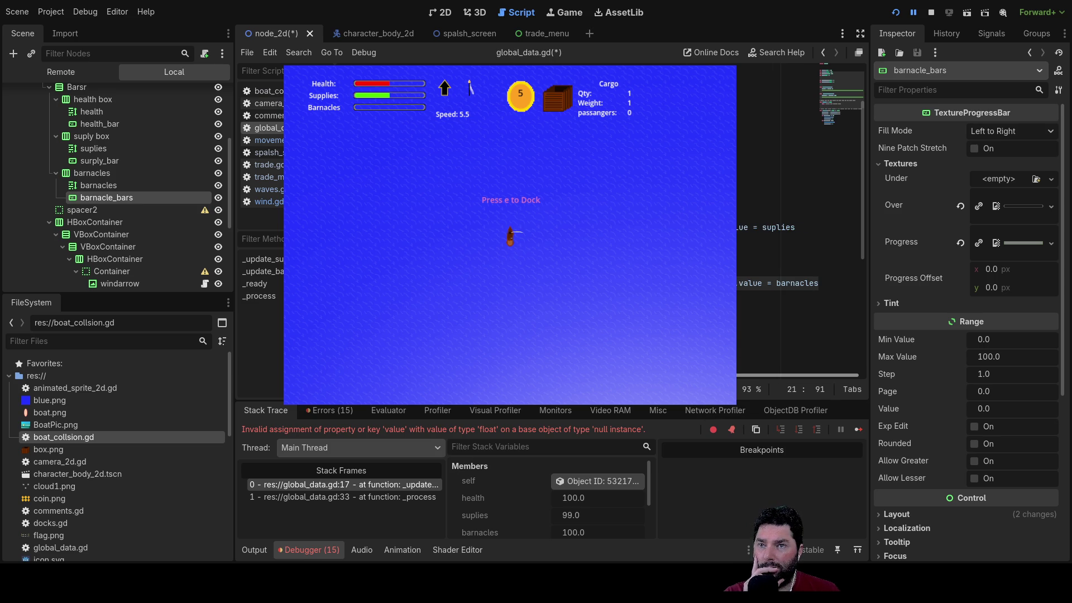
pyautogui.hscroll(-5, 765, 365)
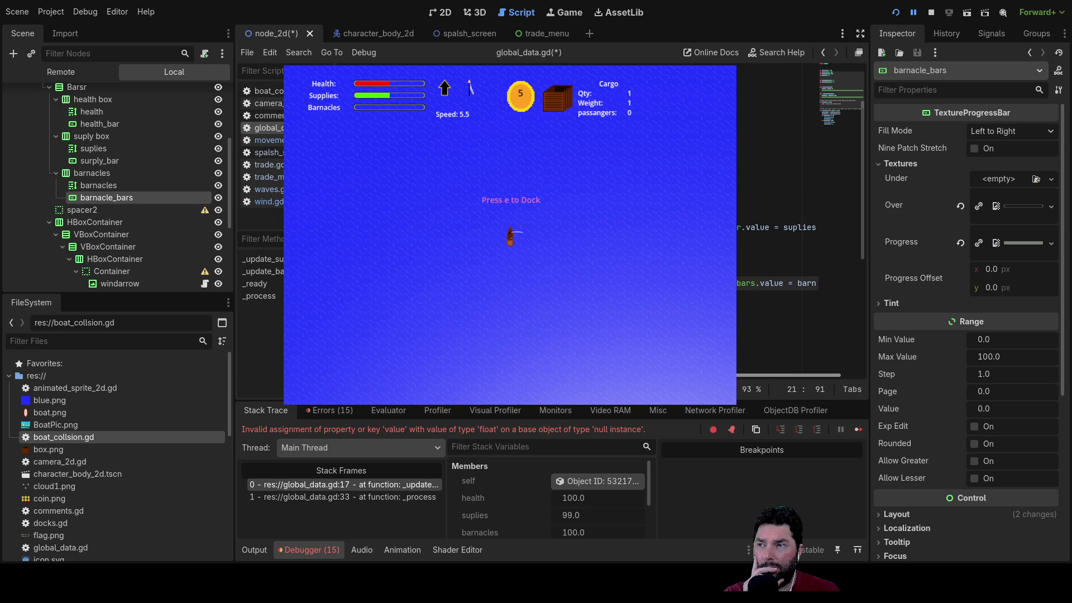
pyautogui.hscroll(3, 799, 257)
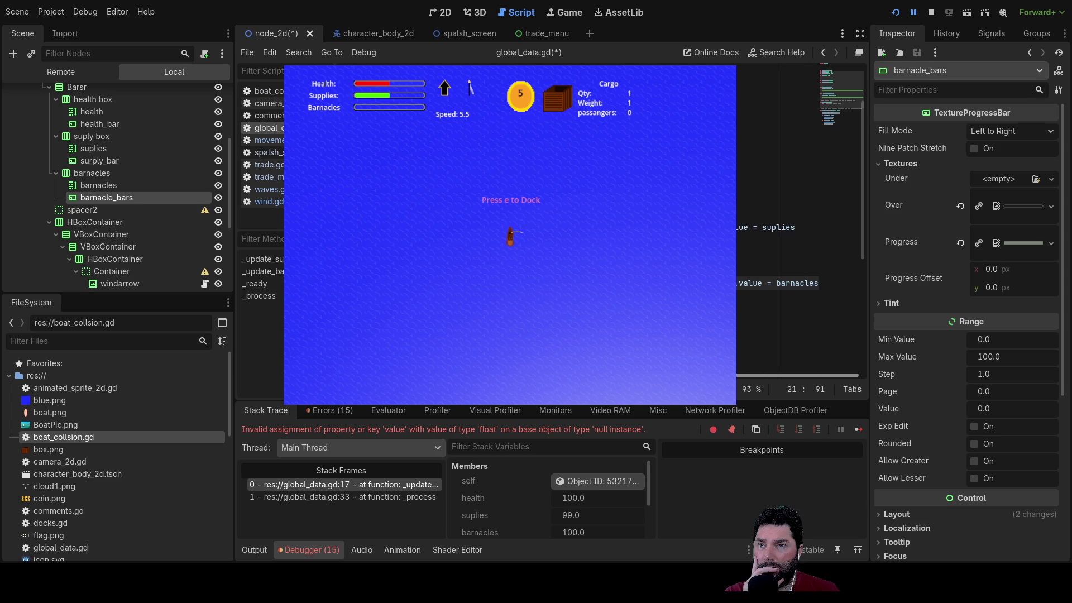
pyautogui.hscroll(-3, 798, 257)
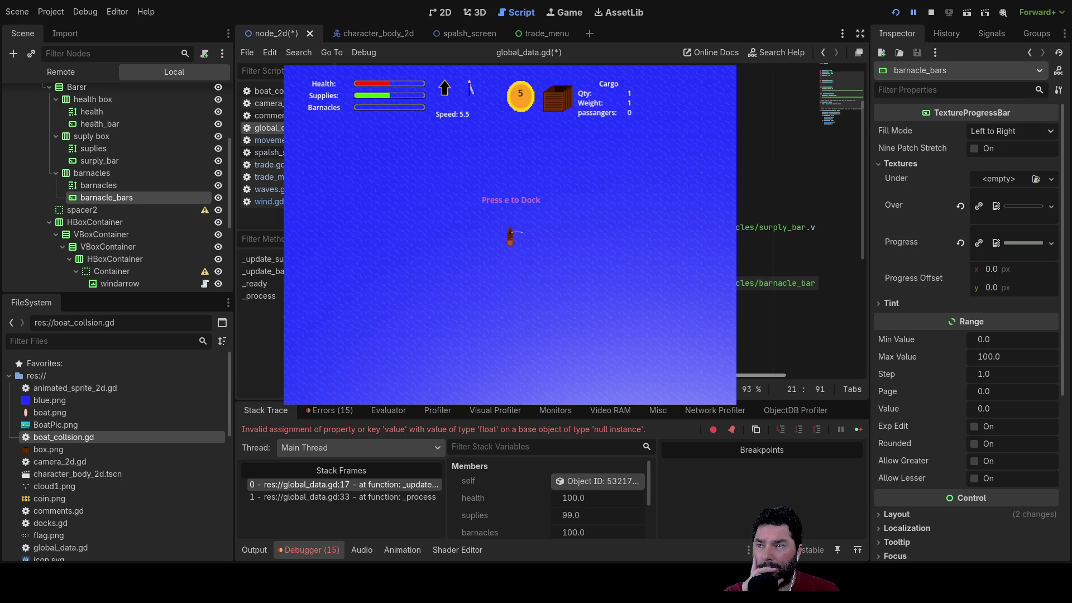
# Step: Inspect the barnacles label and surply_bar nodes, then narrow the Scene dock again
pyautogui.click(92, 185)
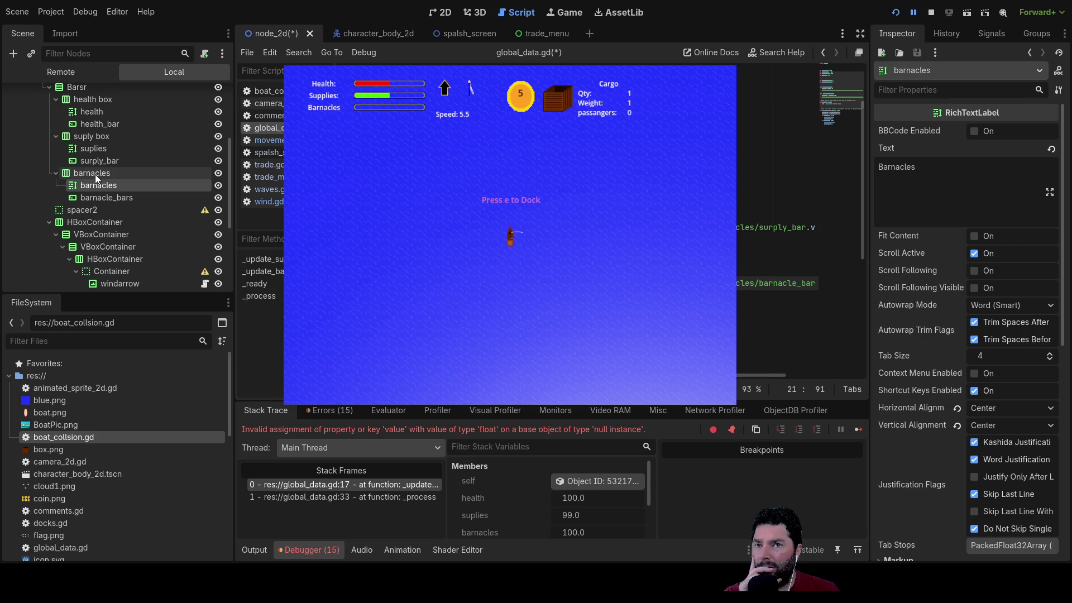
pyautogui.click(98, 171)
pyautogui.click(99, 161)
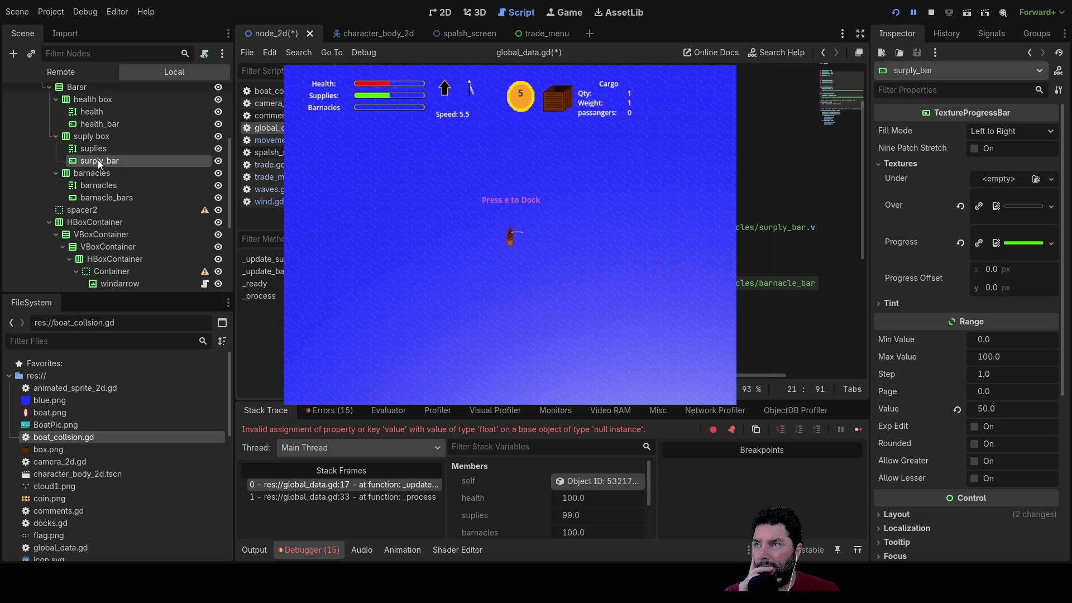
pyautogui.hscroll(5, 745, 377)
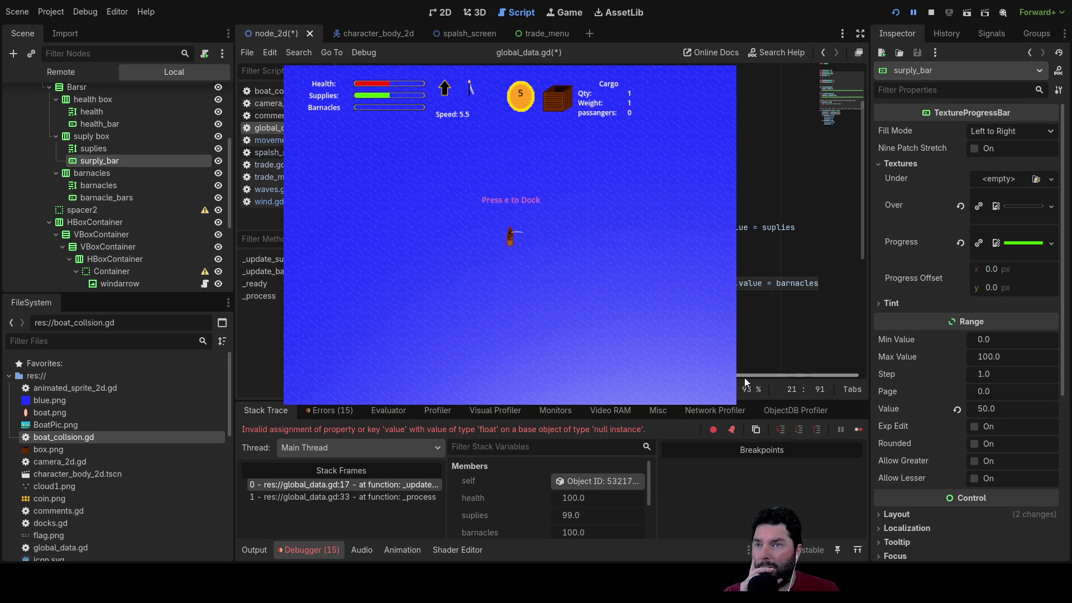
pyautogui.hscroll(-3, 745, 378)
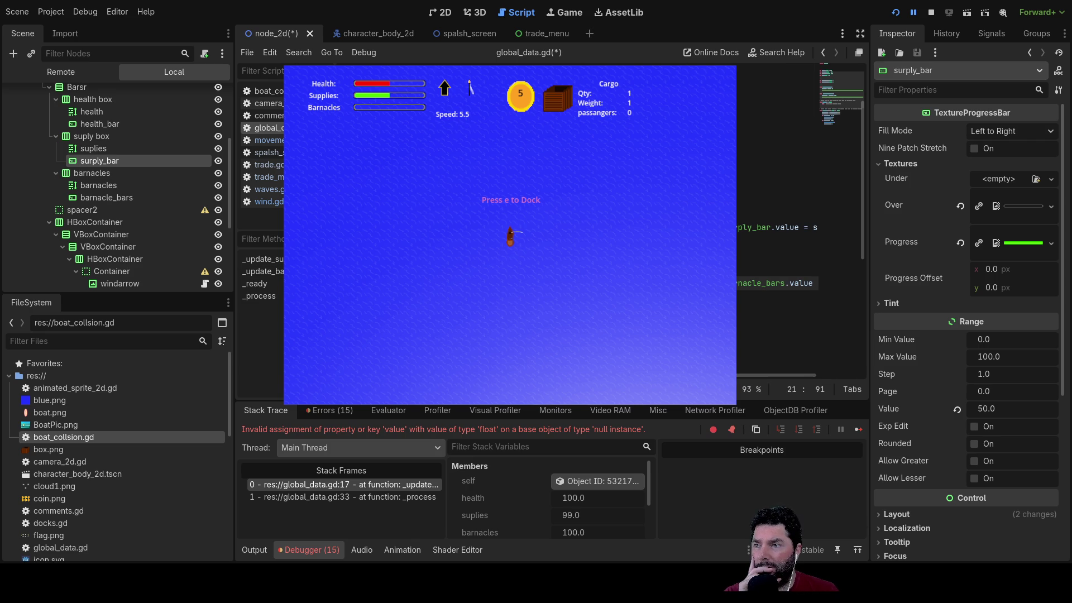
pyautogui.moveTo(236, 269)
pyautogui.mouseDown()
pyautogui.moveTo(139, 267)
pyautogui.moveTo(154, 267)
pyautogui.mouseUp()
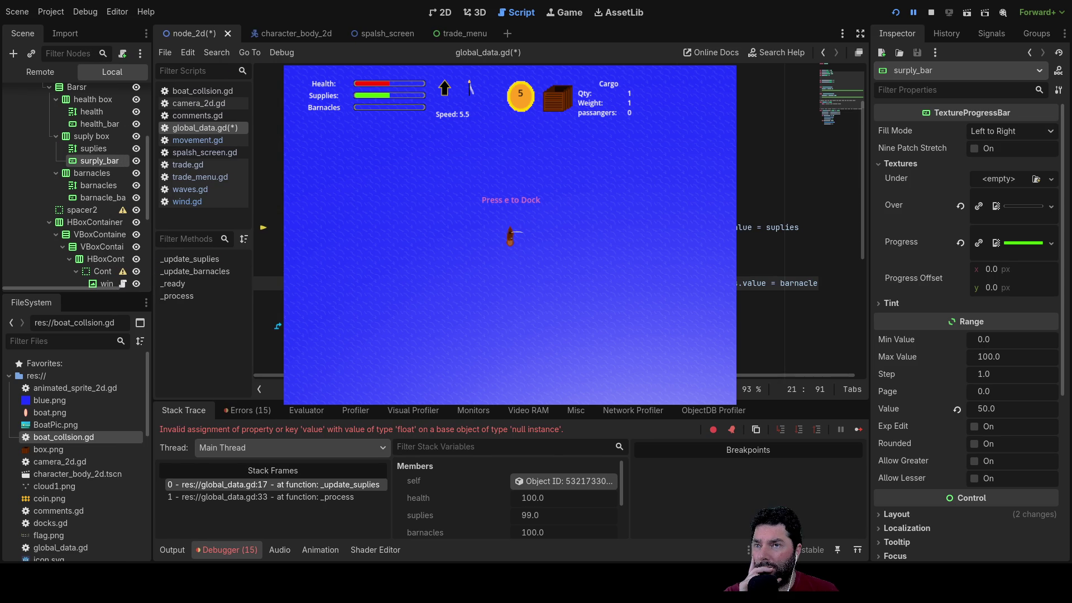
# Step: Retype the suply_box segment of the line 17 supply bar path, accepting the autocomplete suggestion
pyautogui.click(366, 227)
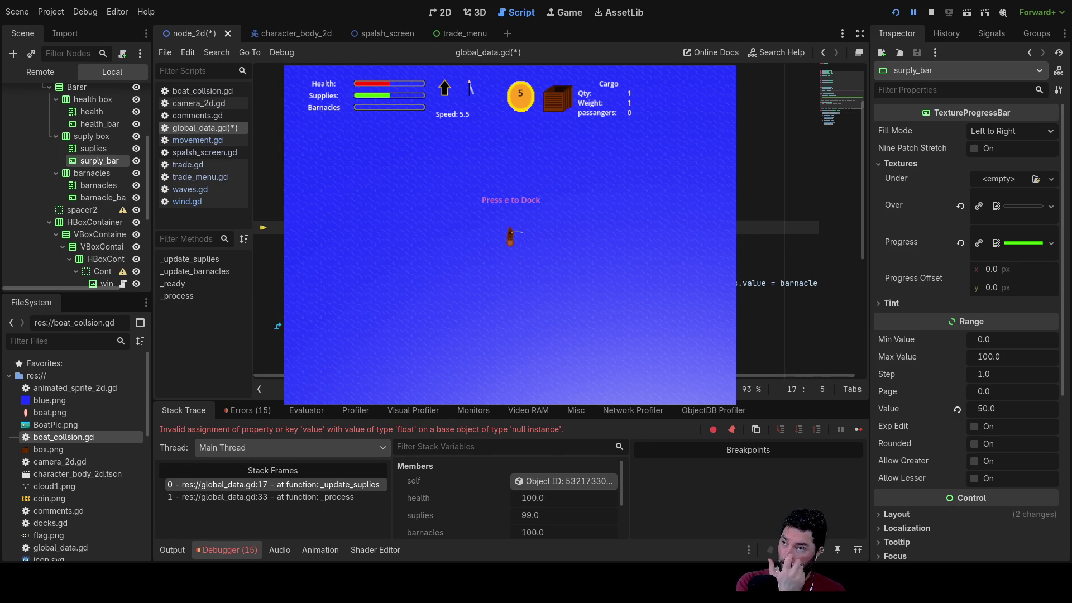
pyautogui.write('rp')
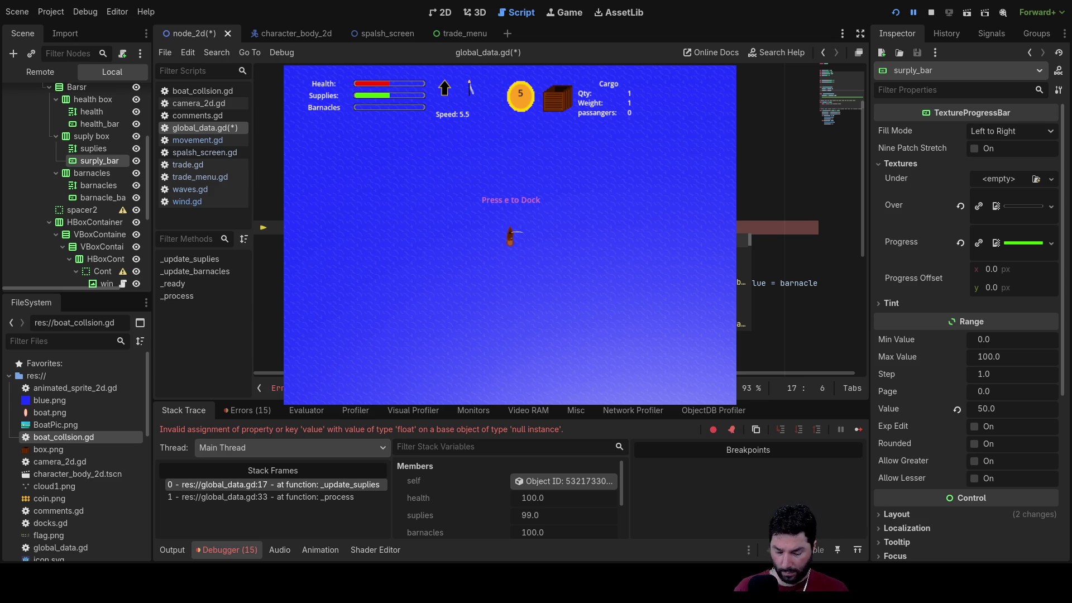
pyautogui.write('ly')
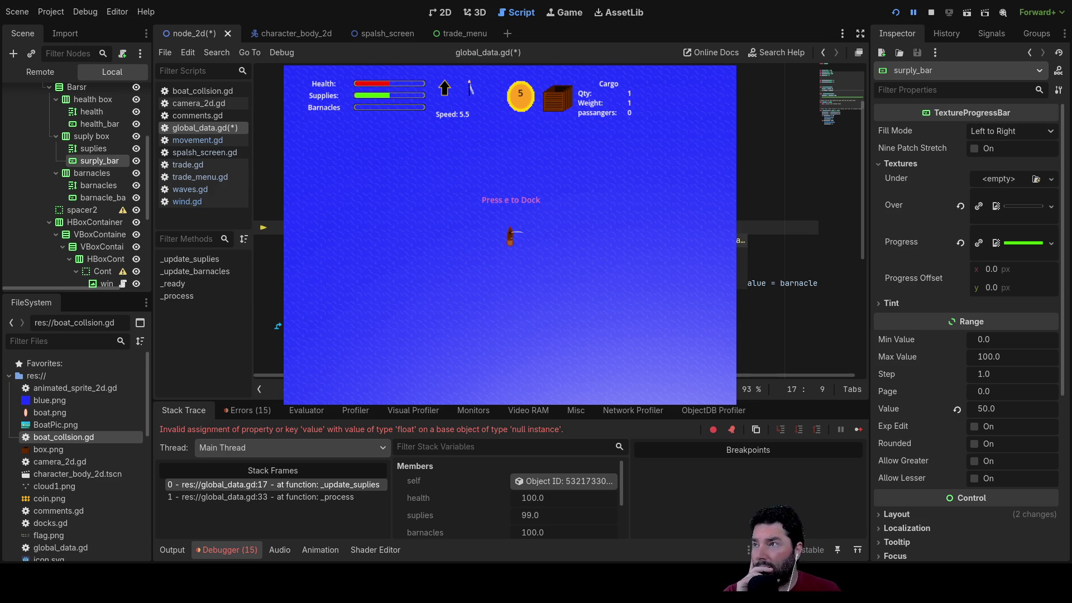
pyautogui.press('Return')
pyautogui.write('value = suplies')
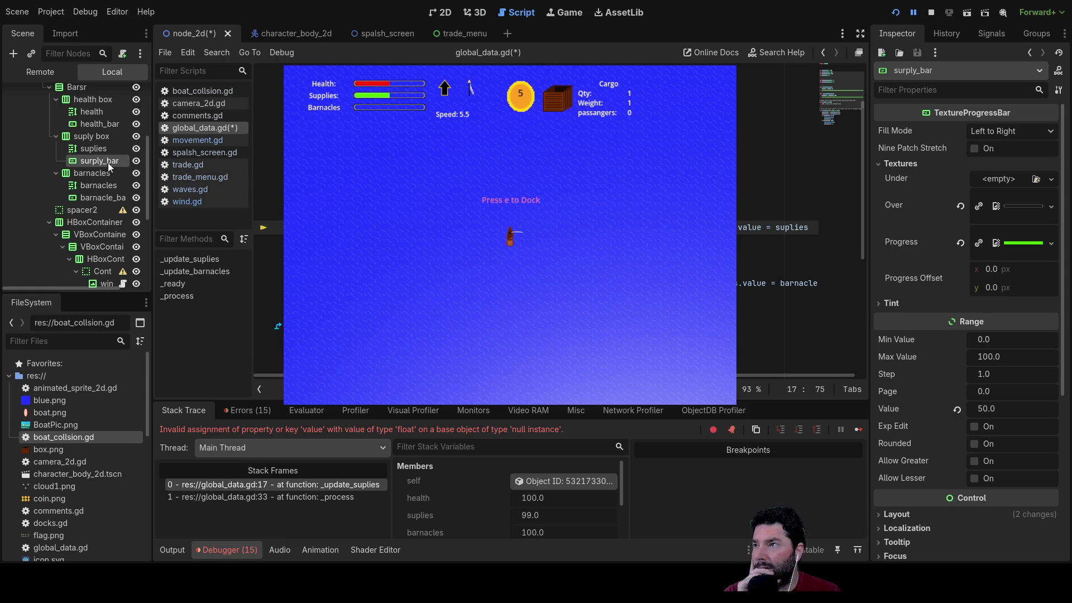
pyautogui.click(94, 136)
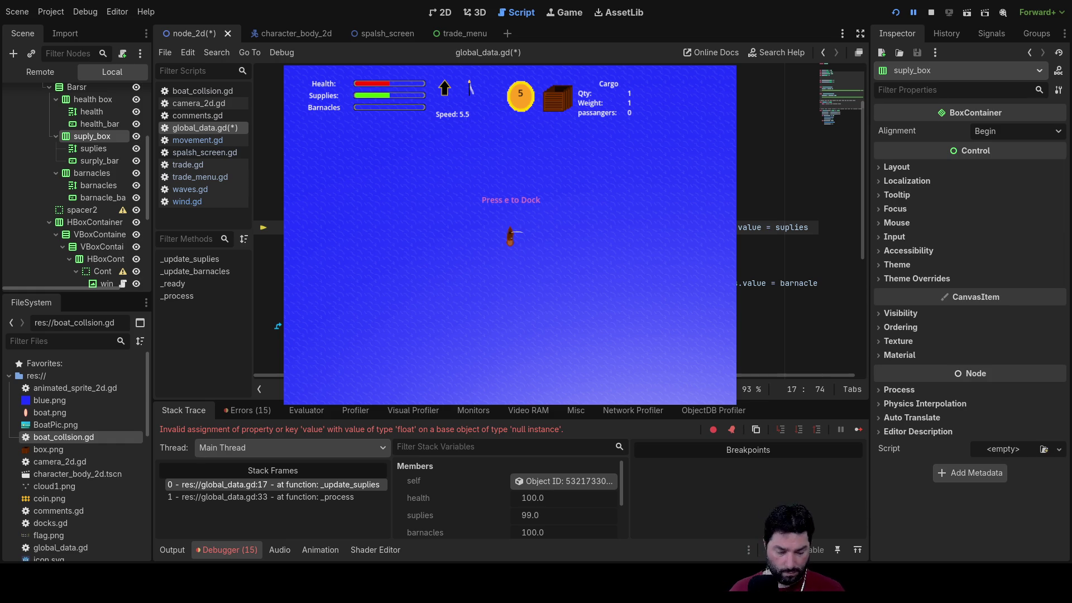
pyautogui.click(776, 186)
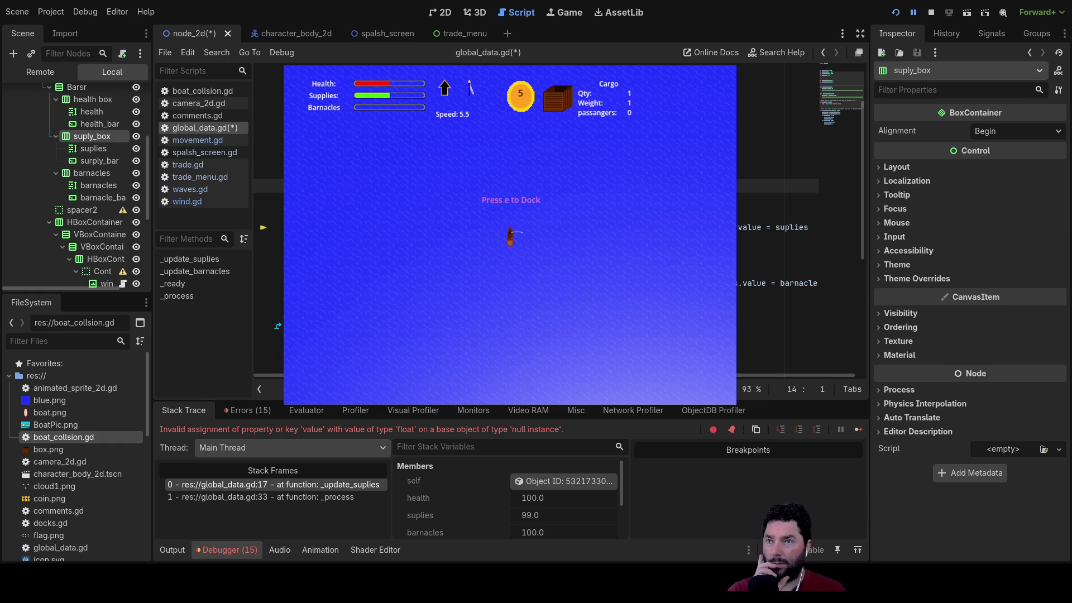
# Step: Rerun the game with the fixed script, start playing, and sail with the sail unfurled
pyautogui.click(931, 13)
pyautogui.click(896, 12)
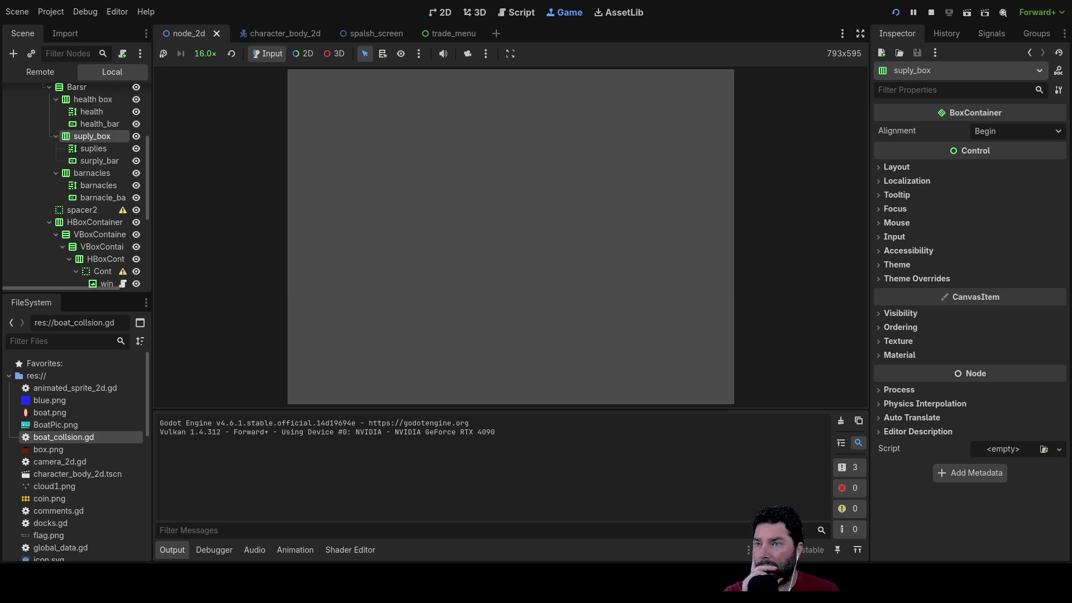
pyautogui.click(406, 89)
pyautogui.press('w')
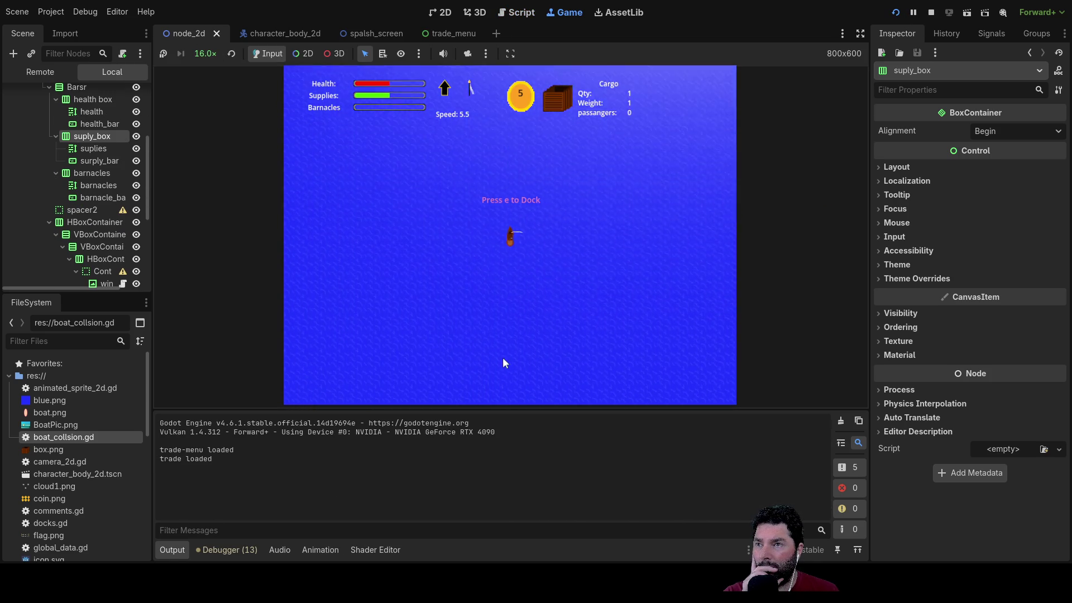
pyautogui.press('e')
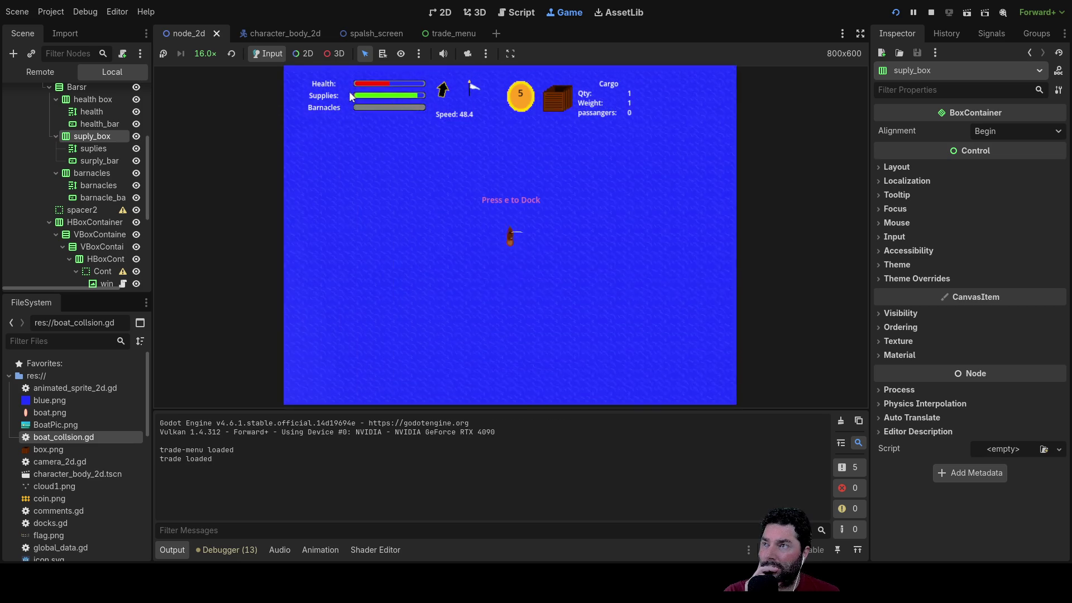
# Step: Set the game speed back to 1.0x and stop the playtest with F8
pyautogui.click(205, 53)
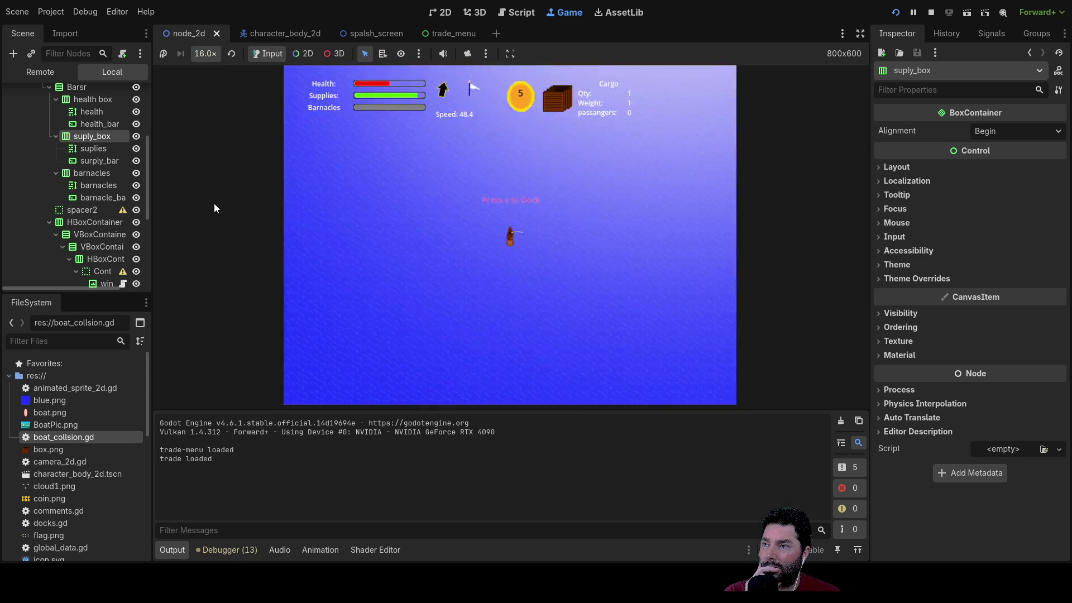
pyautogui.click(216, 200)
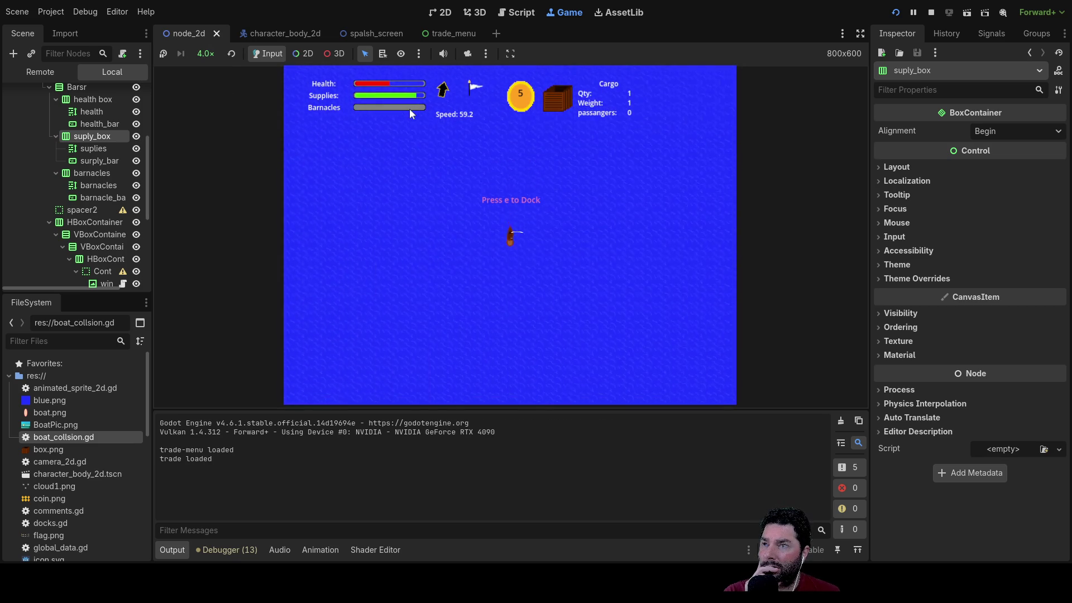
pyautogui.click(211, 56)
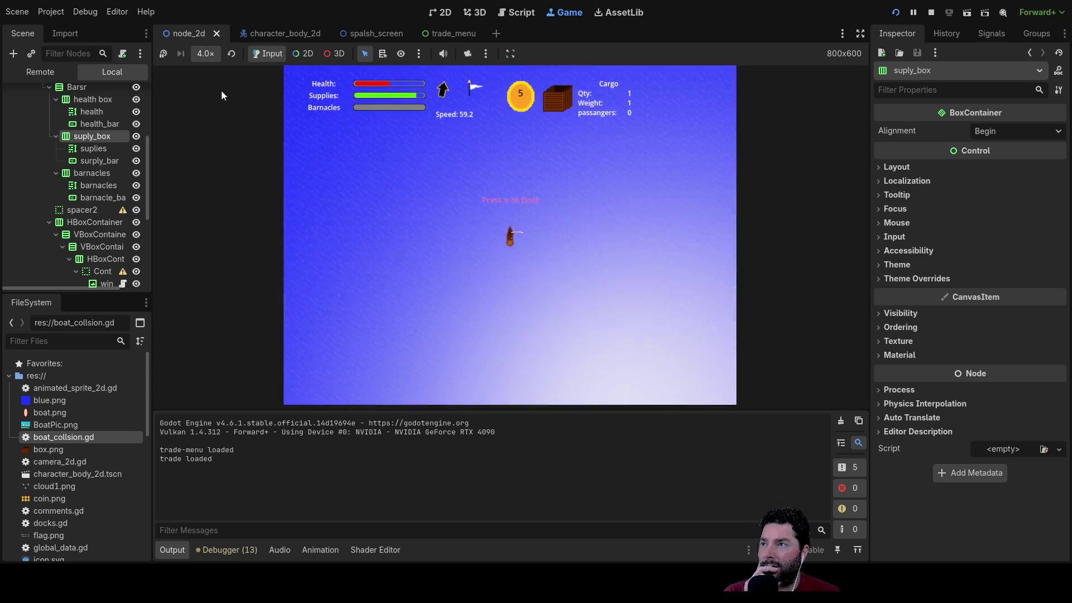
pyautogui.click(222, 130)
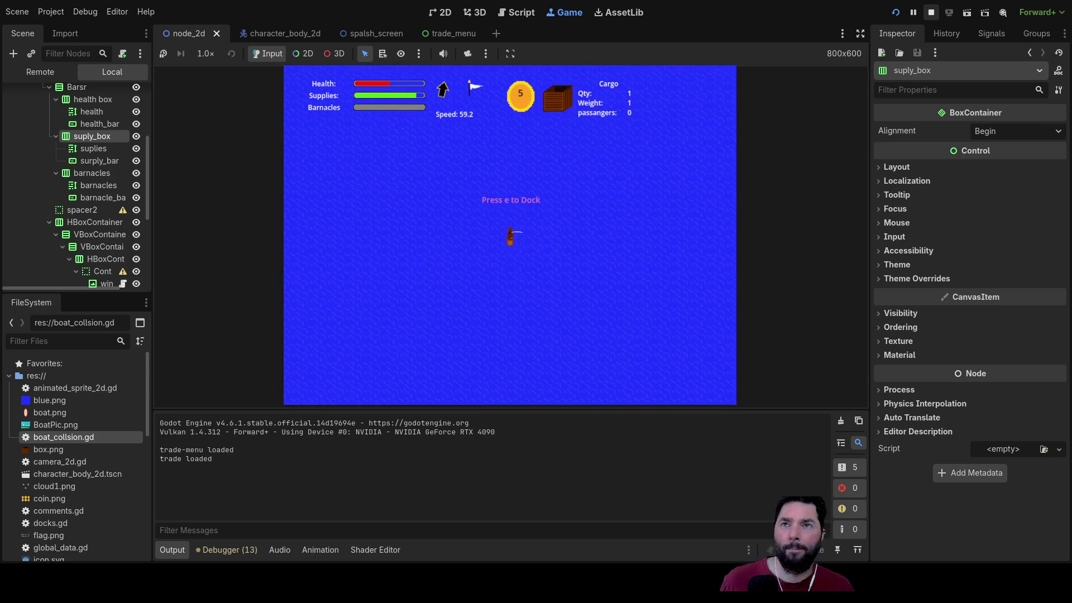
pyautogui.press('F8')
pyautogui.scroll(2, 566, 190)
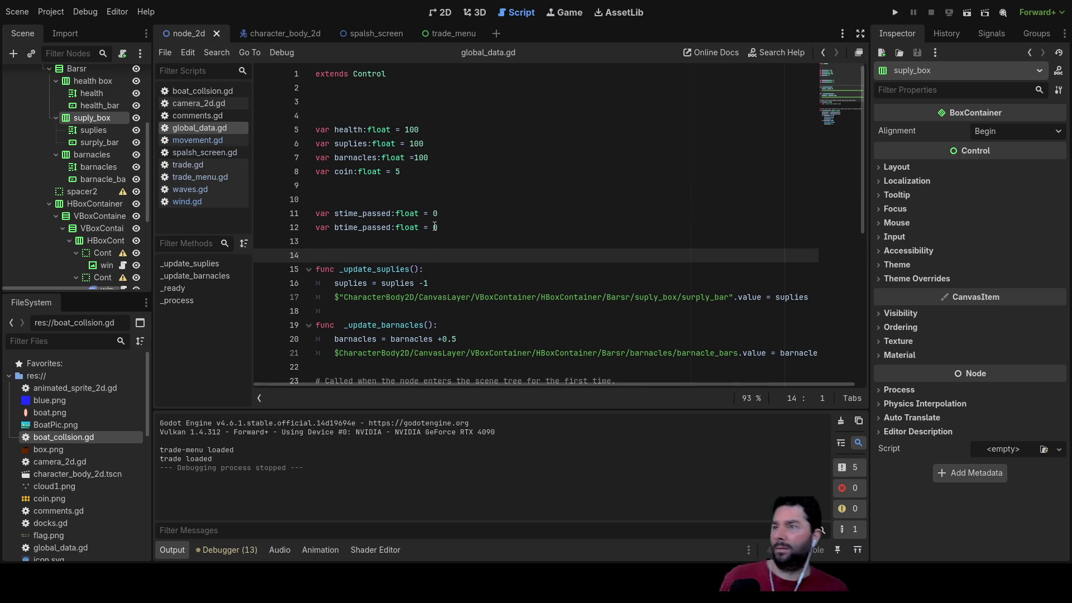
# Step: Change the barnacles starting value on line 7 from 100 to 0
pyautogui.scroll(-4, 428, 219)
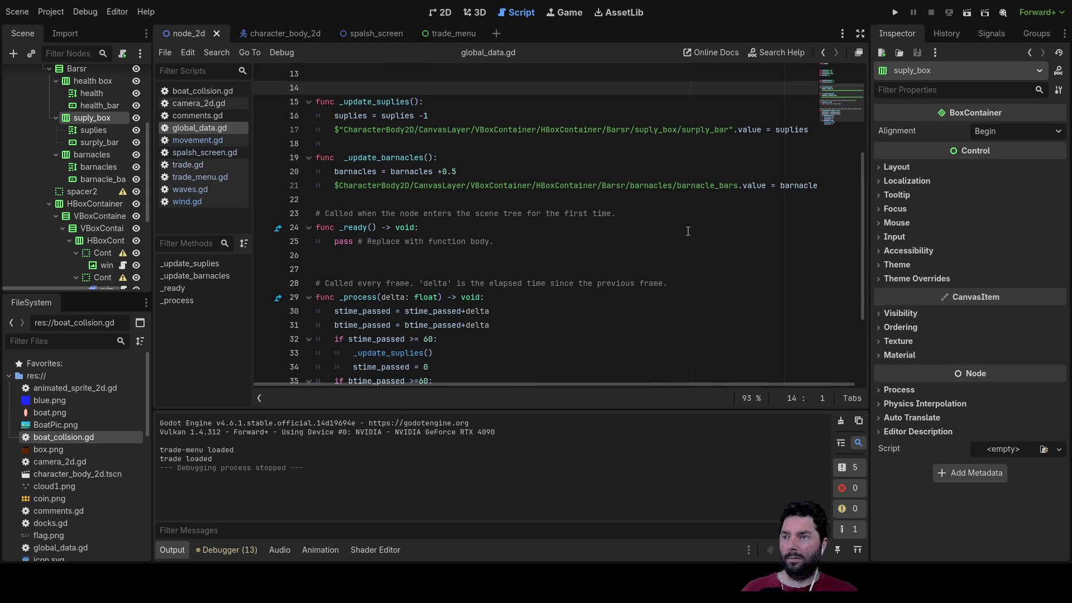
pyautogui.scroll(1, 693, 249)
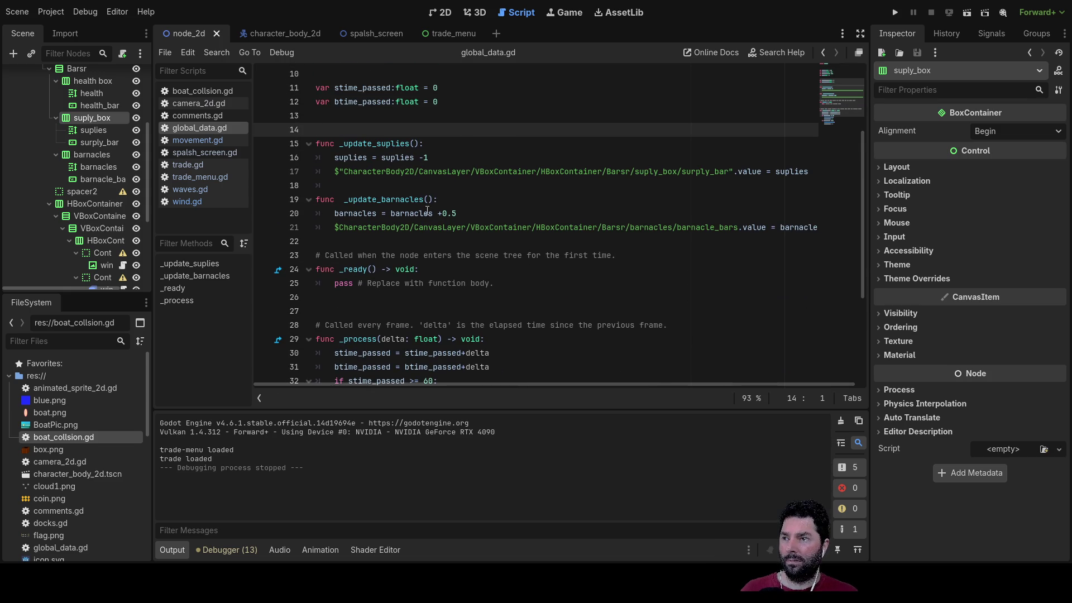
pyautogui.doubleClick(352, 214)
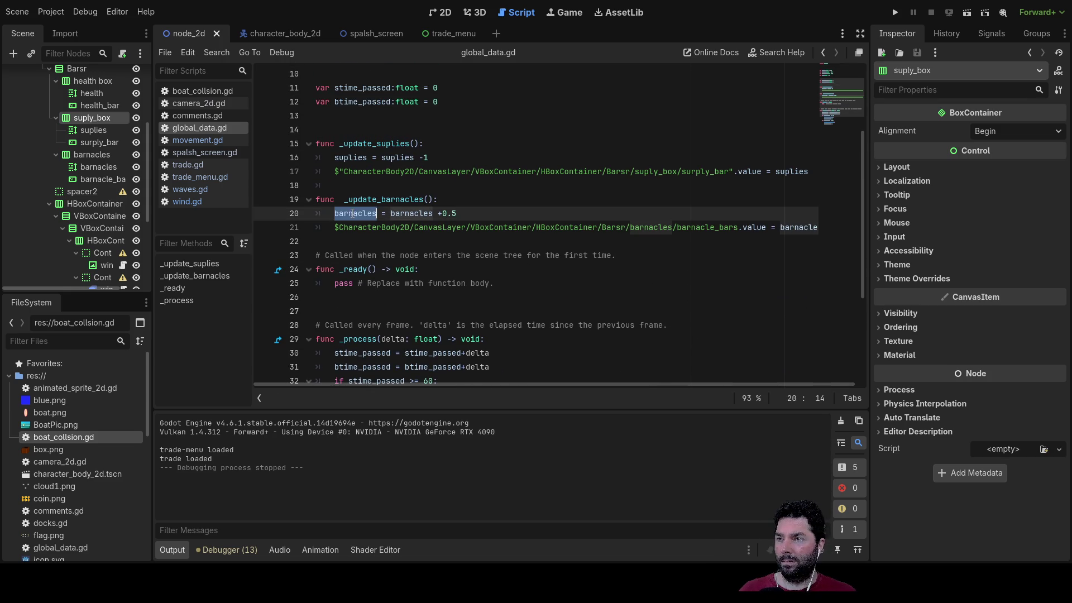
pyautogui.doubleClick(411, 214)
pyautogui.scroll(3, 457, 283)
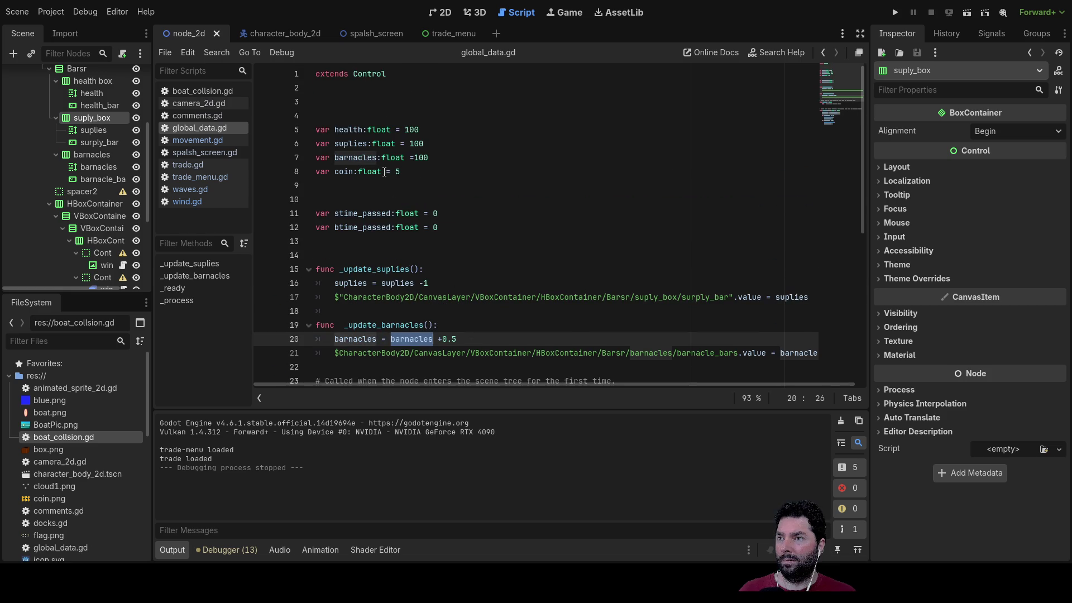
pyautogui.doubleClick(420, 158)
pyautogui.press('BackSpace')
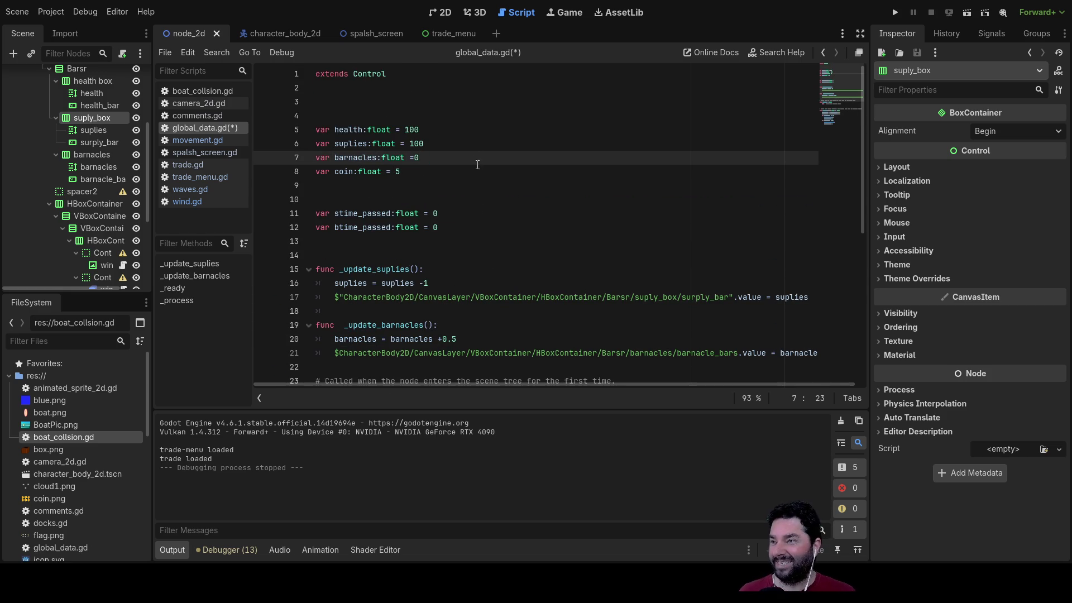
pyautogui.press('Down')
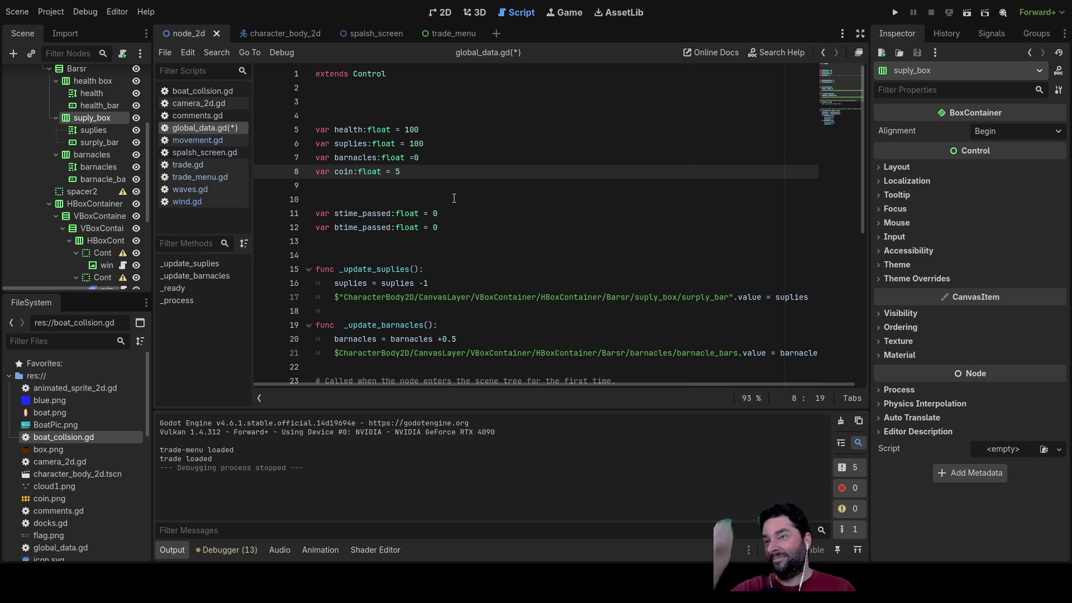
# Step: Insert a blank line above _update_suplies for a new function
pyautogui.scroll(-7, 454, 199)
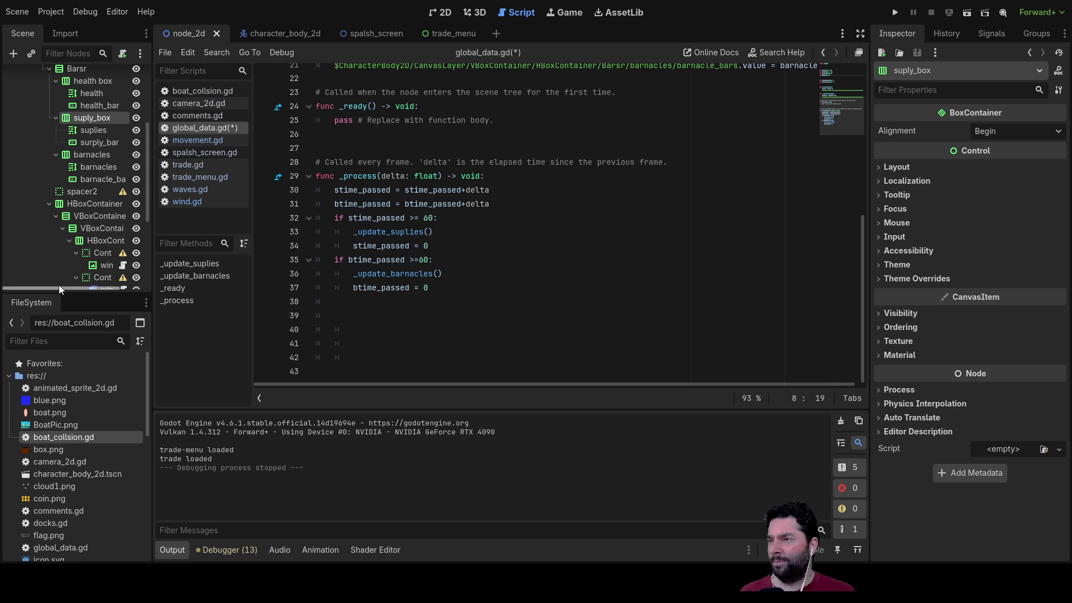
pyautogui.moveTo(58, 288); pyautogui.dragTo(82, 289)
pyautogui.scroll(-5, 86, 202)
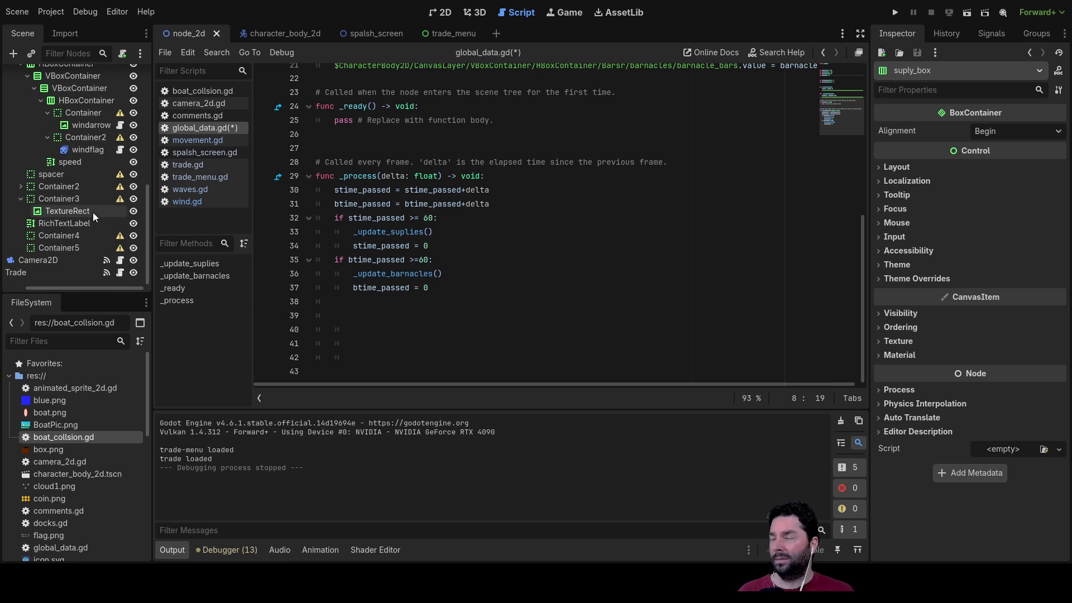
pyautogui.scroll(4, 93, 212)
pyautogui.scroll(5, 429, 246)
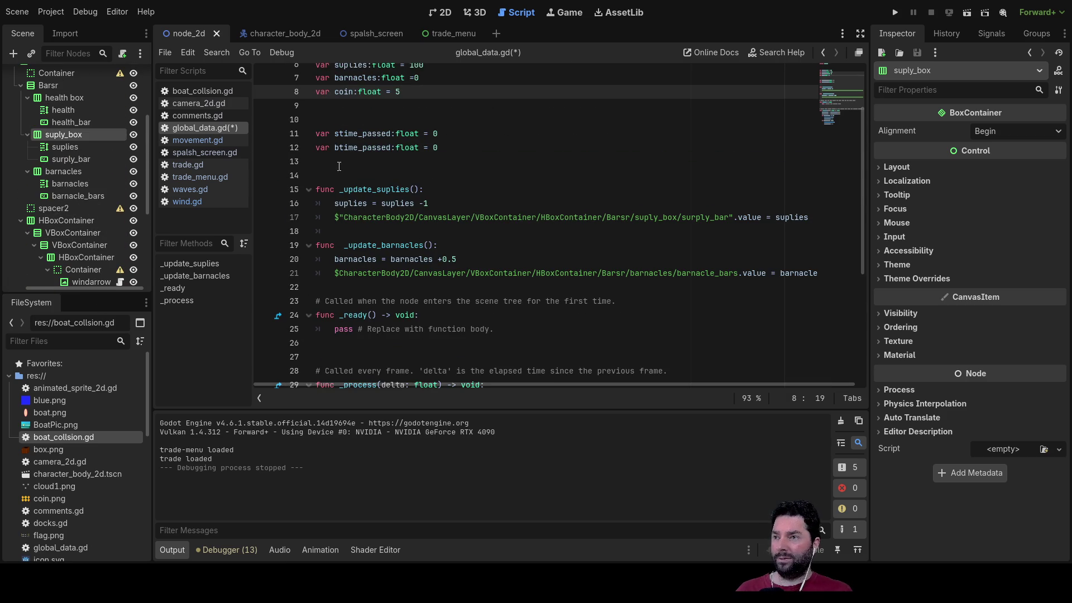
pyautogui.click(323, 163)
pyautogui.press('Return')
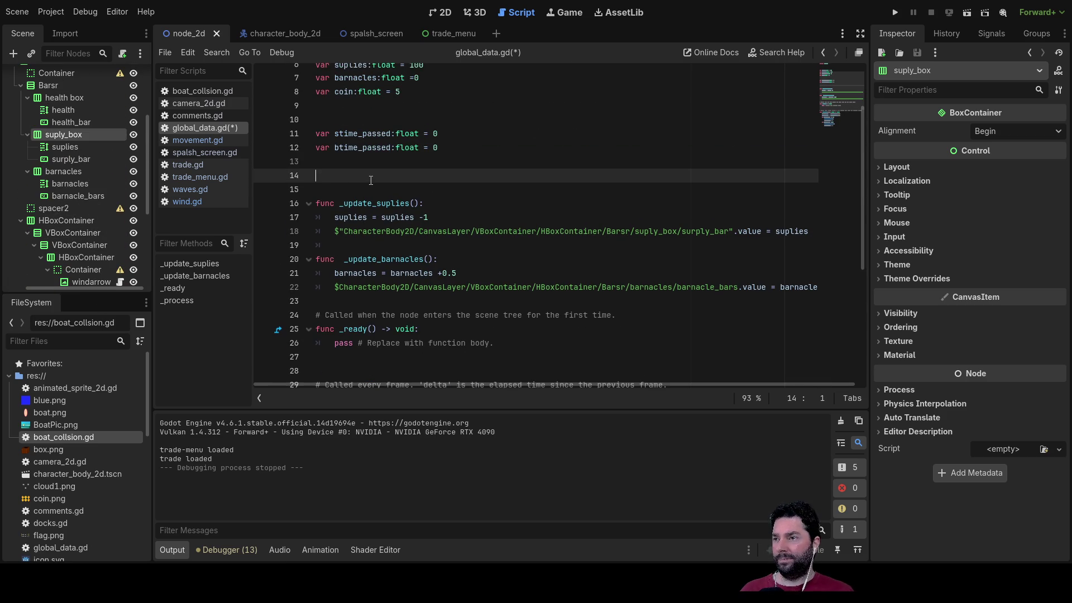
# Step: Write func _damage_update(): with body $…/health_box/health_bar.value = health
pyautogui.write('func _damage_update():')
pyautogui.press('Return')
pyautogui.press('Down')
pyautogui.press('Down')
pyautogui.press('Down')
pyautogui.press('Down')
pyautogui.press('Up')
pyautogui.press('Up')
pyautogui.press('Up')
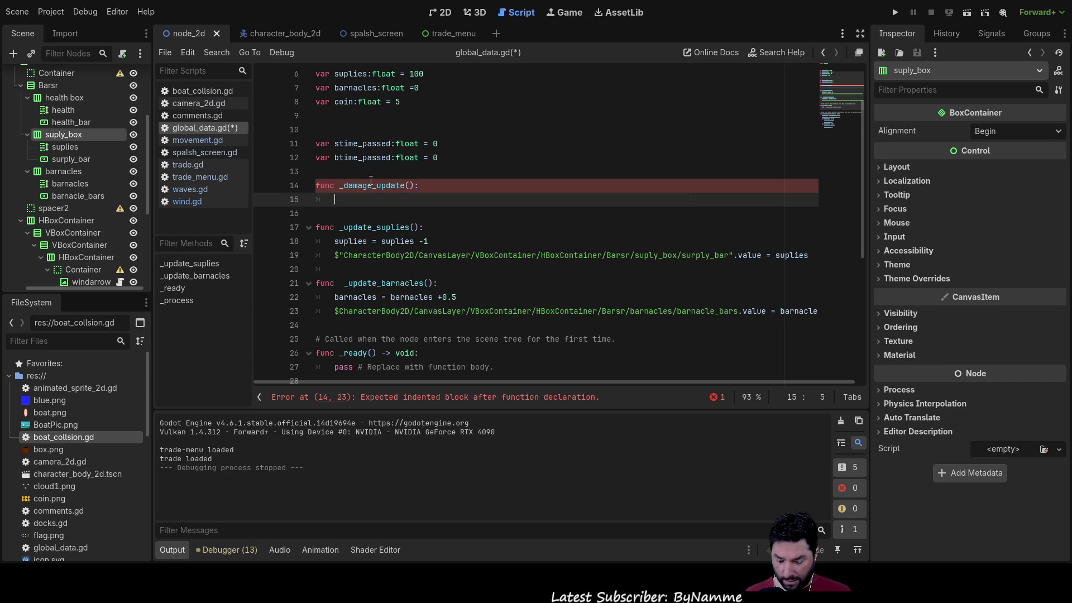
pyautogui.write('$')
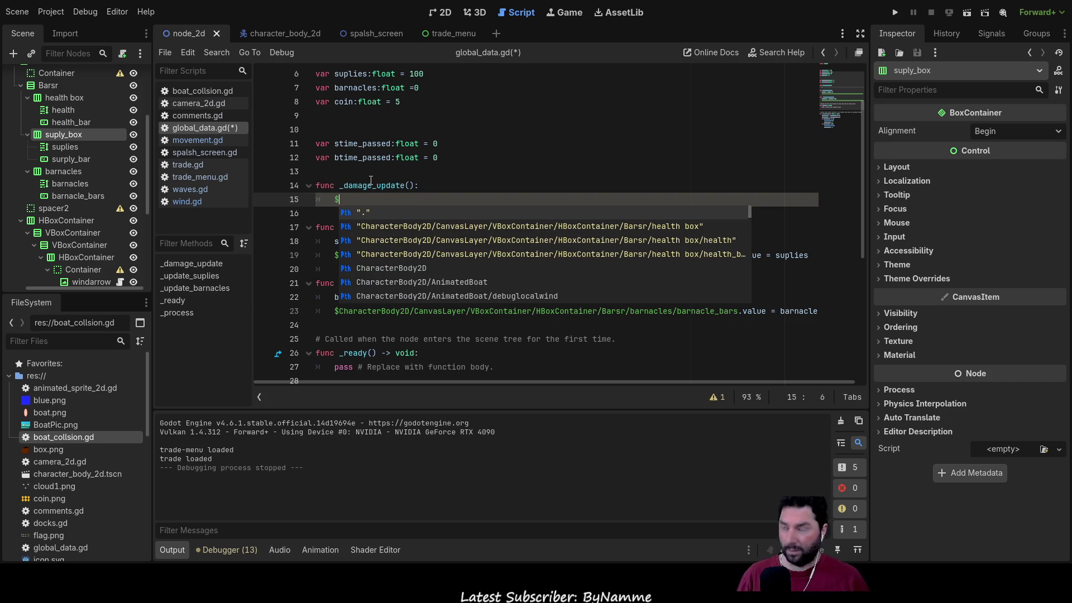
pyautogui.write('heal')
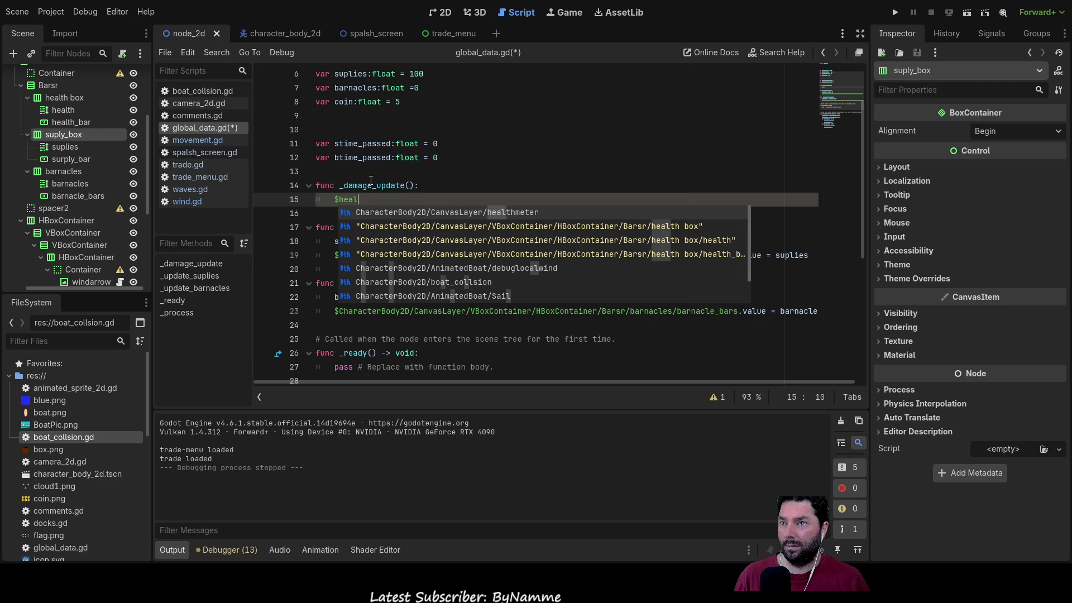
pyautogui.press('Down')
pyautogui.press('Down')
pyautogui.press('Down')
pyautogui.press('Return')
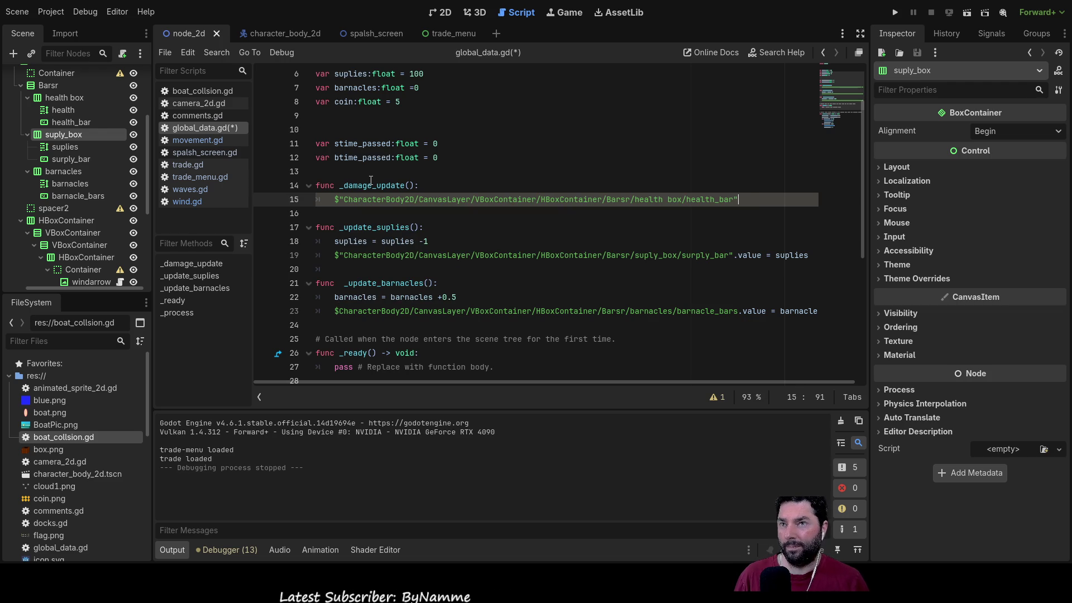
pyautogui.write('.value ')
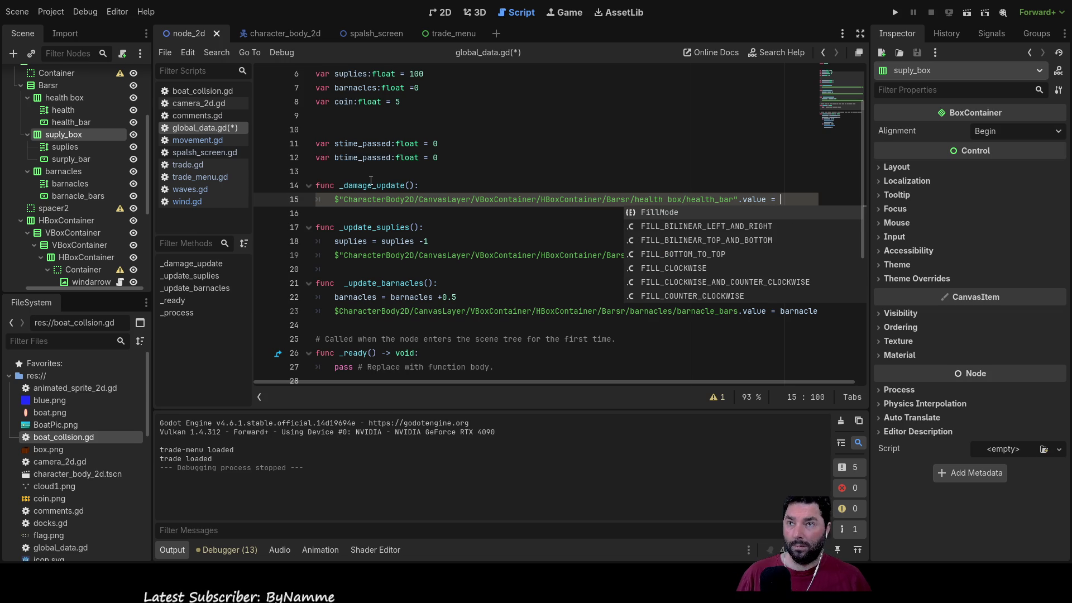
pyautogui.write('= he')
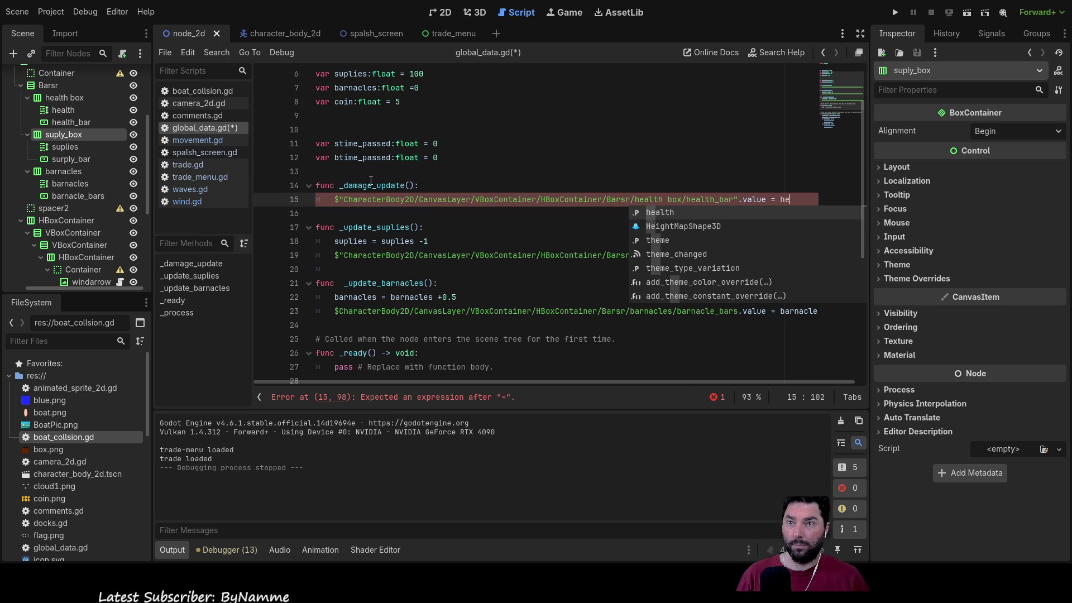
pyautogui.press('Return')
# Step: Return to line 15 and check the autocomplete's suggested health box node path
pyautogui.press('Up')
pyautogui.press('Up')
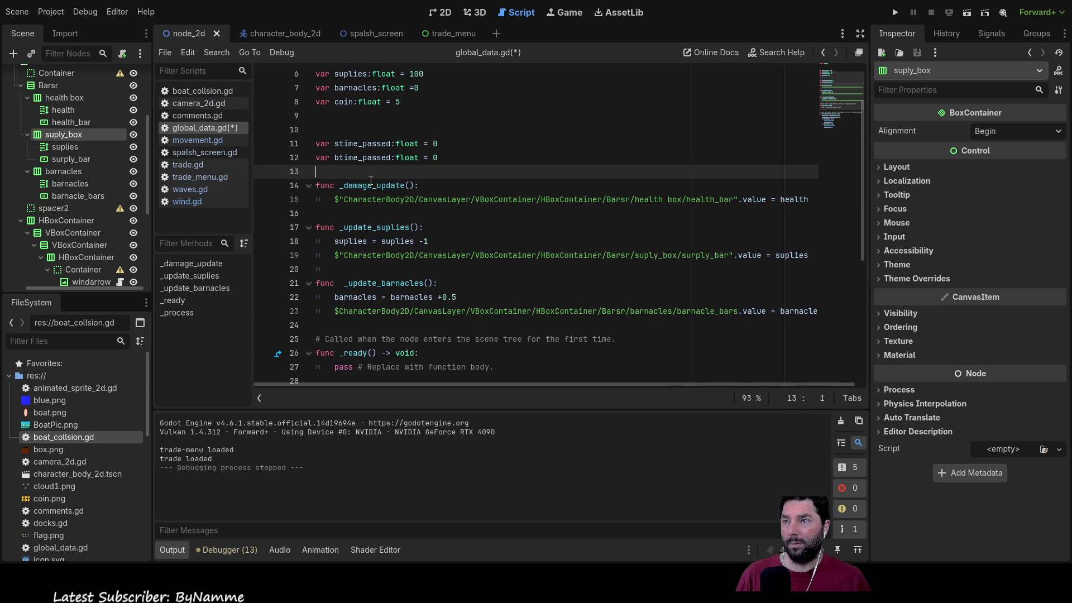
pyautogui.press('Up')
pyautogui.press('Down')
pyautogui.press('Down')
pyautogui.press('Down')
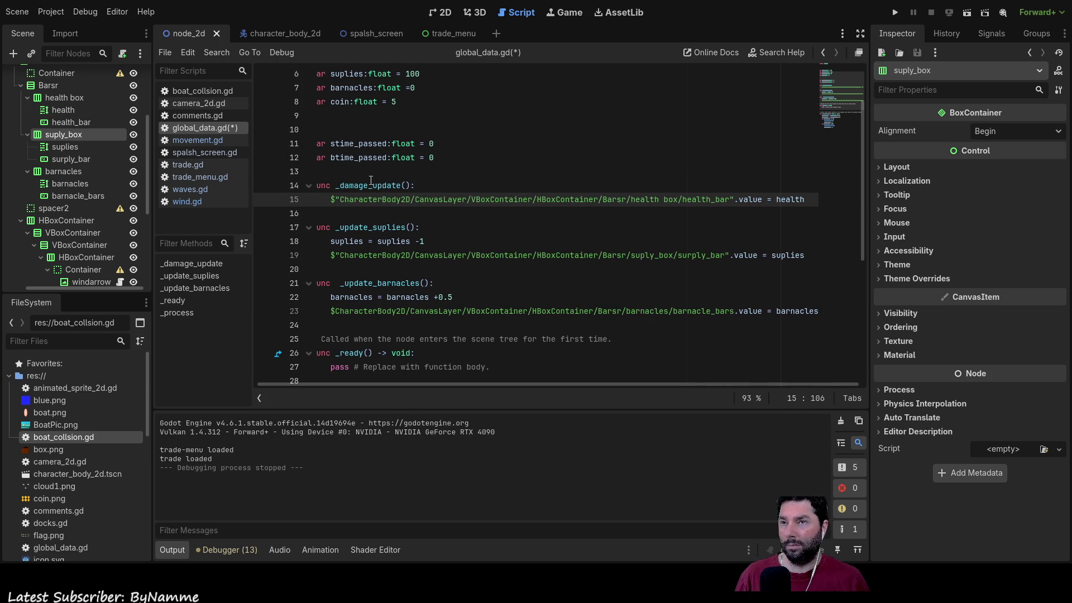
pyautogui.press('Down')
pyautogui.press('Up')
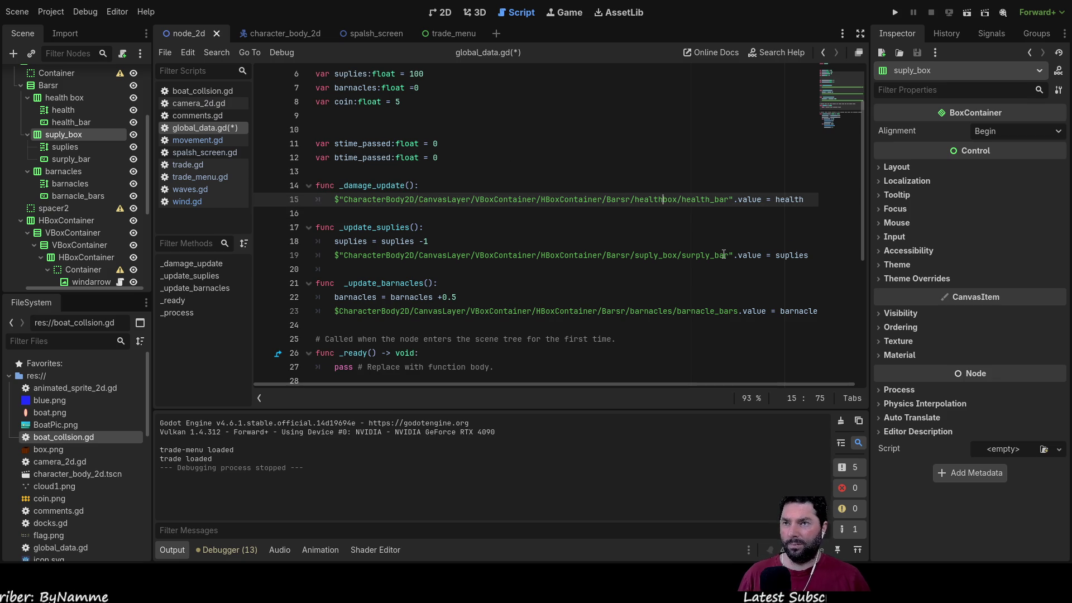
pyautogui.hotkey('ctrl', 'space')
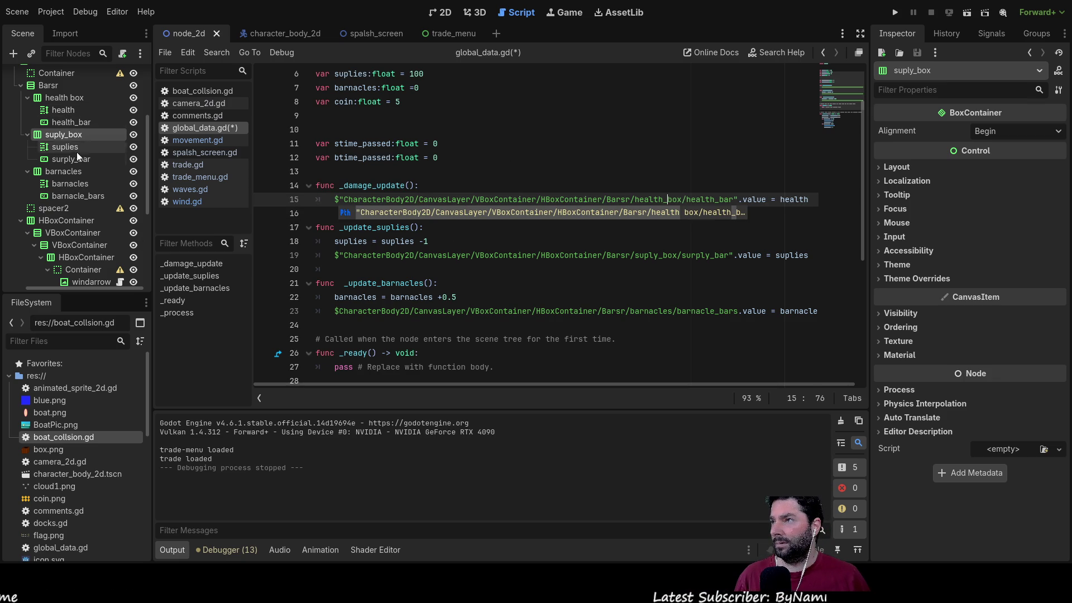
# Step: Rename the health box scene node to health_box, then return to the global_data.gd script
pyautogui.click(74, 99)
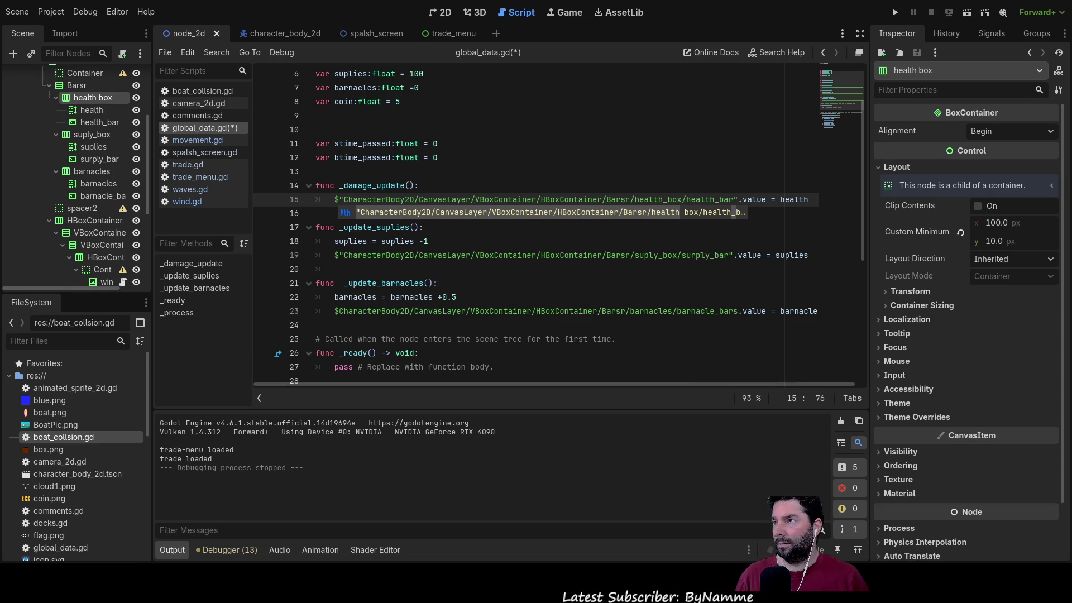
pyautogui.press('Return')
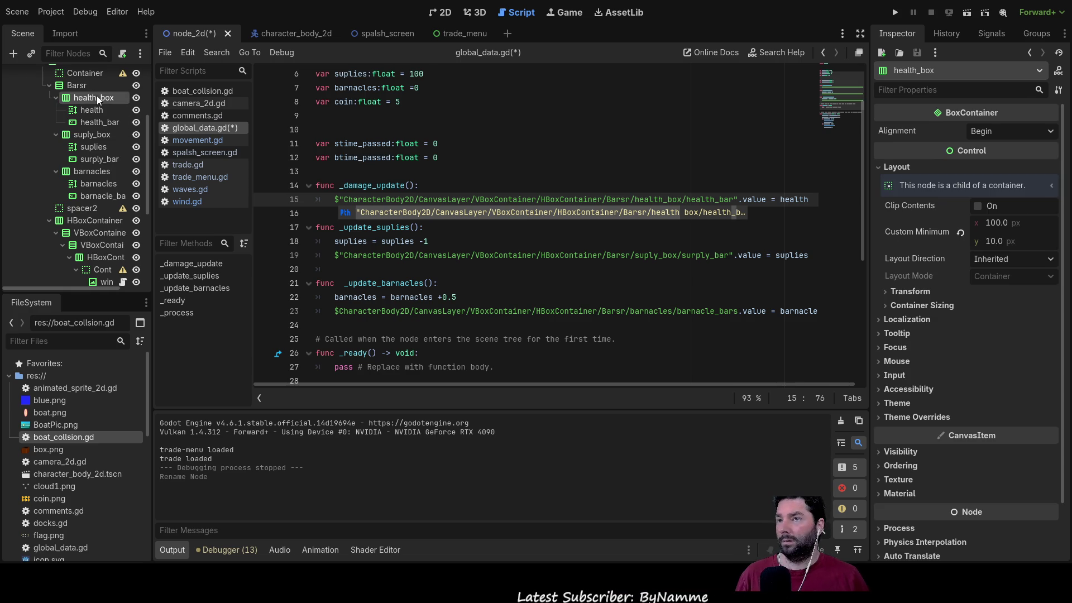
pyautogui.click(558, 242)
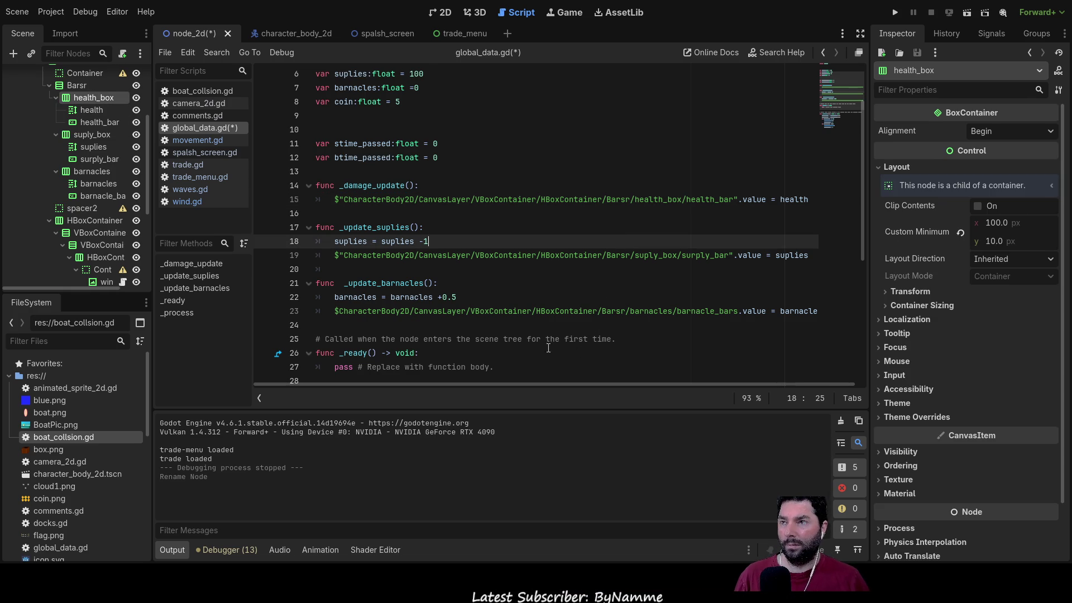
pyautogui.scroll(2, 498, 299)
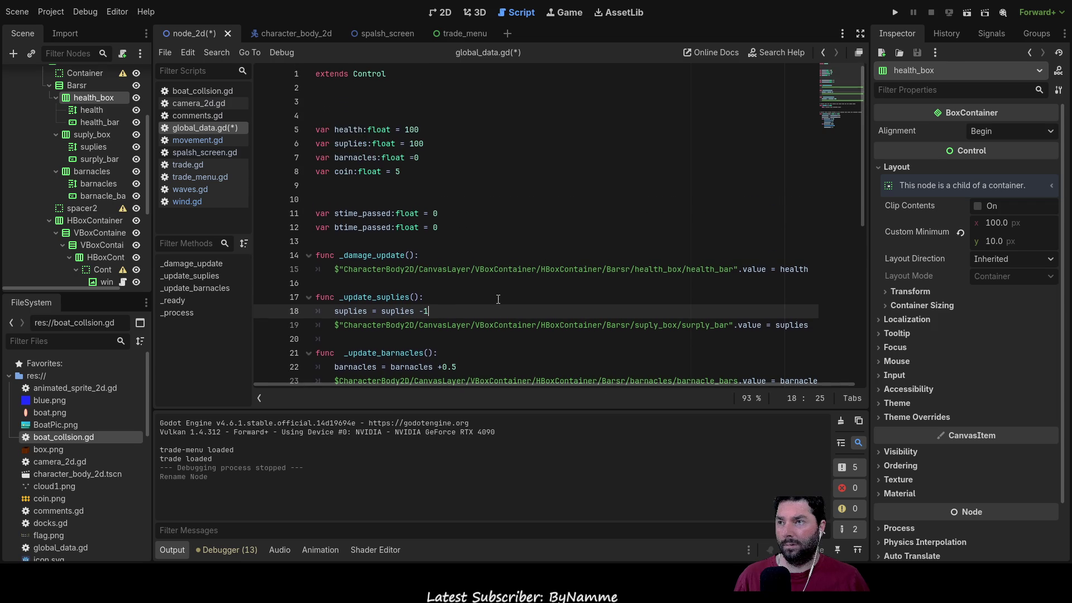
pyautogui.scroll(-3, 486, 279)
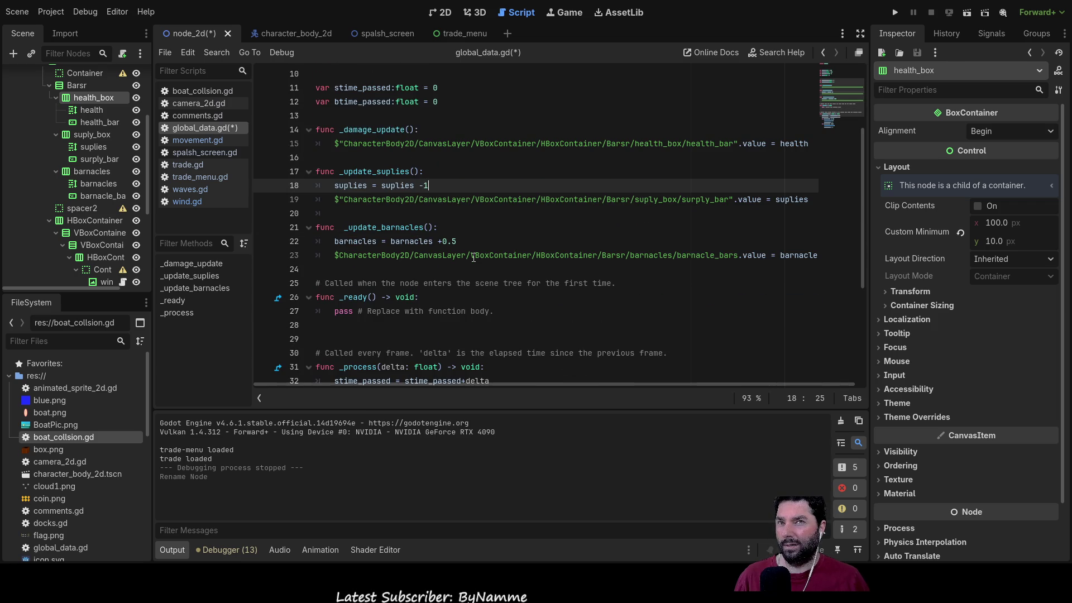
pyautogui.scroll(4, 474, 258)
pyautogui.scroll(-8, 472, 251)
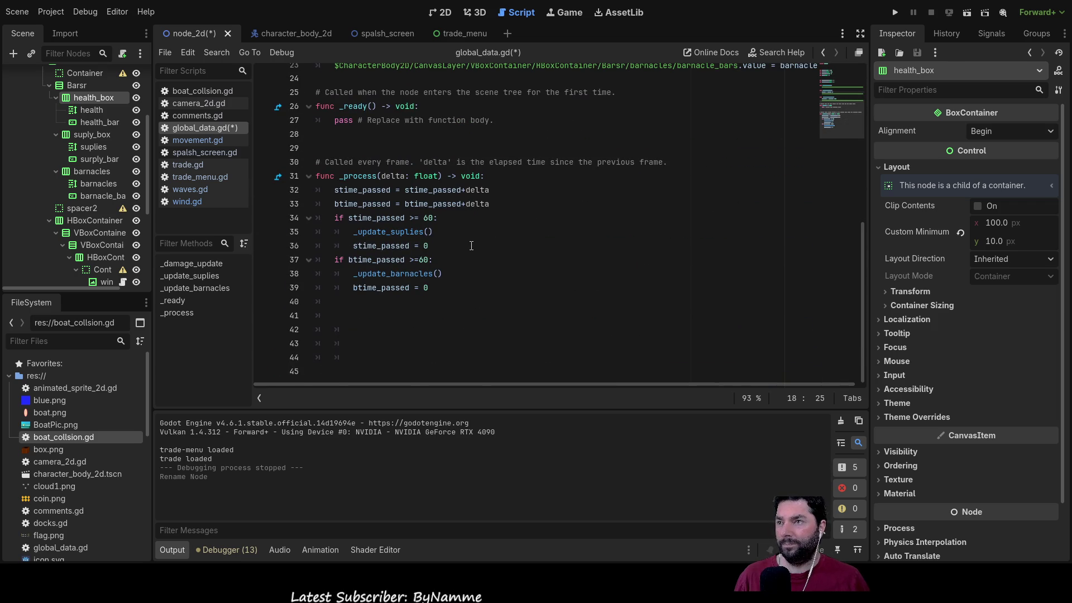
pyautogui.click(423, 260)
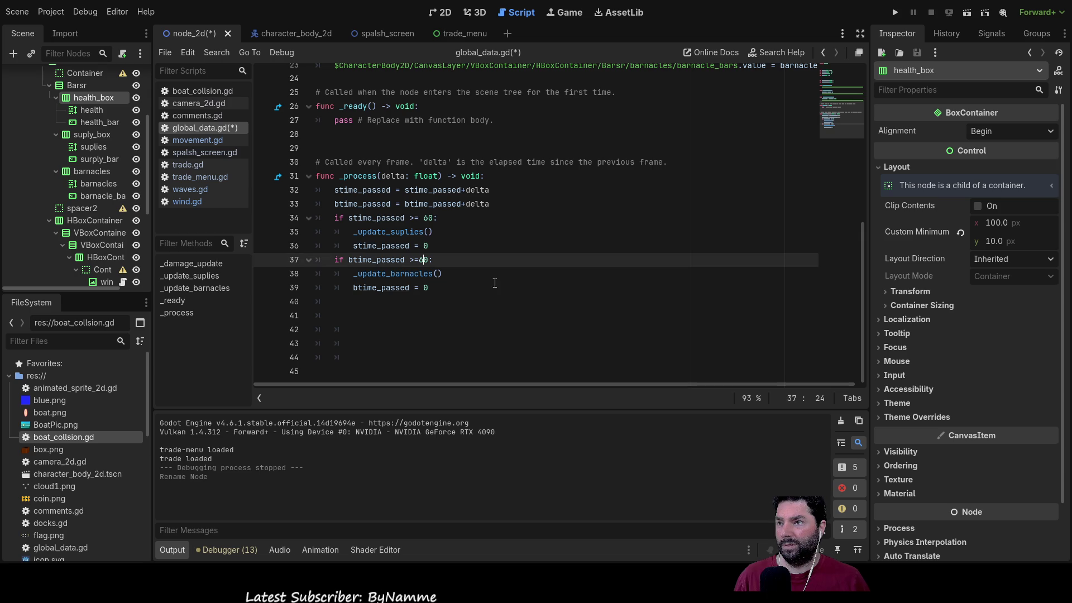
# Step: Change the supplies timer threshold from 6 to 3
pyautogui.press('Up')
pyautogui.press('Up')
pyautogui.press('Up')
pyautogui.press('Delete')
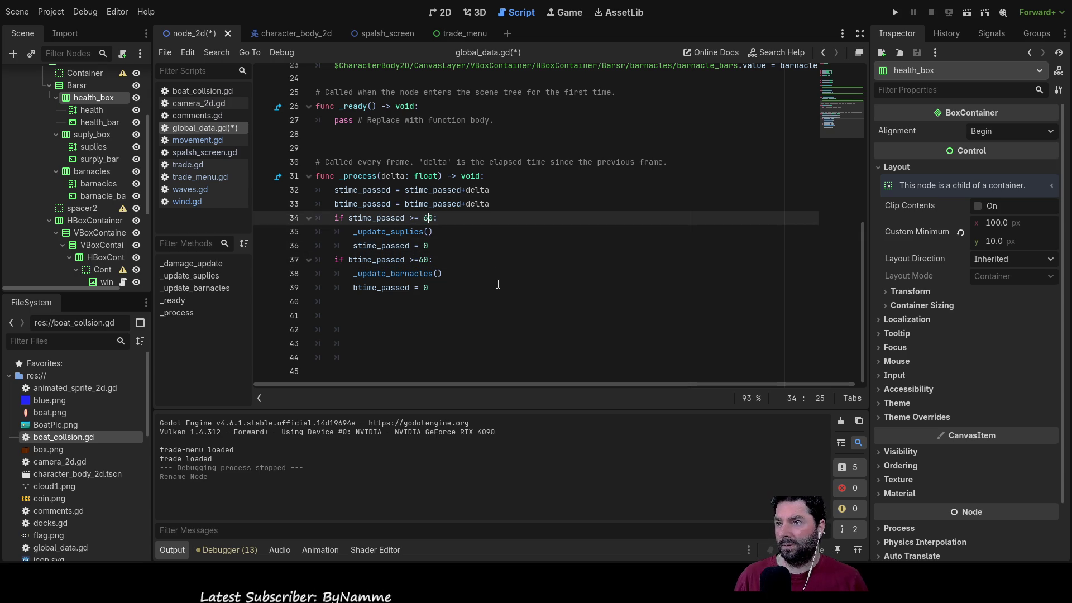
pyautogui.write('3')
pyautogui.press('Up')
pyautogui.press('Down')
pyautogui.press('Down')
pyautogui.press('Up')
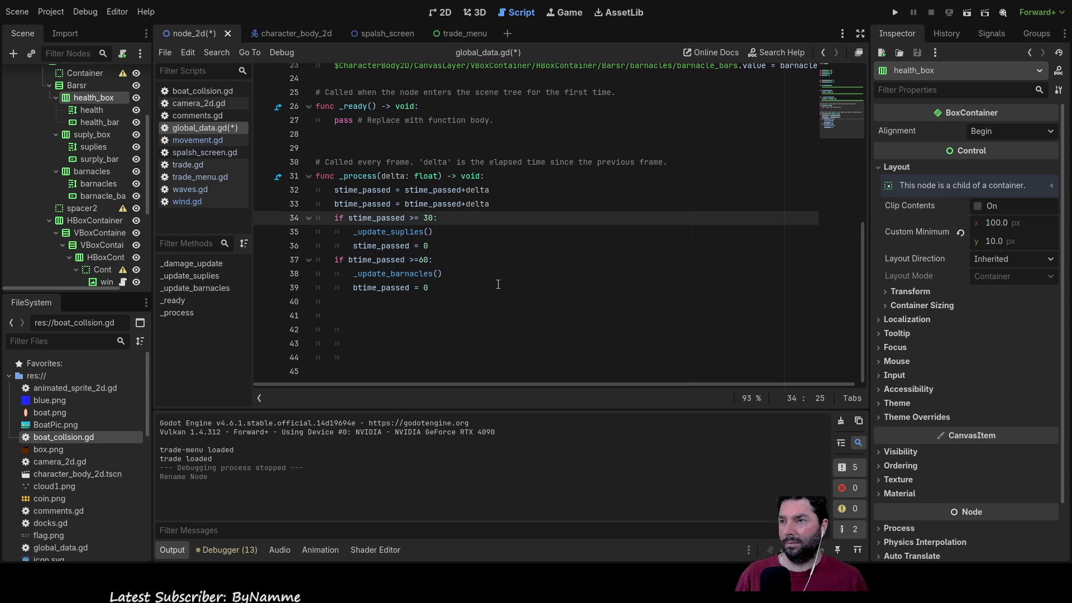
# Step: Review the rest of global_data.gd, then switch to the boat_collsion.gd script
pyautogui.scroll(7, 491, 279)
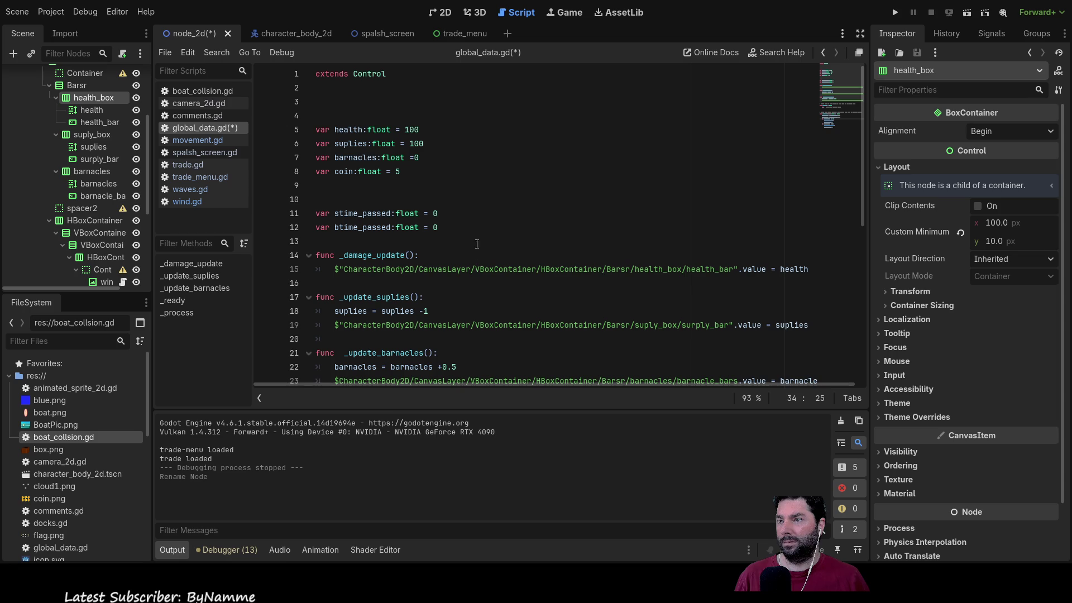
pyautogui.scroll(-3, 447, 224)
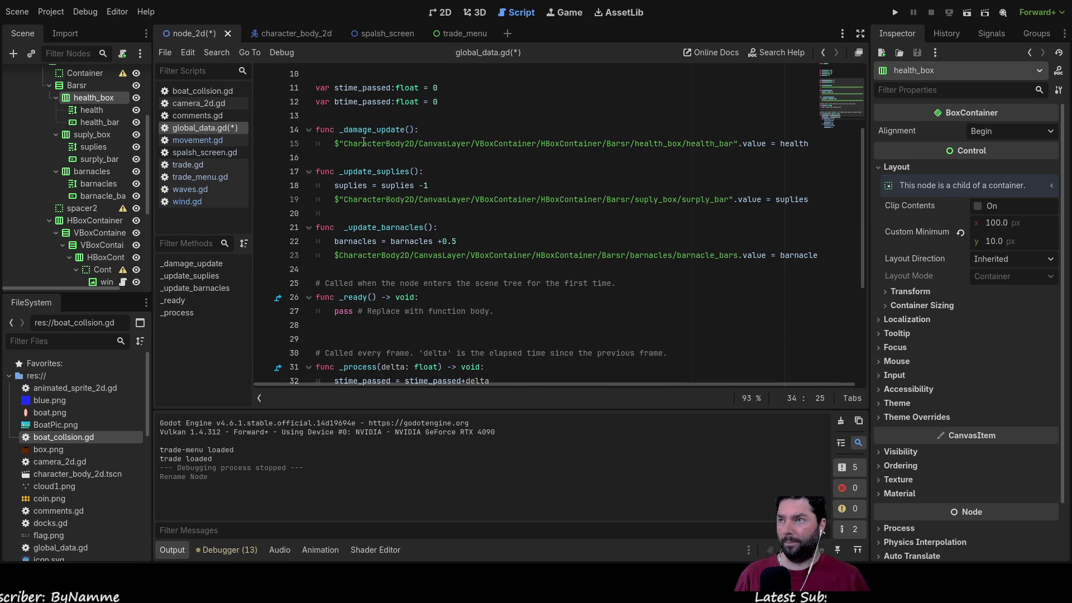
pyautogui.click(212, 94)
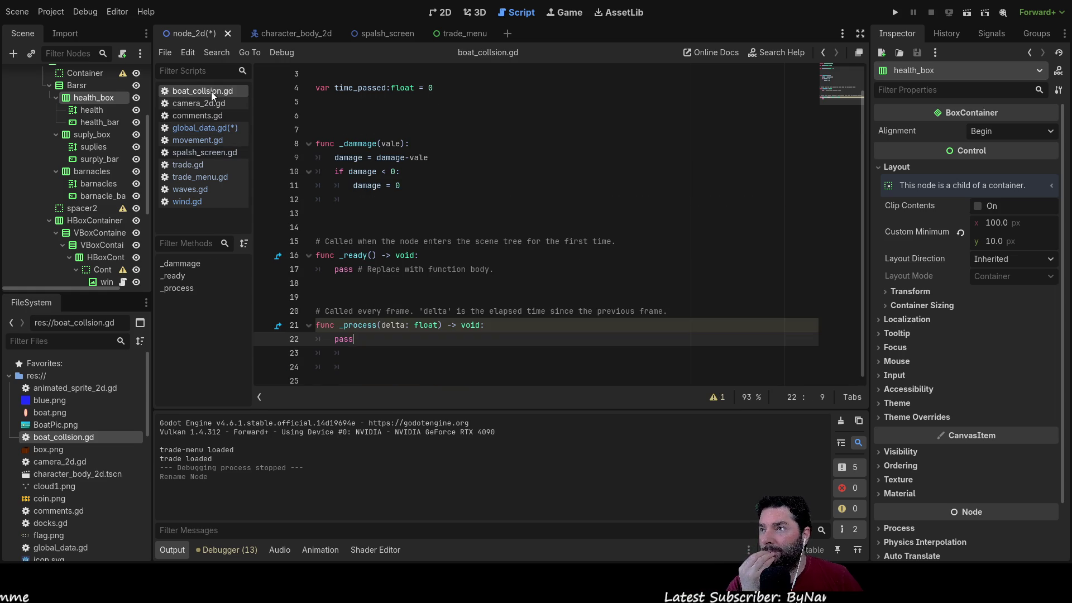
# Step: In movement.gd, insert line 3 below extends CharacterBody2D and declare signal damage_recived()
pyautogui.click(202, 140)
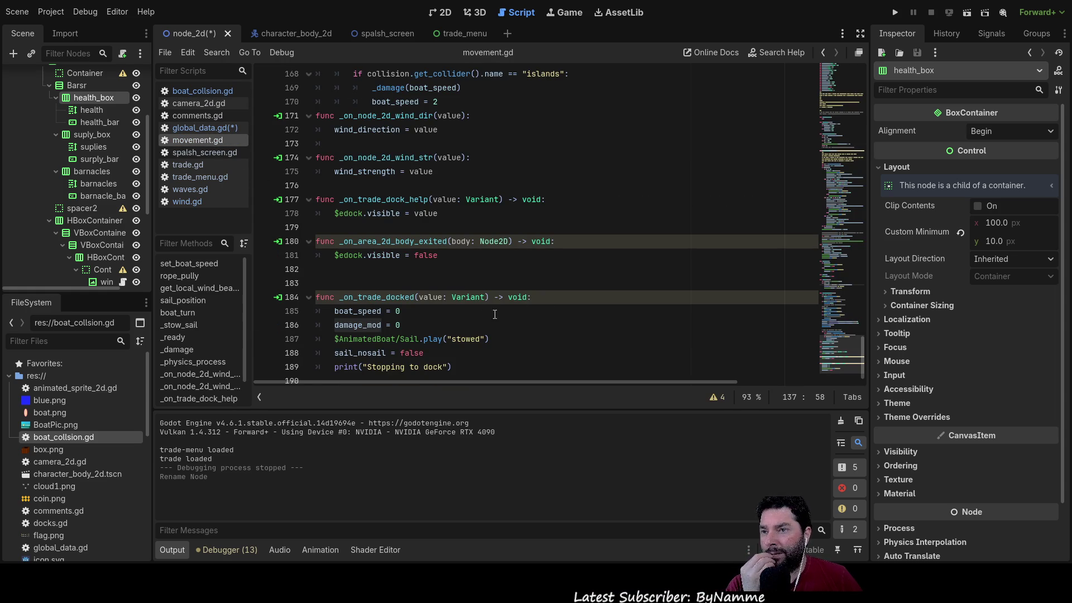
pyautogui.scroll(-1, 522, 305)
pyautogui.scroll(5, 507, 301)
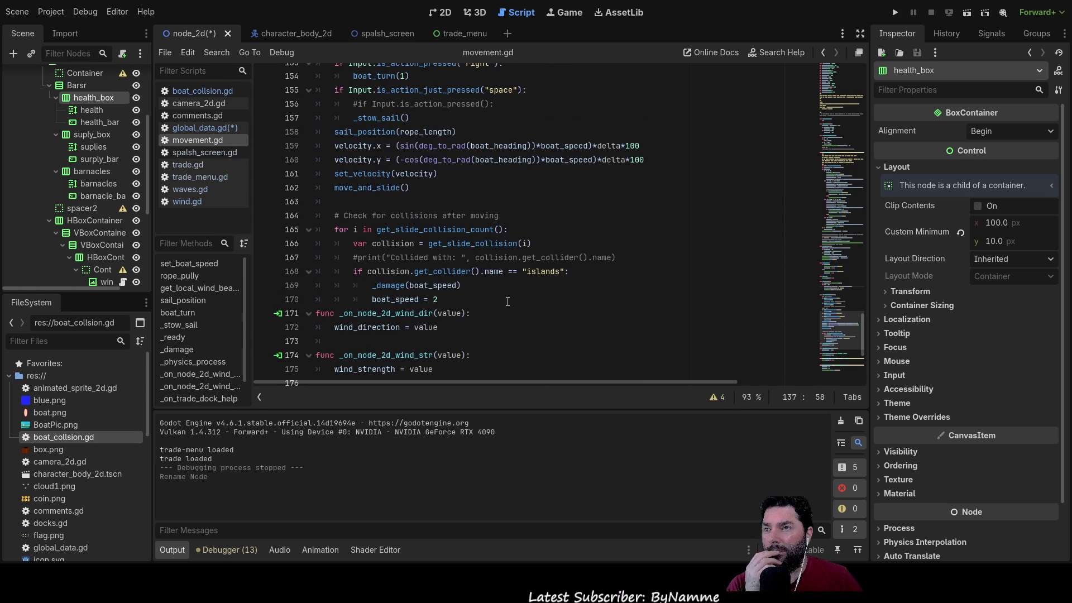
pyautogui.scroll(20, 374, 260)
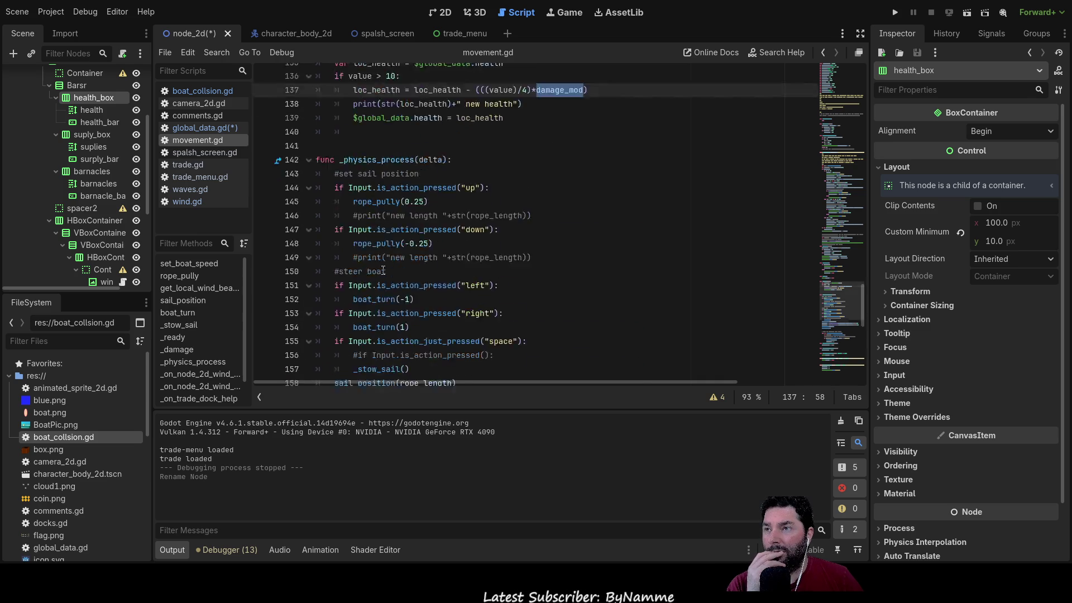
pyautogui.scroll(7, 356, 262)
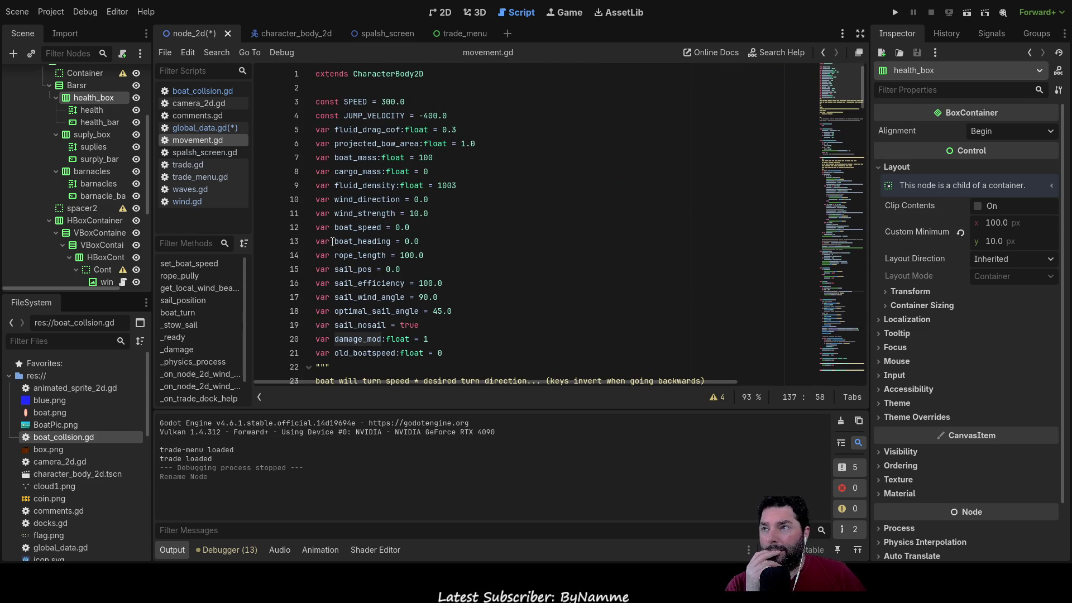
pyautogui.click(391, 88)
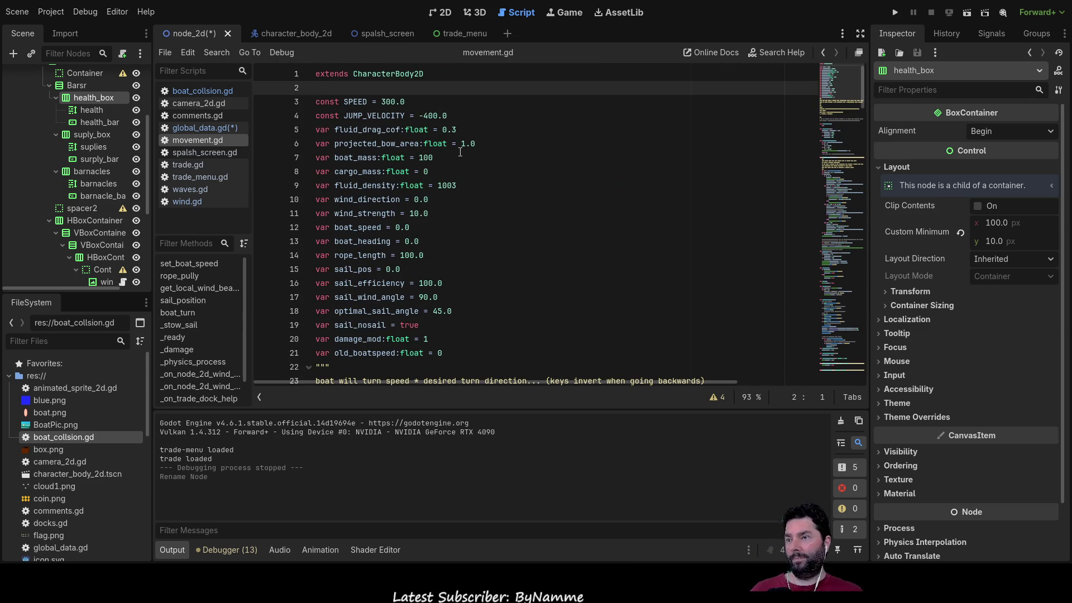
pyautogui.press('Return')
pyautogui.press('Up')
pyautogui.press('Return')
pyautogui.write('signal damage_recived(')
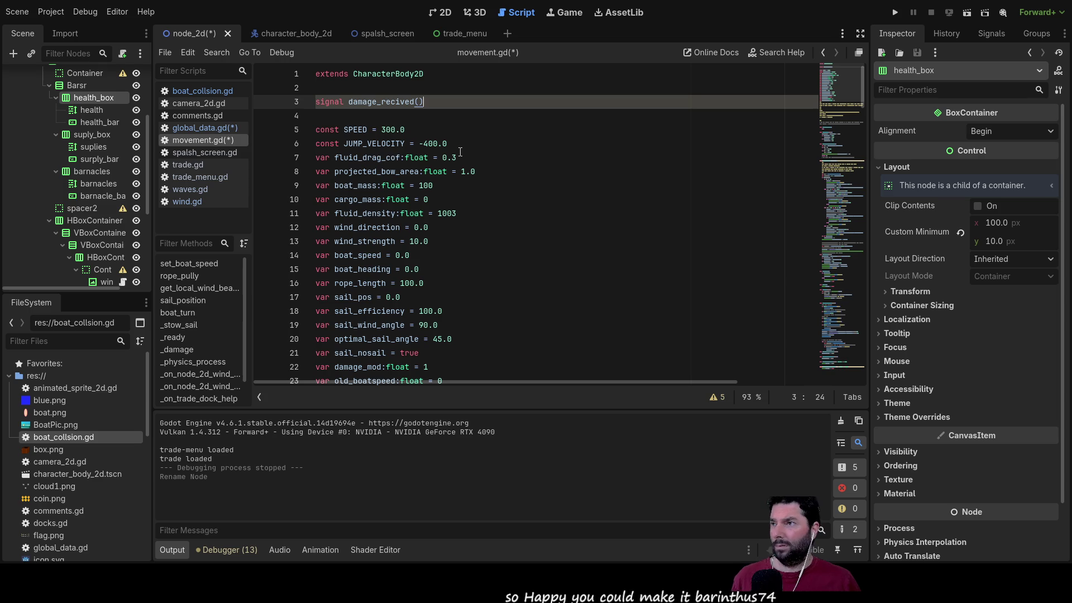
# Step: Browse spalsh_screen.gd, comments.gd, camera_2d.gd and boat_collsion.gd, then return to movement.gd
pyautogui.click(199, 152)
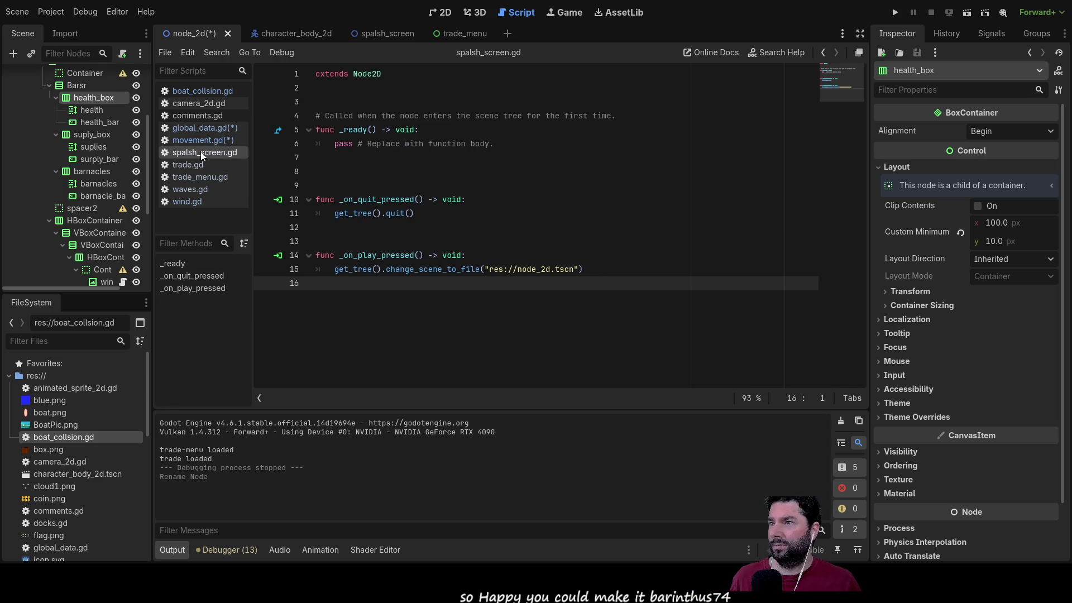
pyautogui.click(199, 111)
pyautogui.click(199, 108)
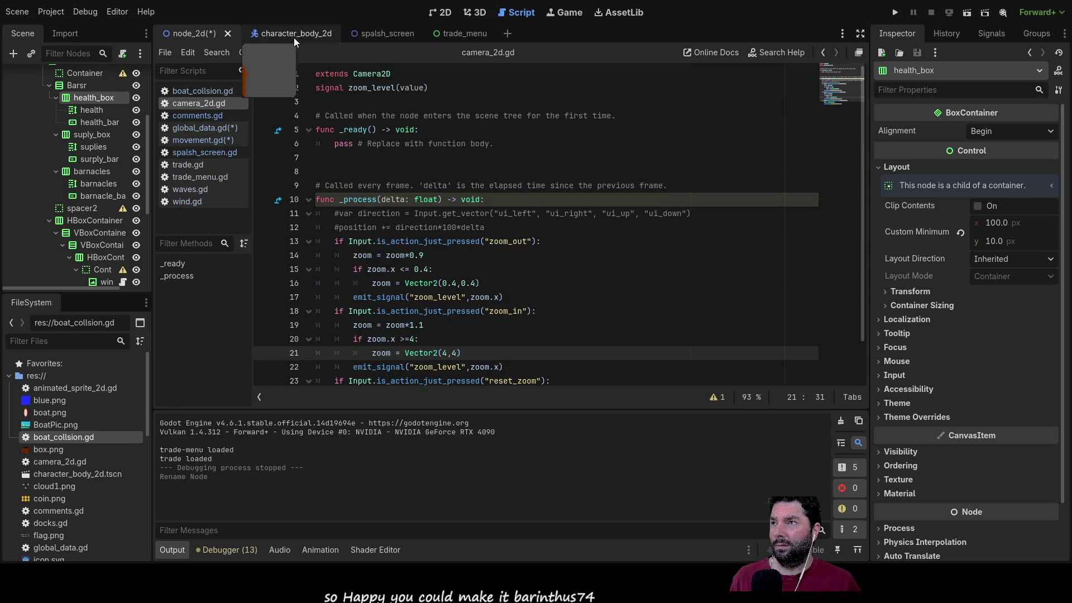
pyautogui.click(206, 93)
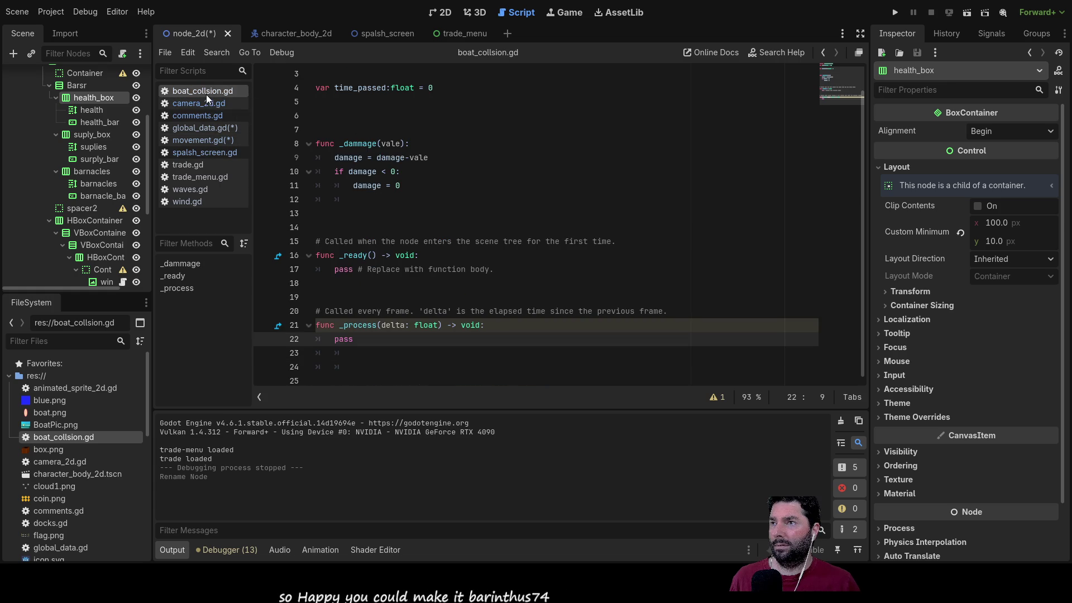
pyautogui.click(200, 140)
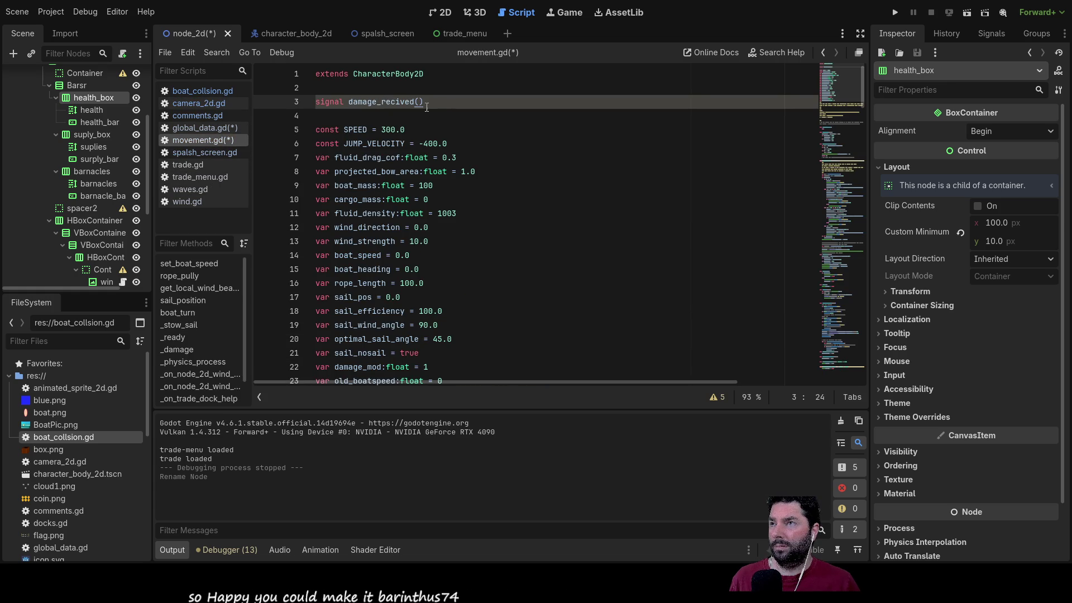
# Step: Revisit boat_collsion.gd, camera_2d.gd, comments.gd and movement.gd, then open global_data.gd at line 13
pyautogui.click(204, 92)
pyautogui.click(202, 103)
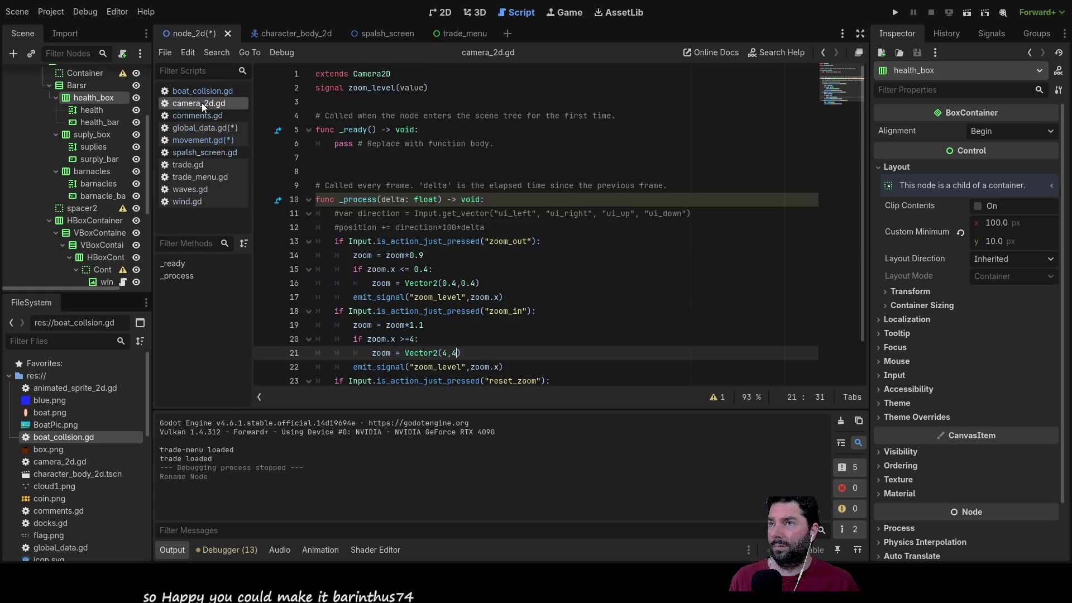
pyautogui.click(200, 116)
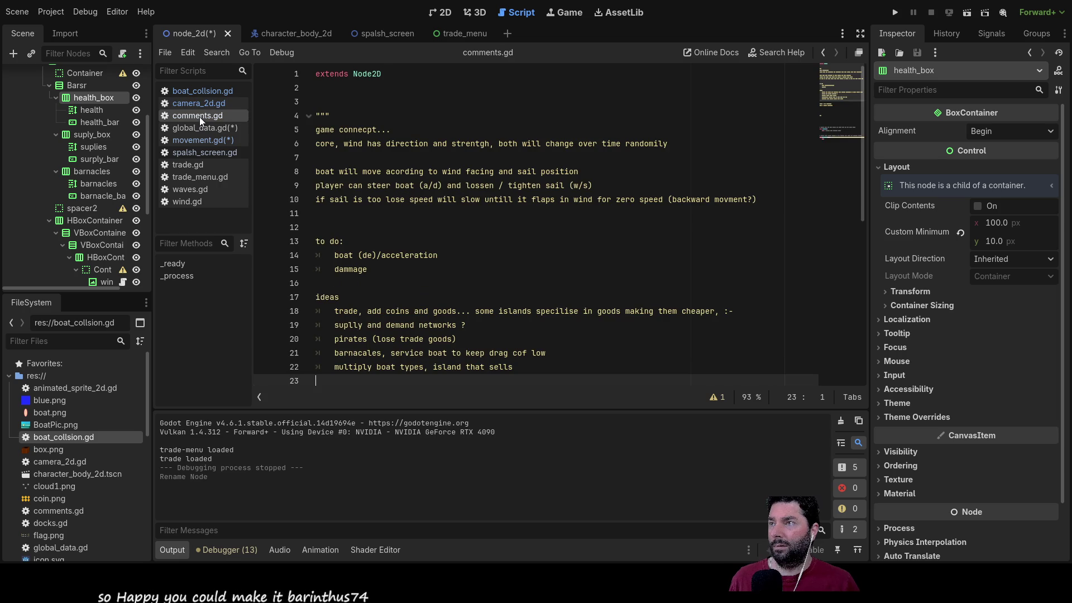
pyautogui.click(192, 142)
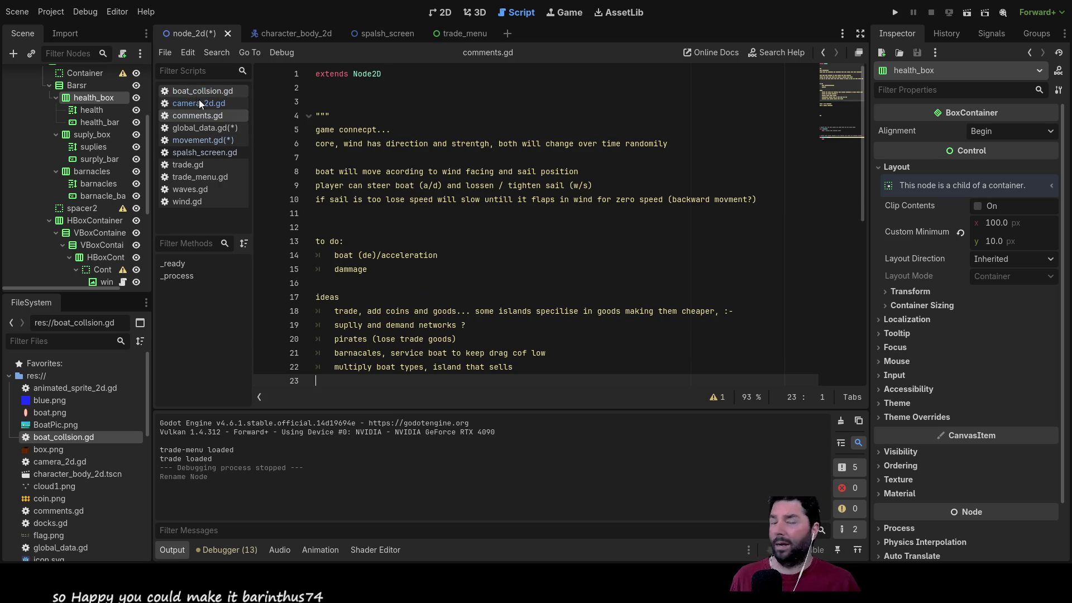
pyautogui.click(214, 119)
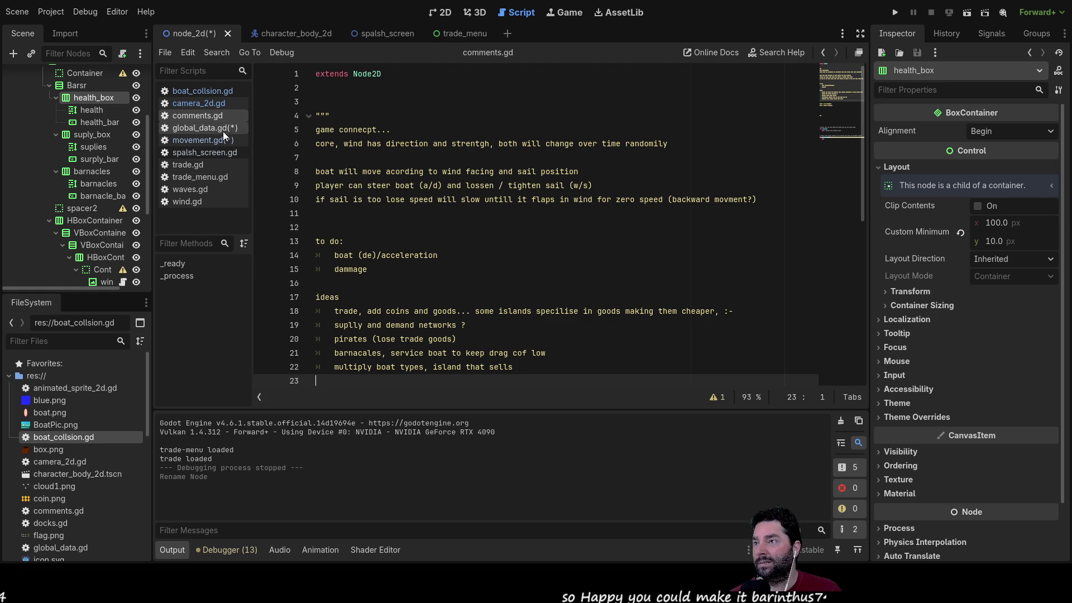
pyautogui.click(223, 130)
pyautogui.click(443, 122)
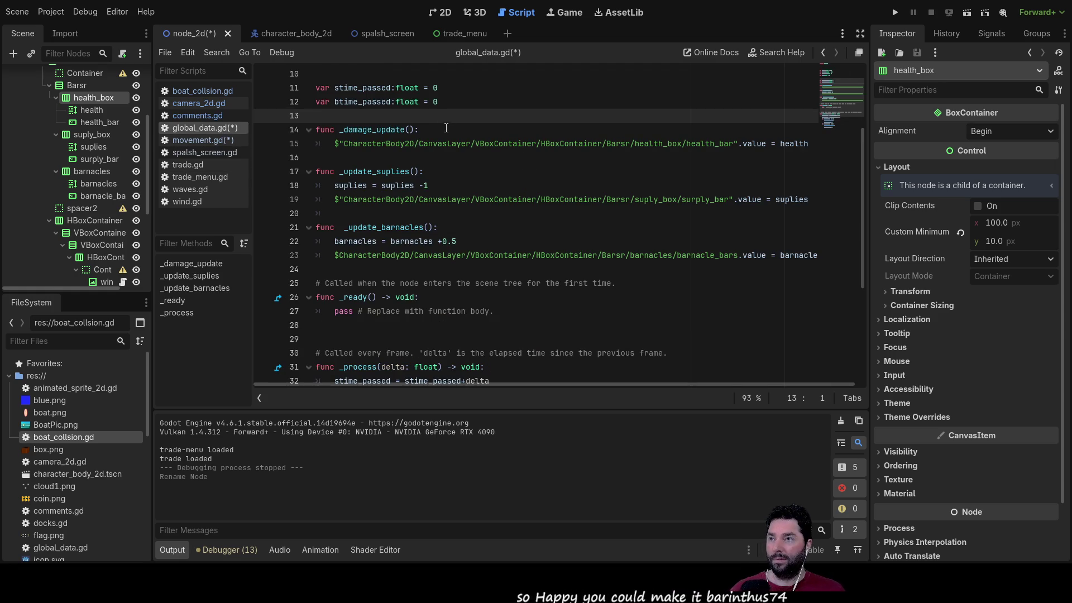
# Step: Save all changes, then show movement.gd scrolled down to its _damage(value) function
pyautogui.hotkey('ctrl', 's')
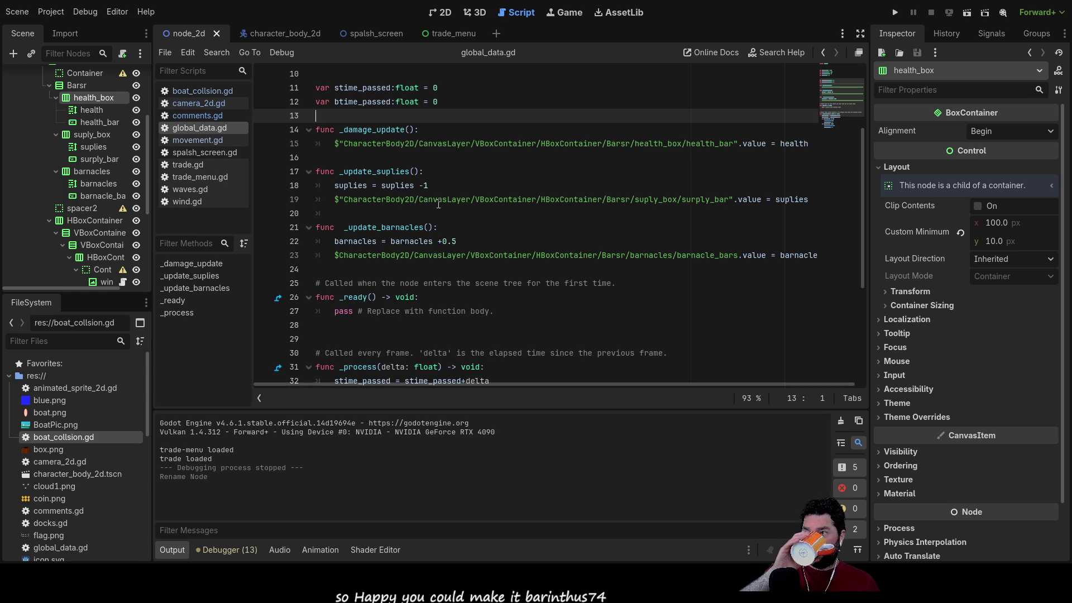
pyautogui.click(210, 140)
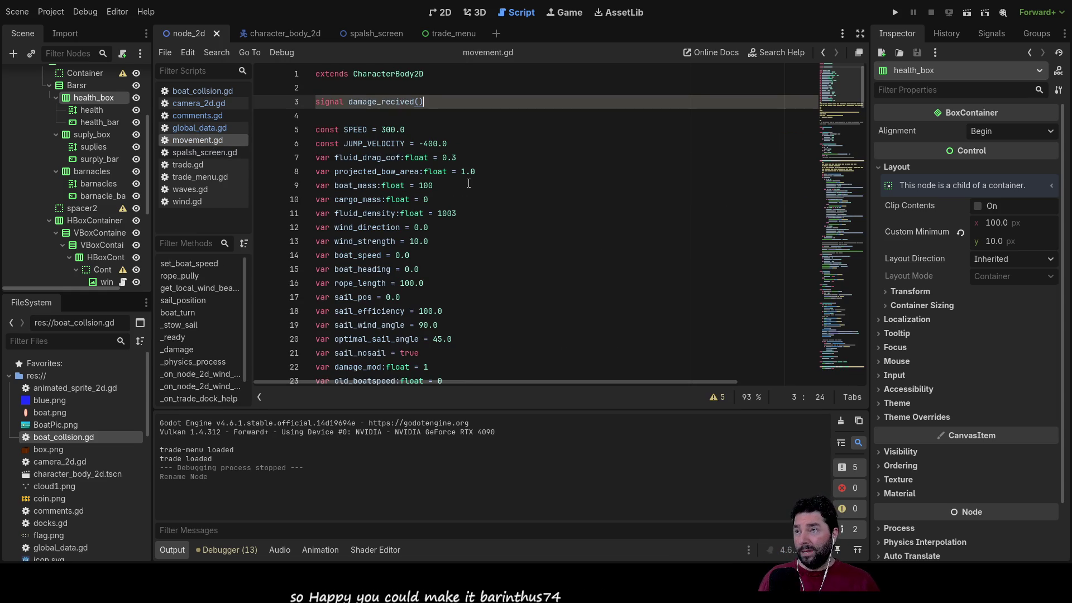
pyautogui.scroll(-5, 468, 189)
pyautogui.scroll(6, 470, 206)
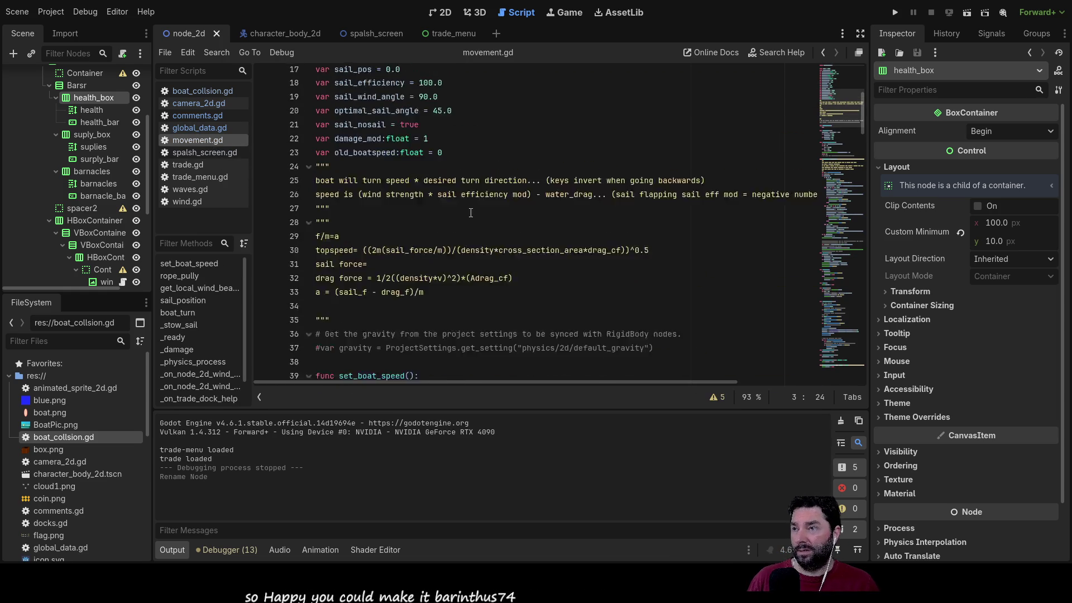
pyautogui.scroll(-15, 471, 218)
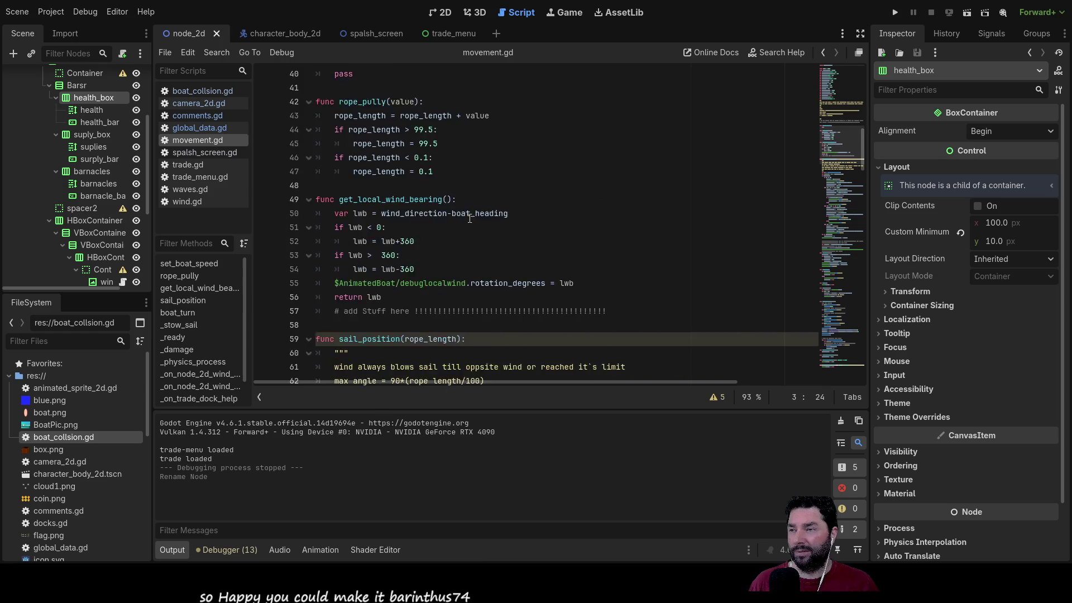
pyautogui.scroll(4, 472, 229)
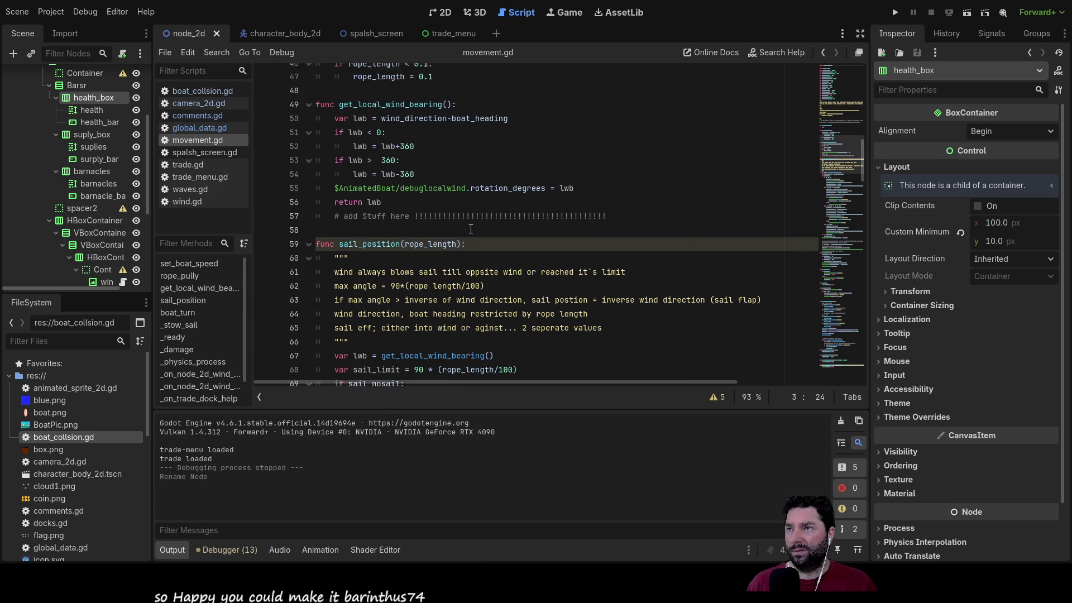
pyautogui.scroll(4, 471, 229)
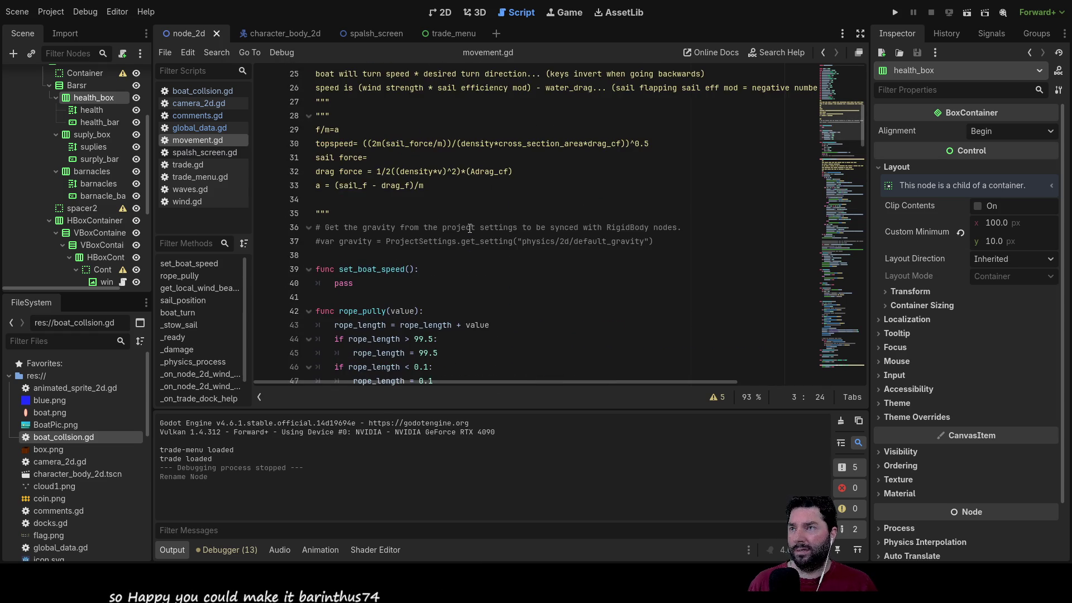
pyautogui.scroll(-6, 469, 231)
pyautogui.scroll(-19, 469, 232)
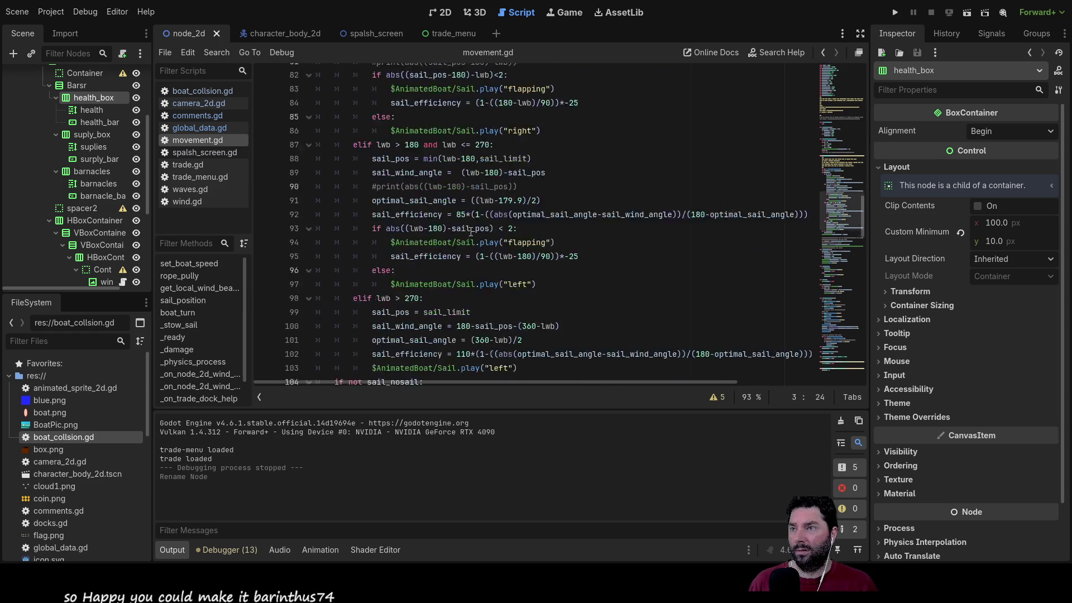
pyautogui.scroll(-1, 474, 234)
pyautogui.scroll(-5, 475, 235)
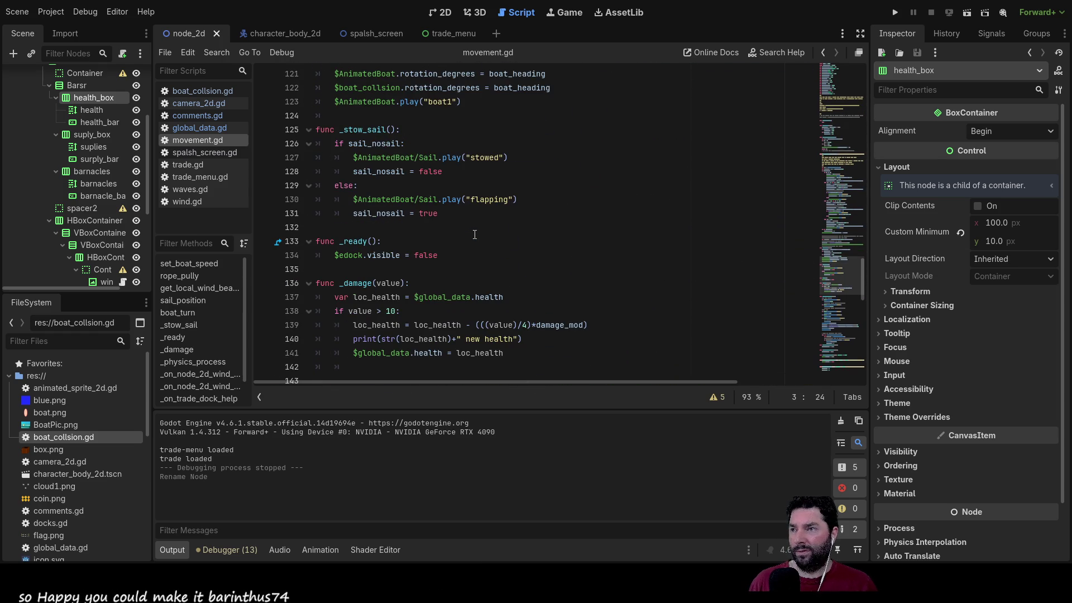
# Step: End _damage on line 142 with emit_signal("damage_recived") via autocomplete and save movement.gd
pyautogui.scroll(-3, 474, 235)
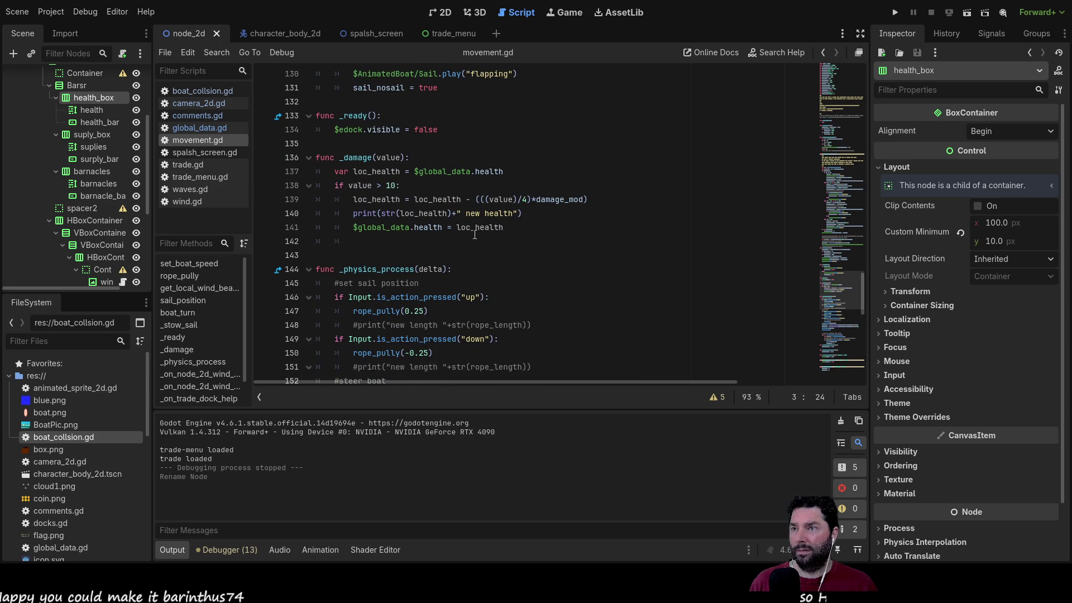
pyautogui.click(379, 240)
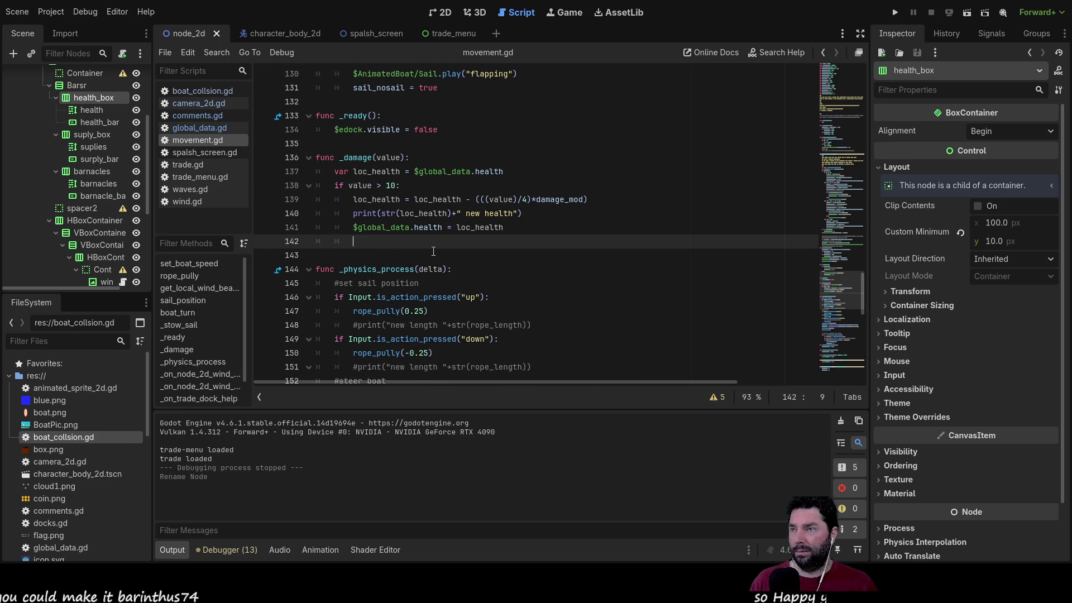
pyautogui.write('emit')
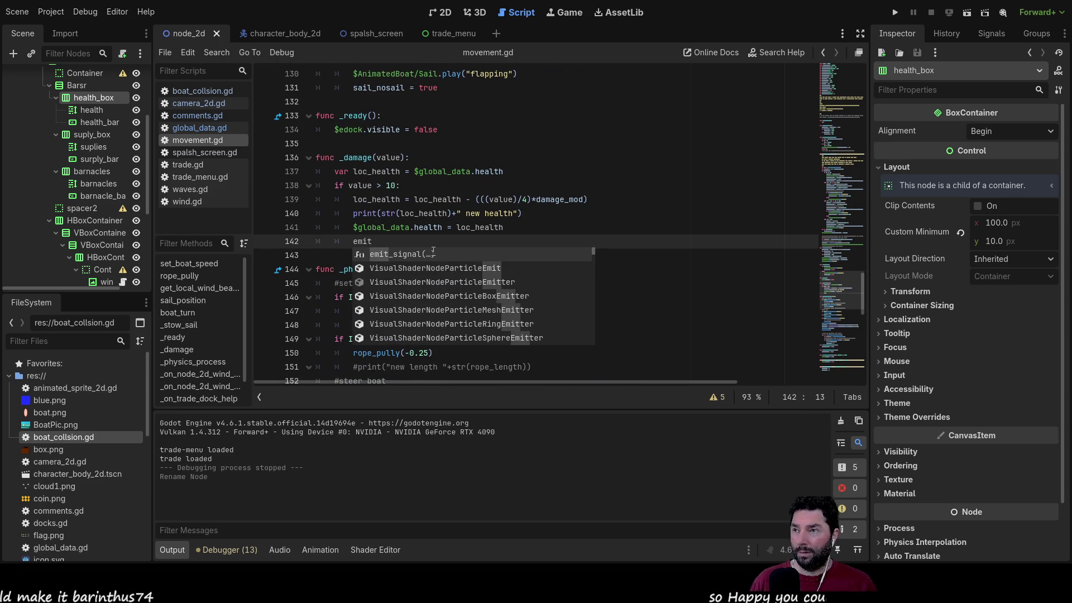
pyautogui.press('Return')
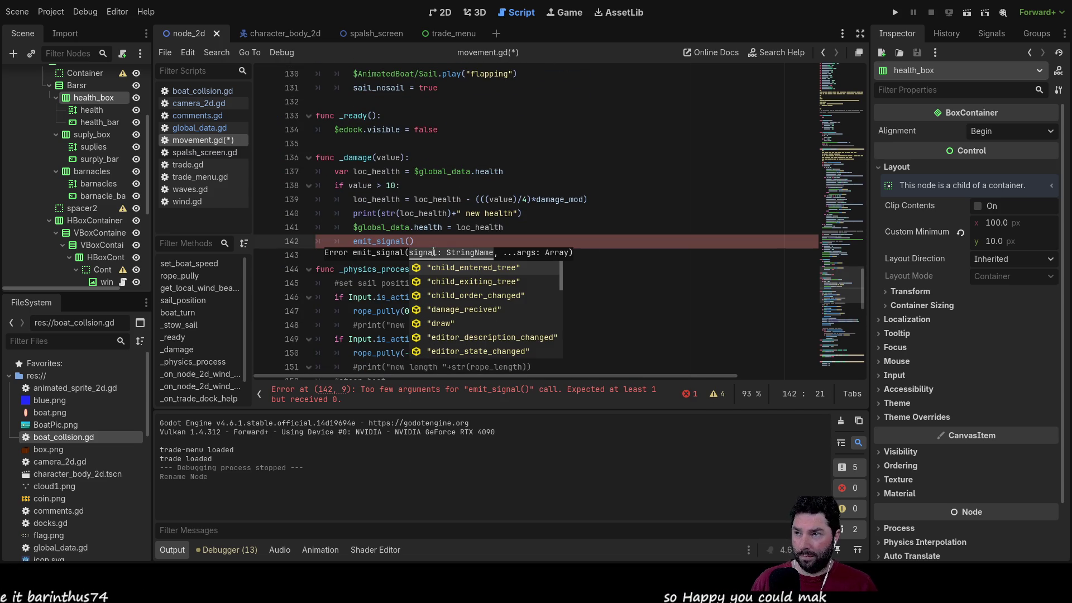
pyautogui.write('"')
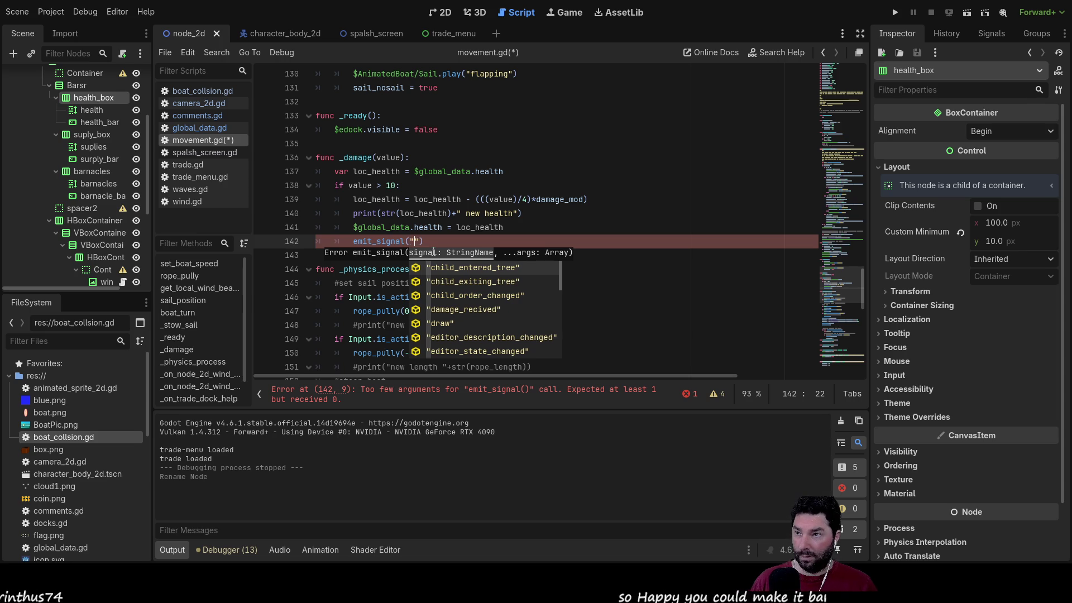
pyautogui.write('da')
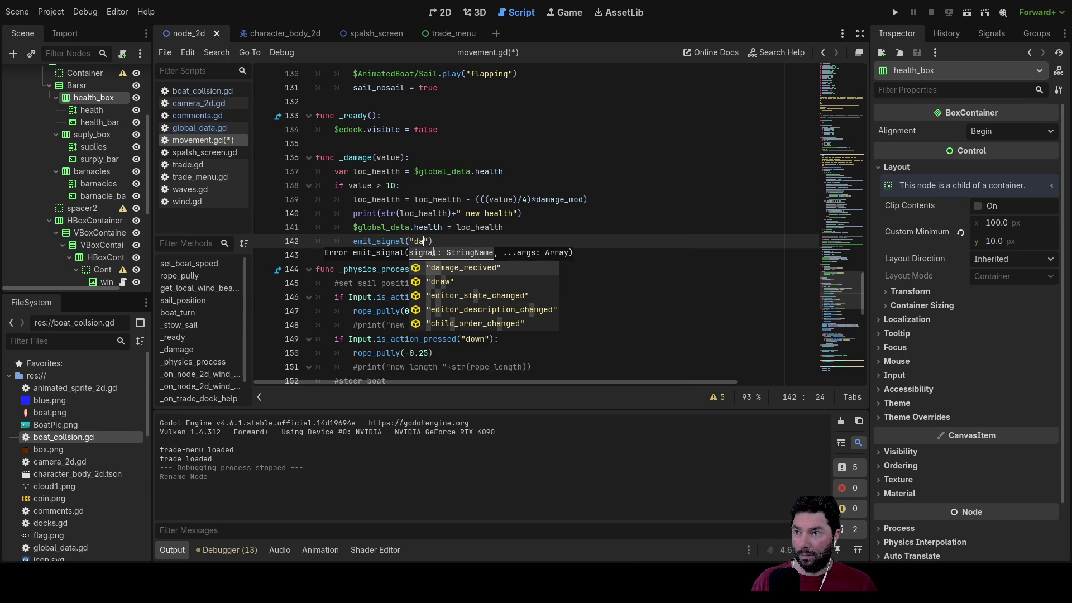
pyautogui.press('Return')
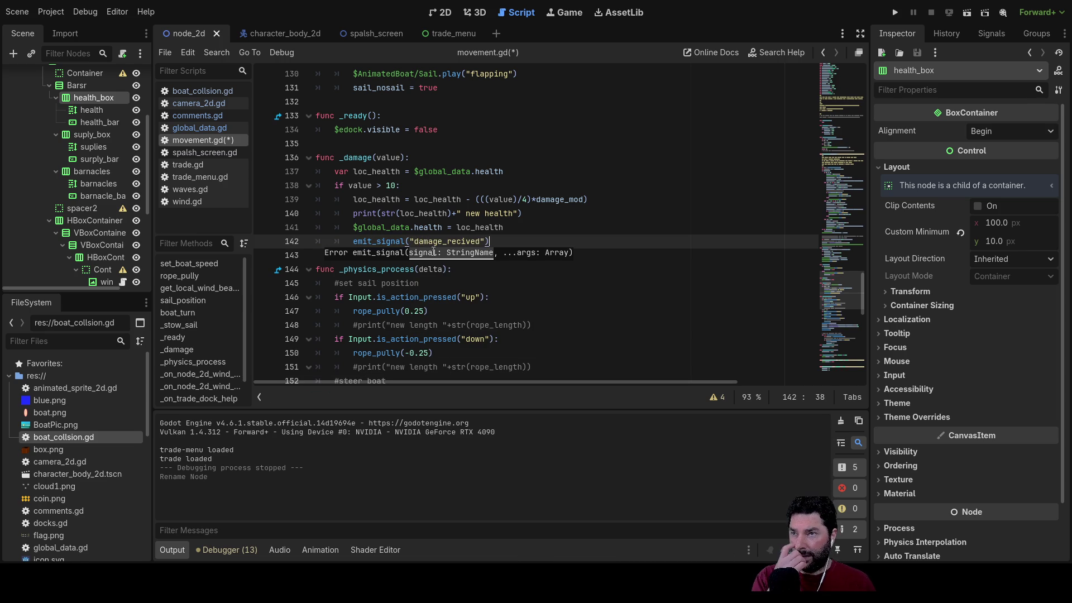
pyautogui.click(434, 252)
pyautogui.press('Down')
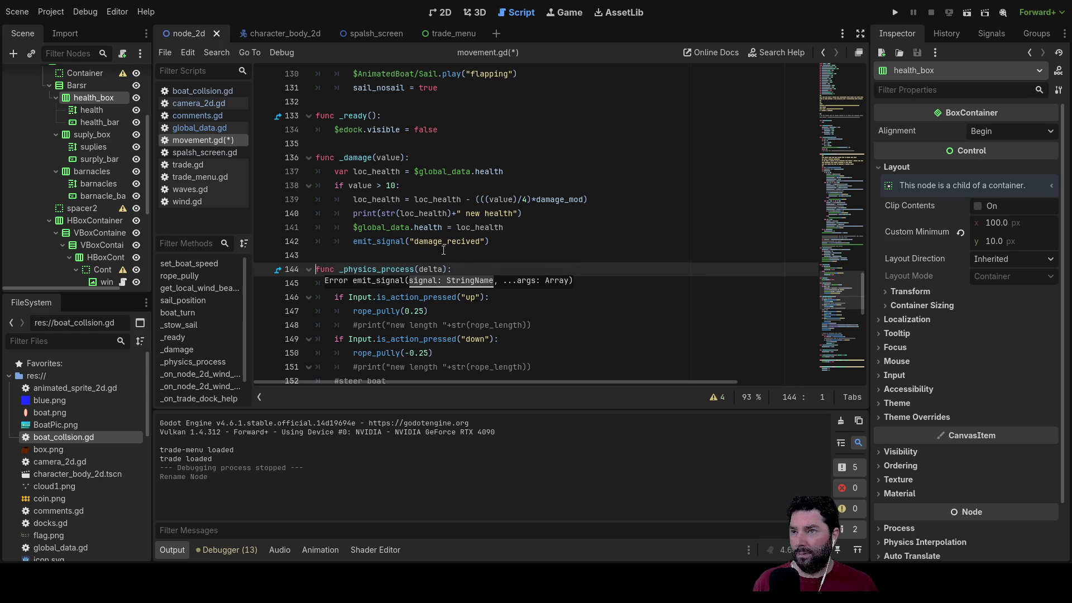
pyautogui.click(550, 241)
pyautogui.hotkey('ctrl', 's')
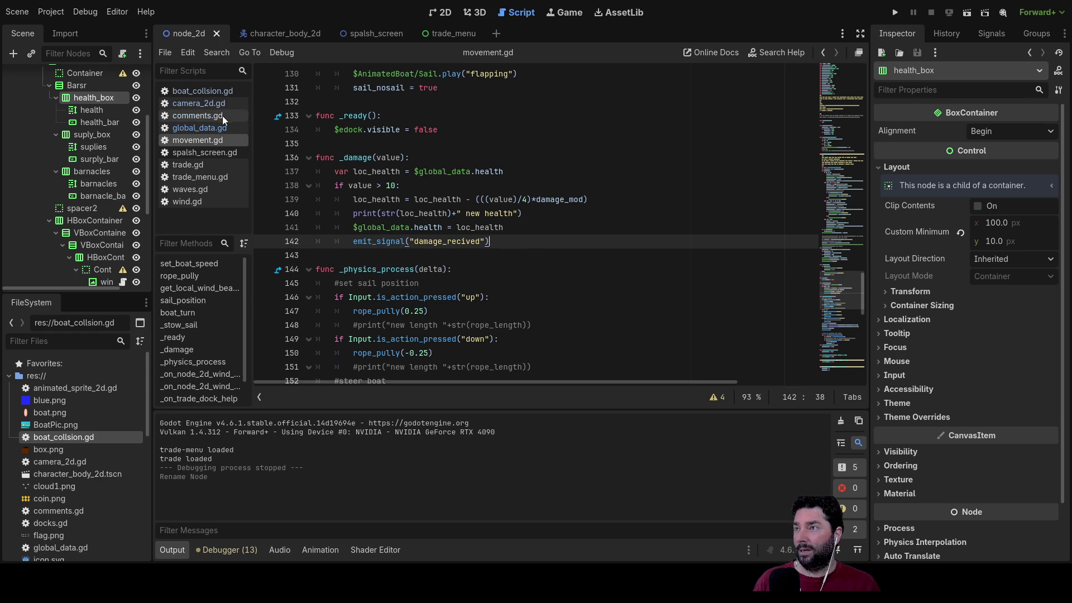
# Step: Select the CharacterBody node and choose its damage_recived() signal in Node > Signals to connect to global_data
pyautogui.click(443, 12)
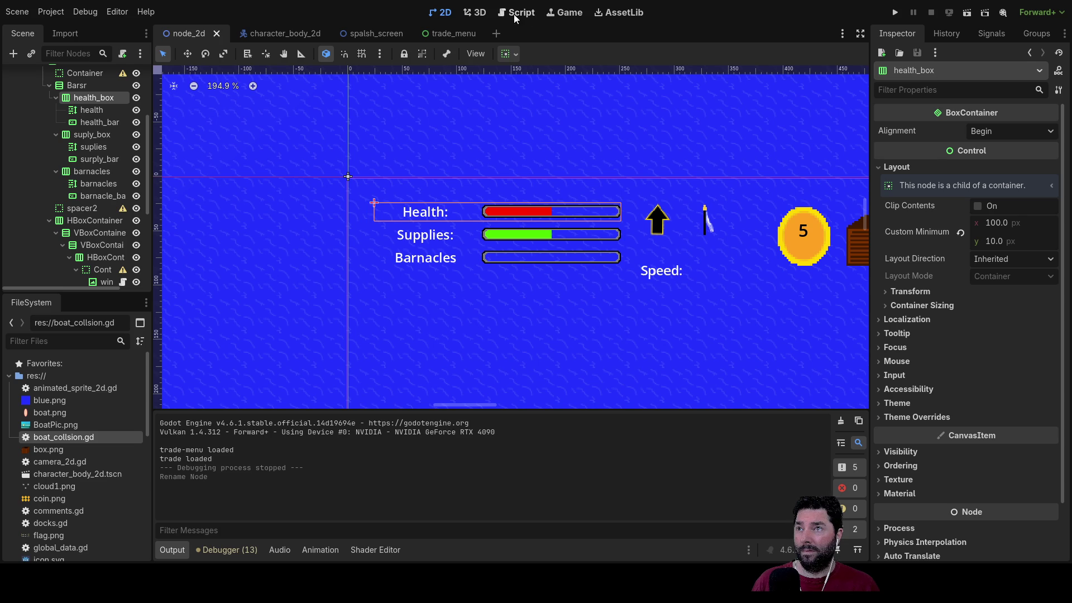
pyautogui.click(519, 12)
pyautogui.scroll(5, 97, 149)
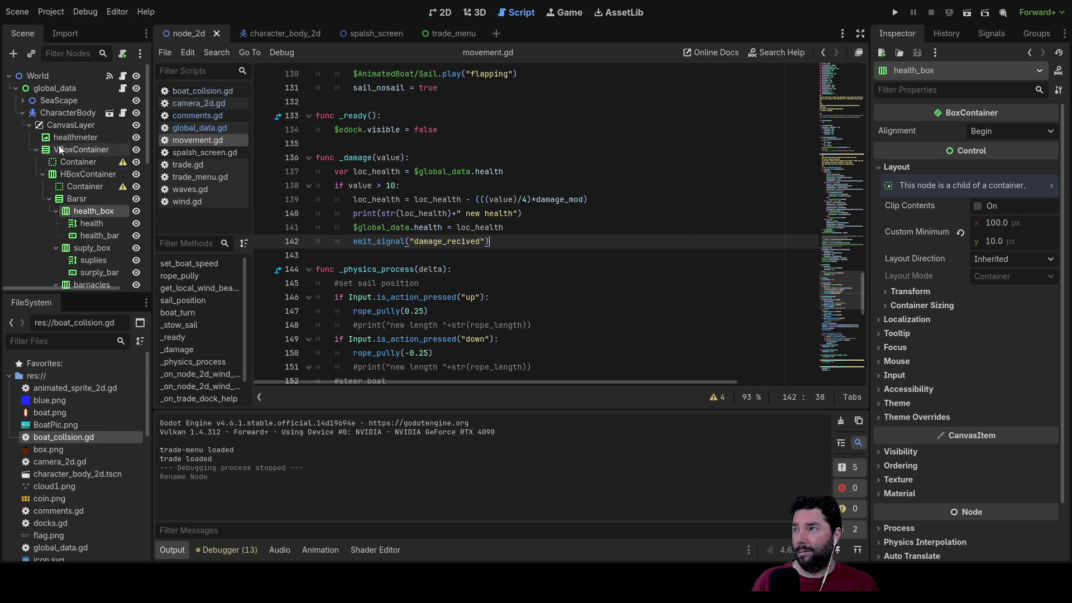
pyautogui.click(51, 113)
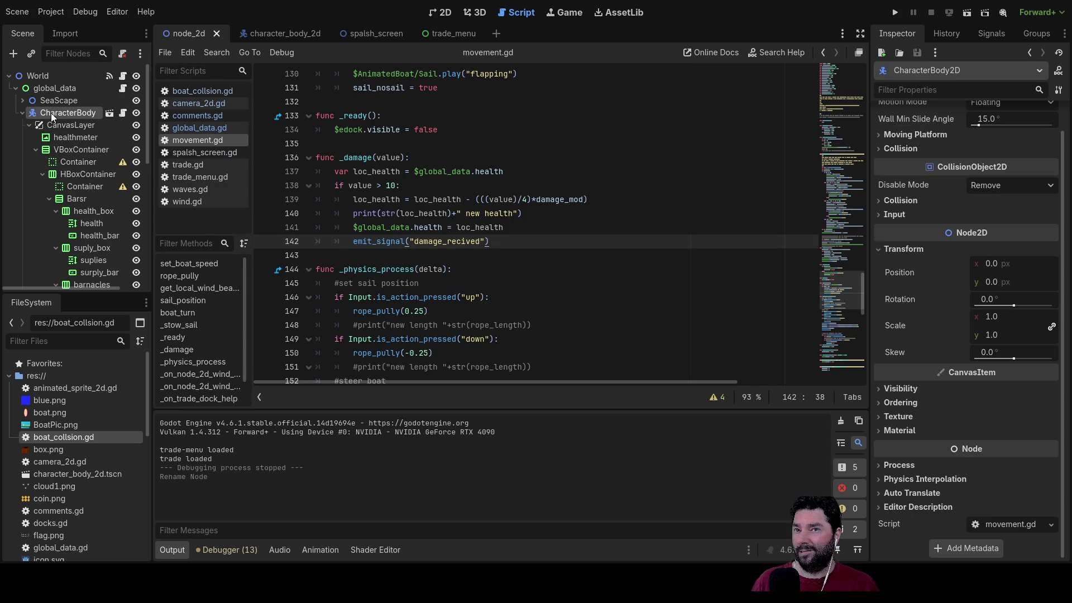
pyautogui.click(986, 34)
pyautogui.click(948, 89)
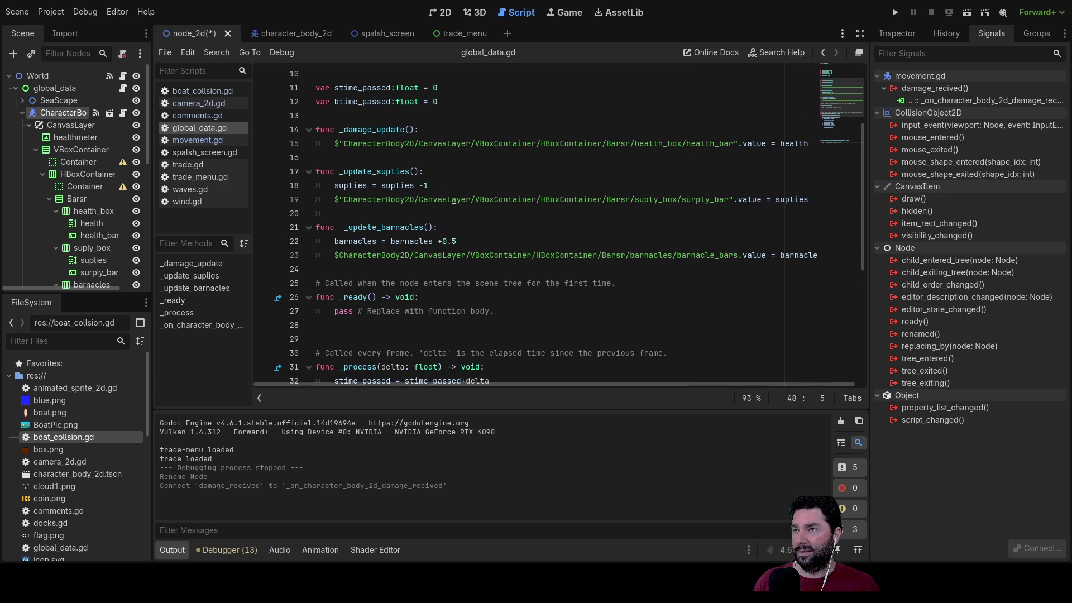
# Step: Replace the handler's pass line with a call to _damage_update() copied from line 14
pyautogui.scroll(-6, 454, 203)
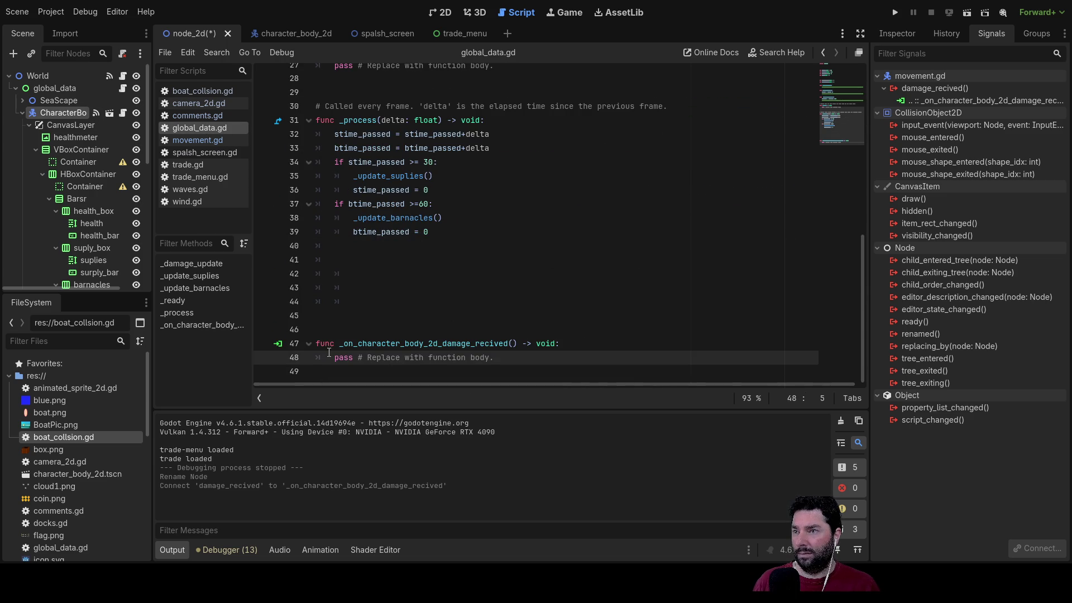
pyautogui.moveTo(334, 357); pyautogui.dragTo(503, 357)
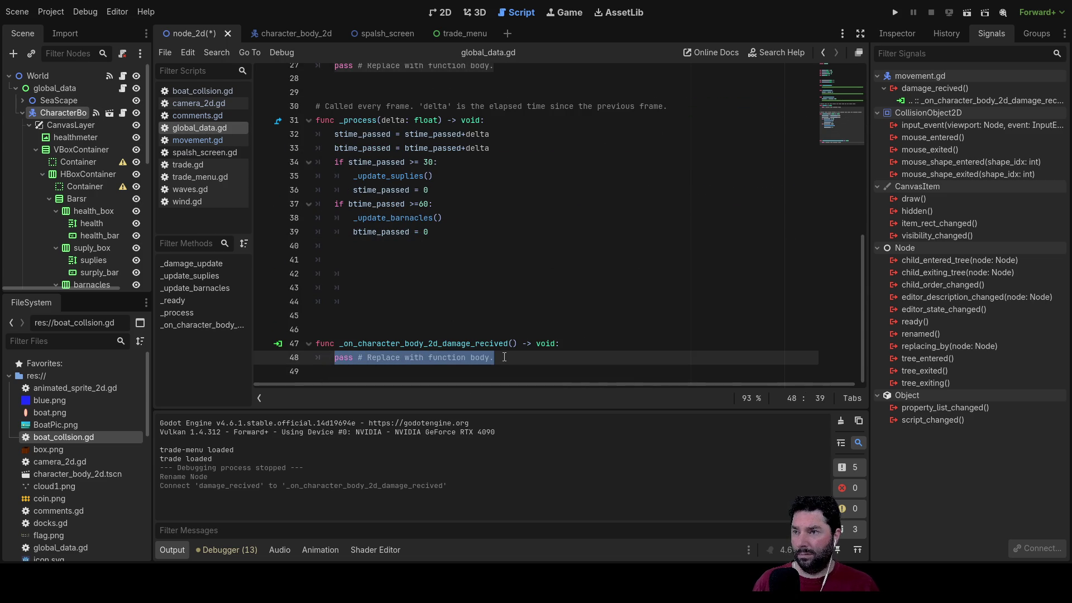
pyautogui.press('BackSpace')
pyautogui.scroll(9, 505, 357)
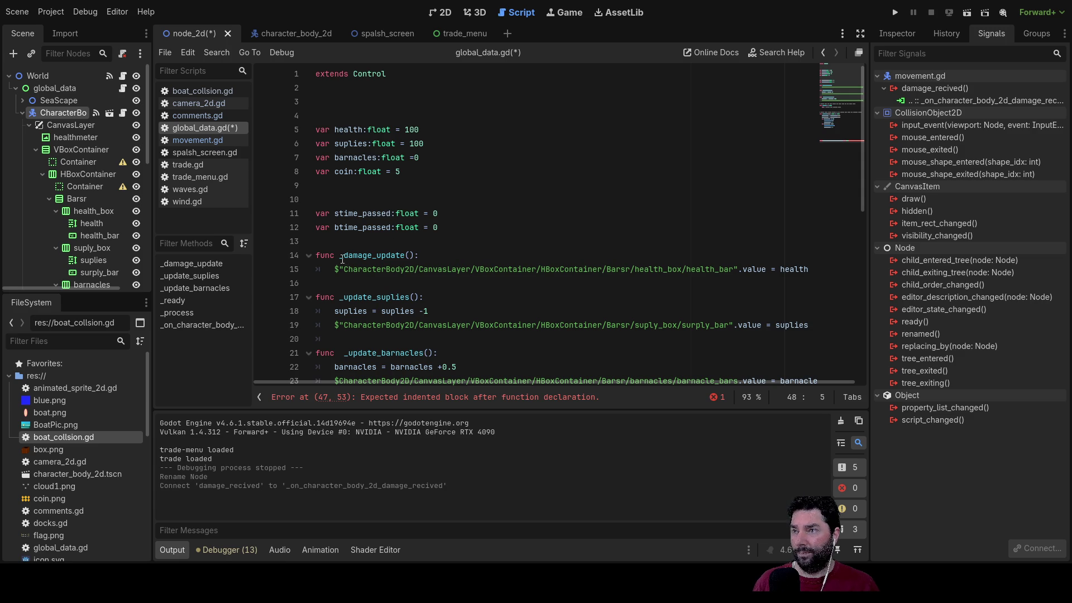
pyautogui.moveTo(339, 256); pyautogui.dragTo(416, 255)
pyautogui.doubleClick(406, 255)
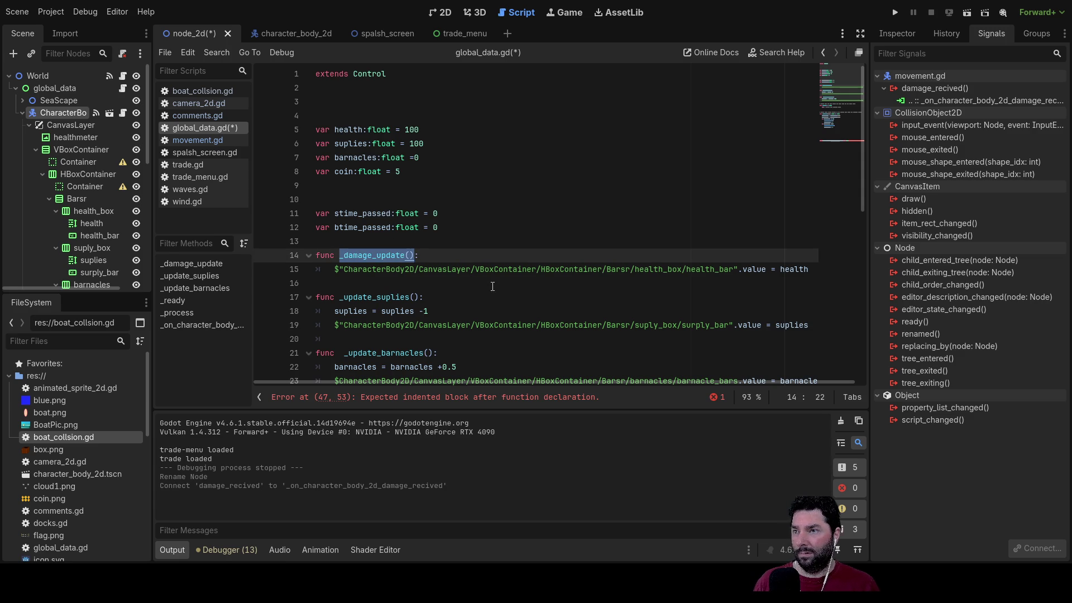
pyautogui.scroll(-9, 458, 259)
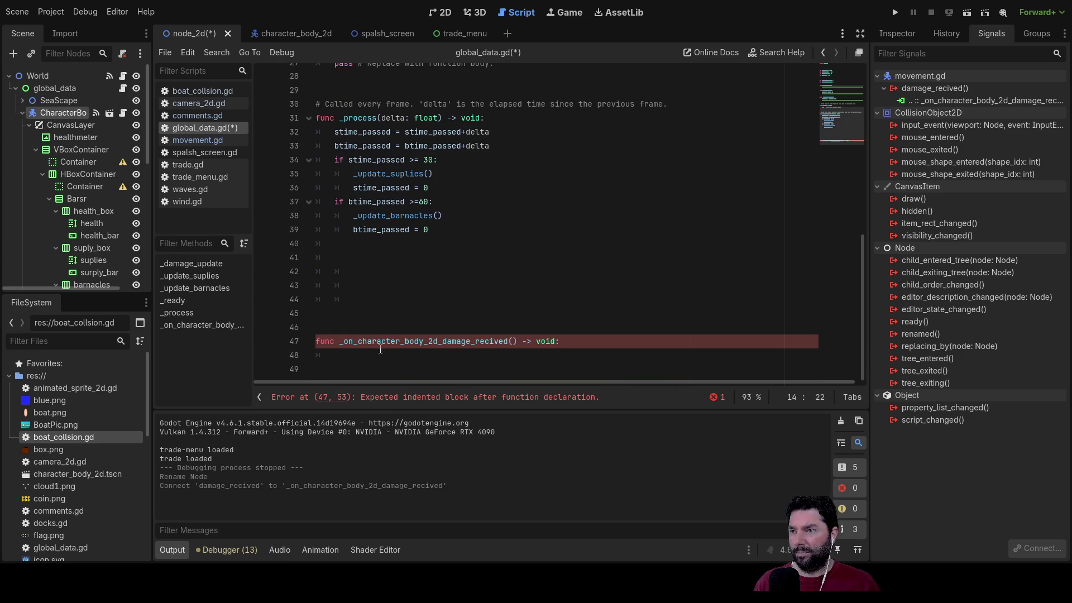
pyautogui.click(374, 356)
pyautogui.write('_damage_update()')
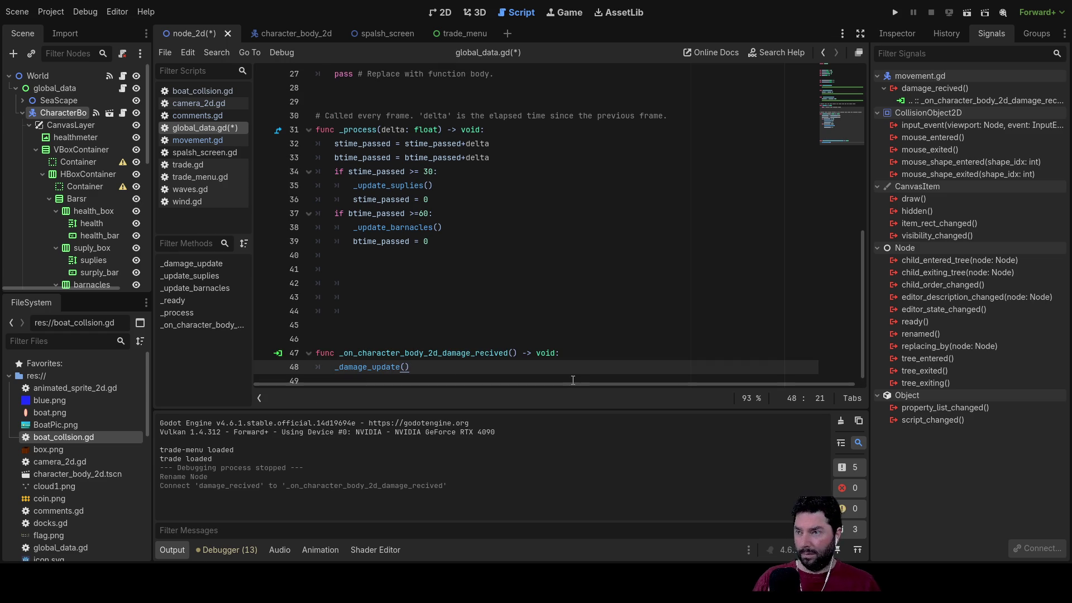
# Step: Delete the leftover blank lines above the handler and open a new line under extends Control
pyautogui.click(369, 316)
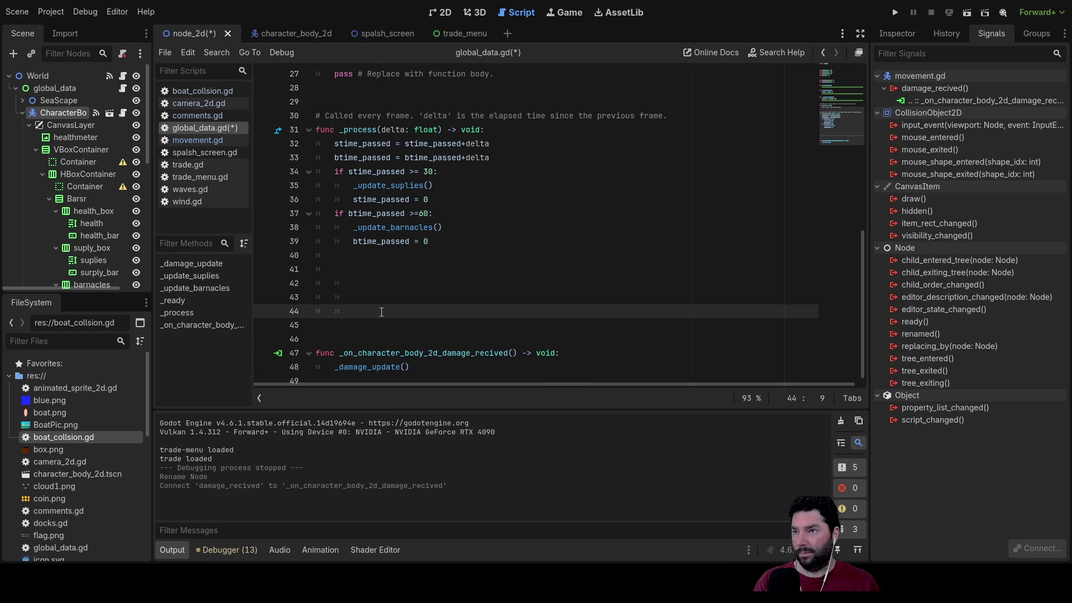
pyautogui.press('BackSpace')
pyautogui.press('BackSpace')
pyautogui.press('BackSpace')
pyautogui.press('BackSpace')
pyautogui.press('BackSpace')
pyautogui.press('BackSpace')
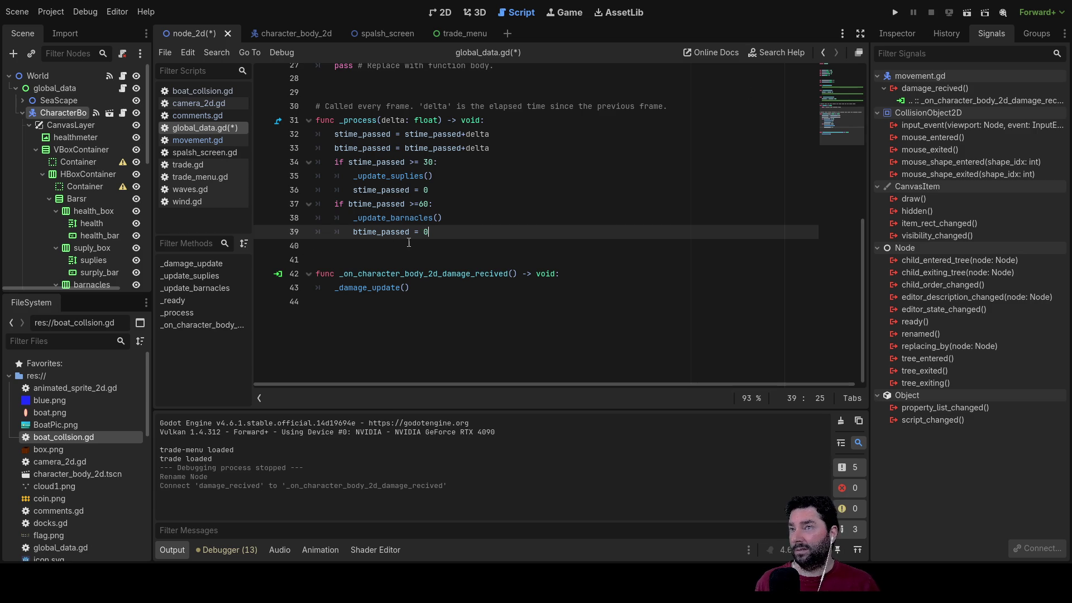
pyautogui.scroll(8, 454, 274)
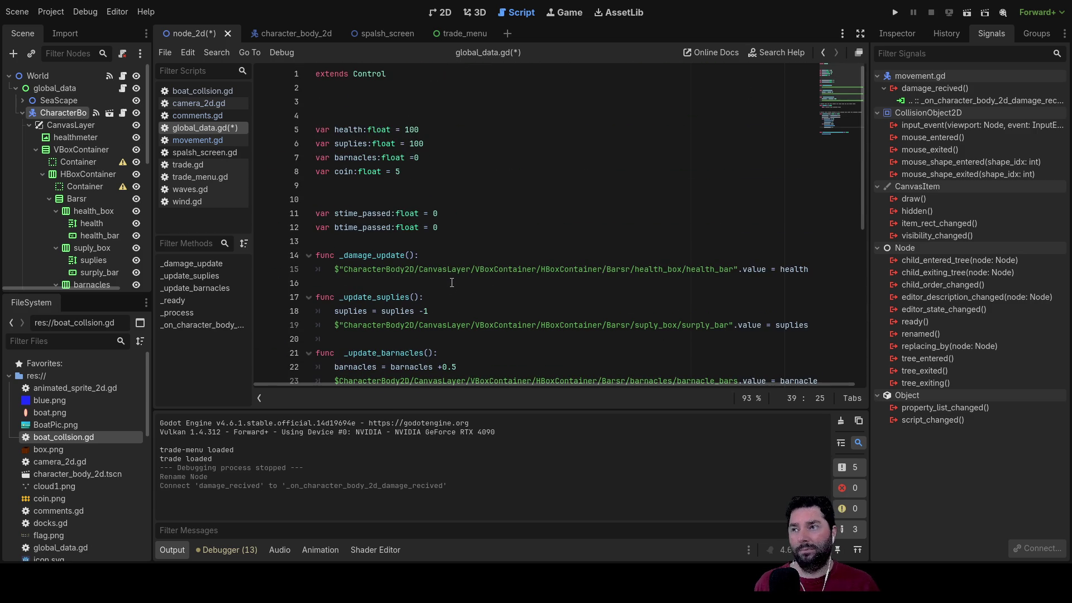
pyautogui.scroll(-7, 445, 218)
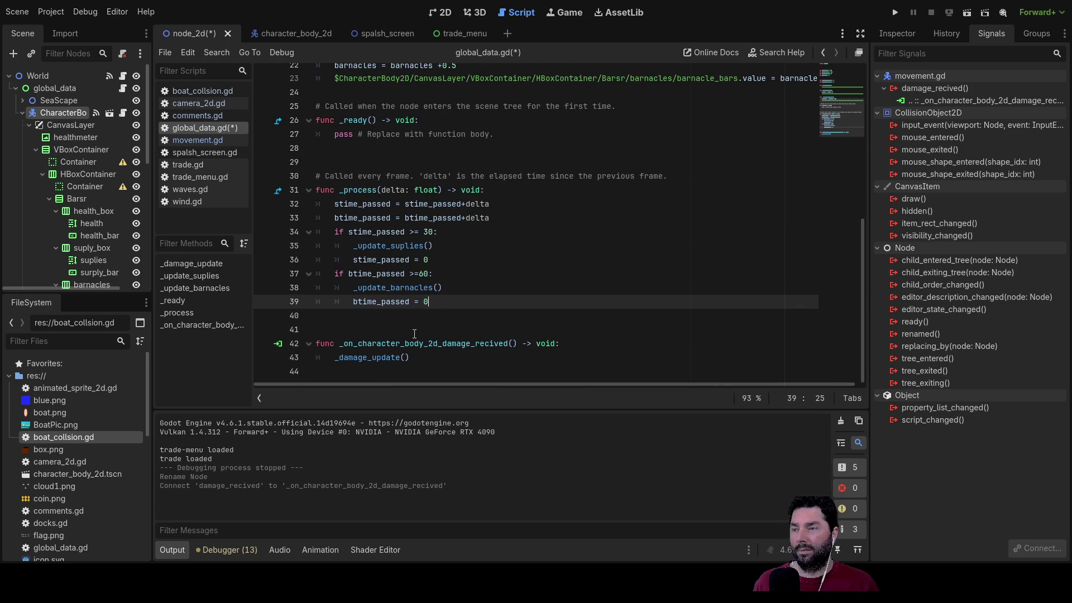
pyautogui.click(420, 368)
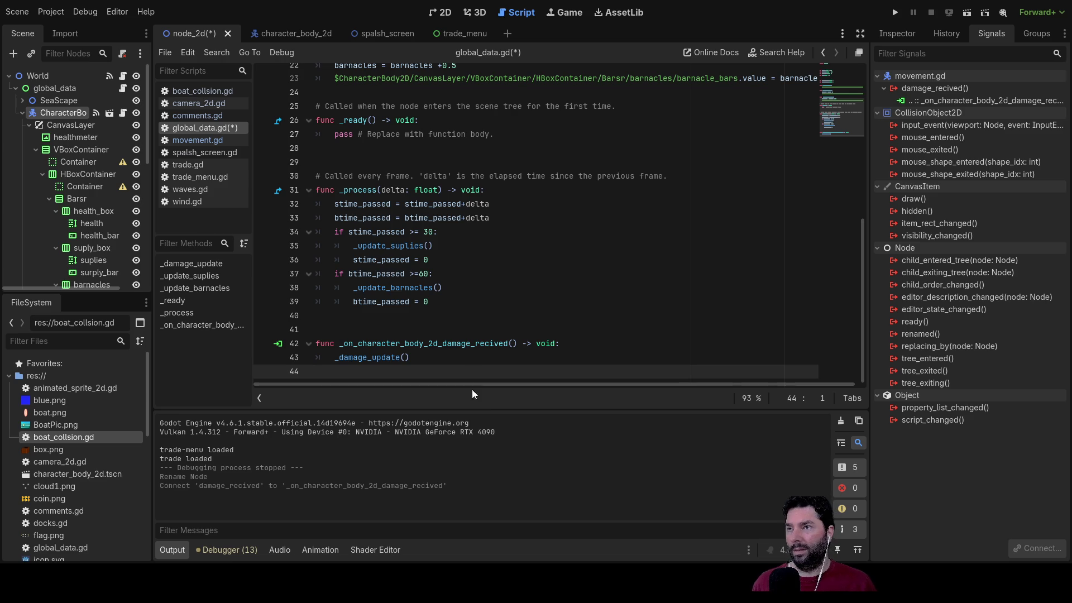
pyautogui.scroll(7, 491, 255)
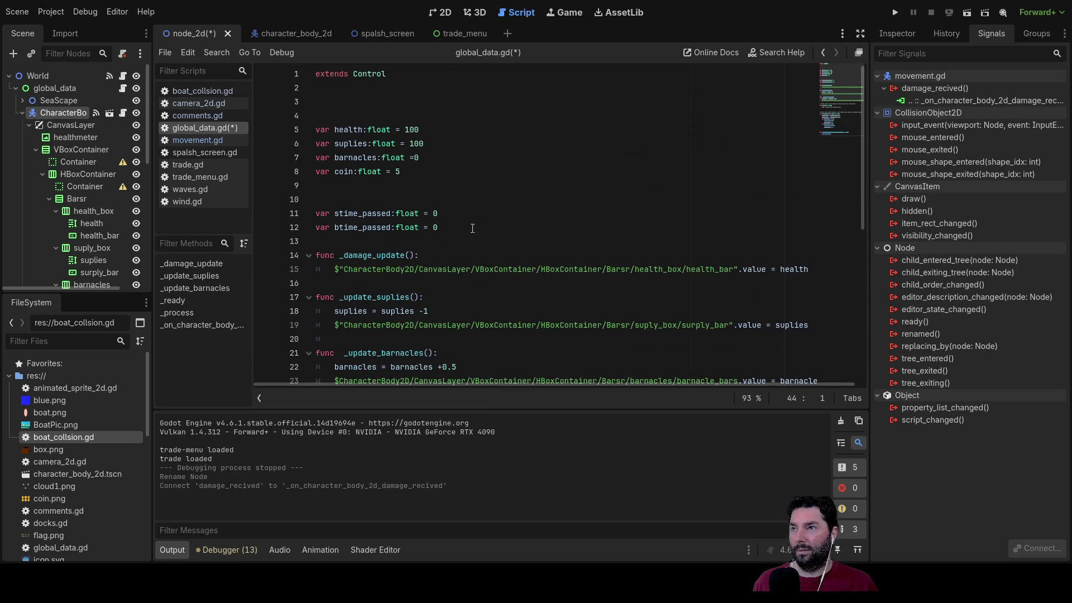
pyautogui.scroll(-4, 597, 160)
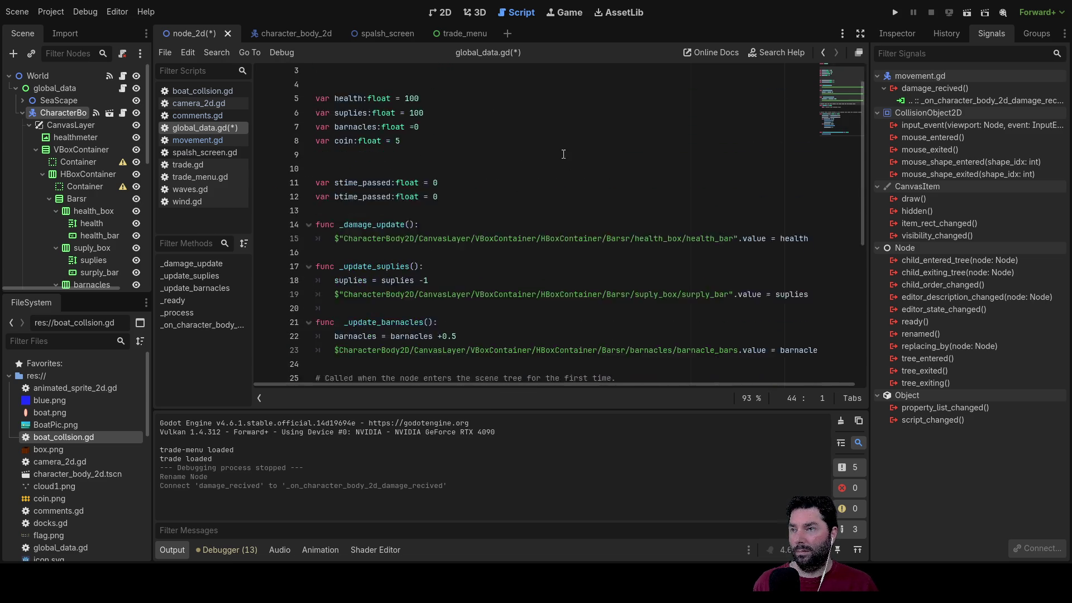
pyautogui.scroll(2, 544, 173)
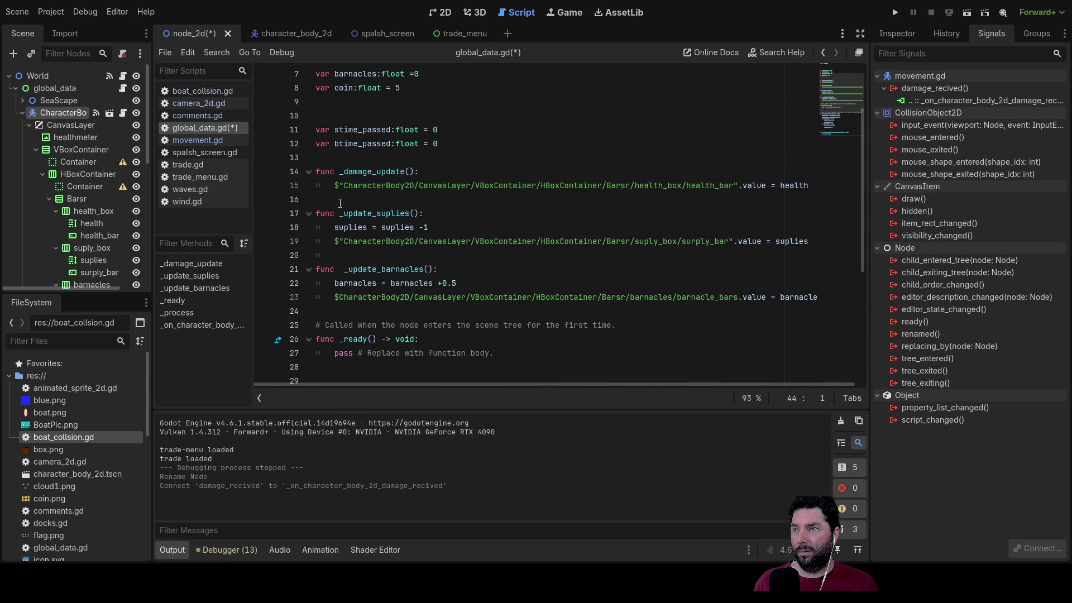
pyautogui.scroll(-4, 340, 197)
pyautogui.scroll(6, 398, 160)
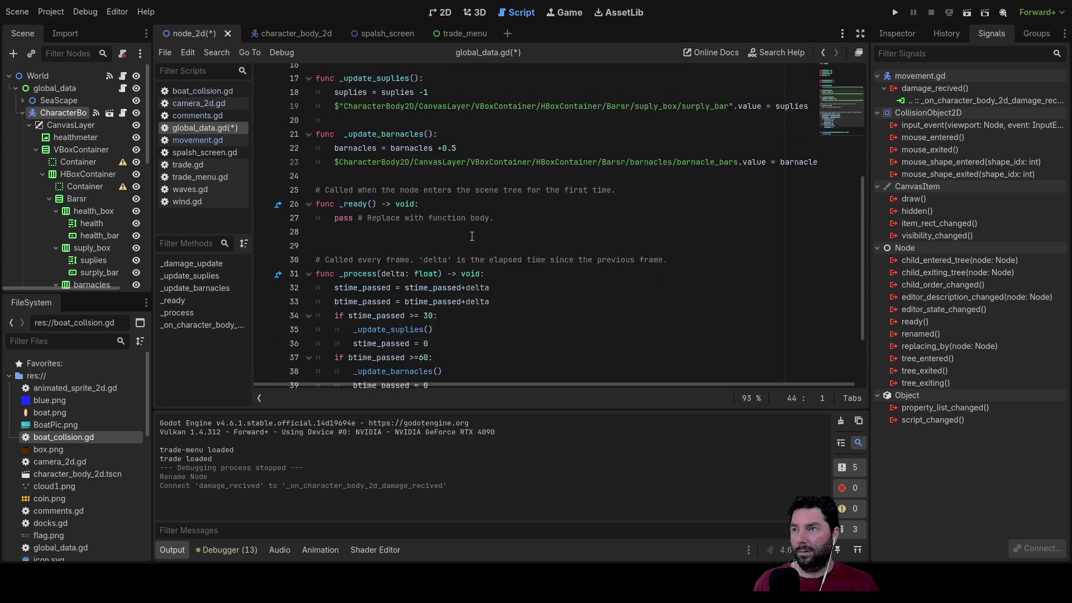
pyautogui.click(330, 88)
# Step: On line 2 of global_data.gd write signal game_over(value), checking another script's signal syntax meanwhile
pyautogui.write('signal ')
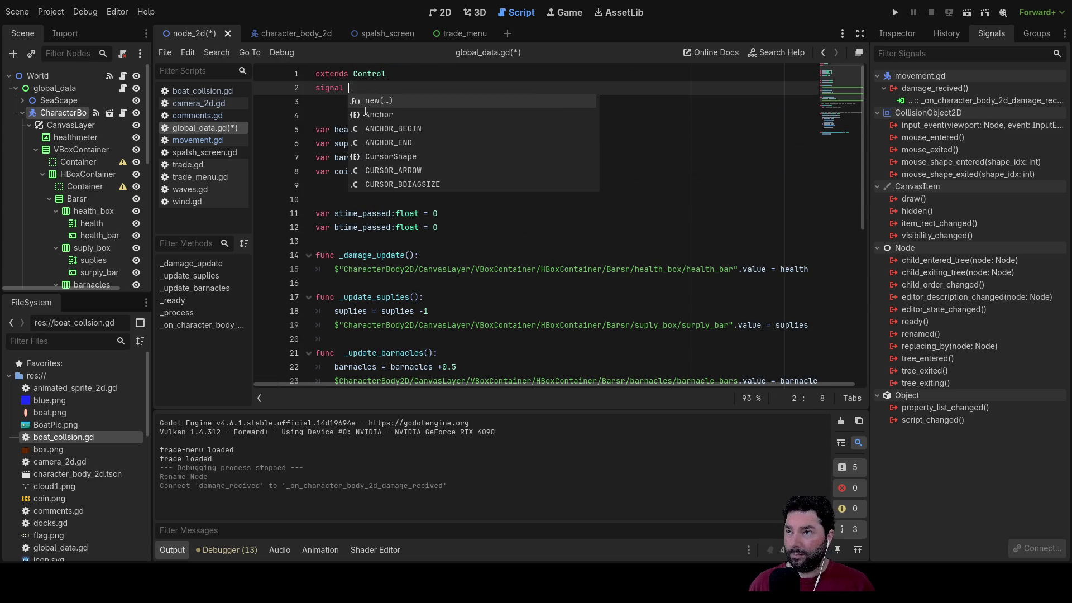
pyautogui.write('game')
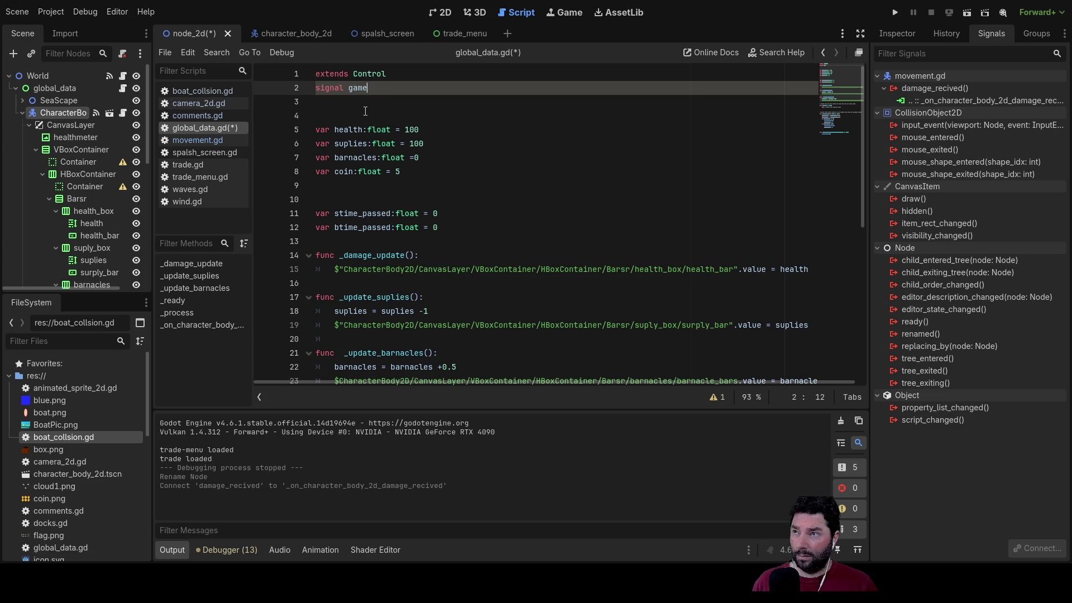
pyautogui.write('_over')
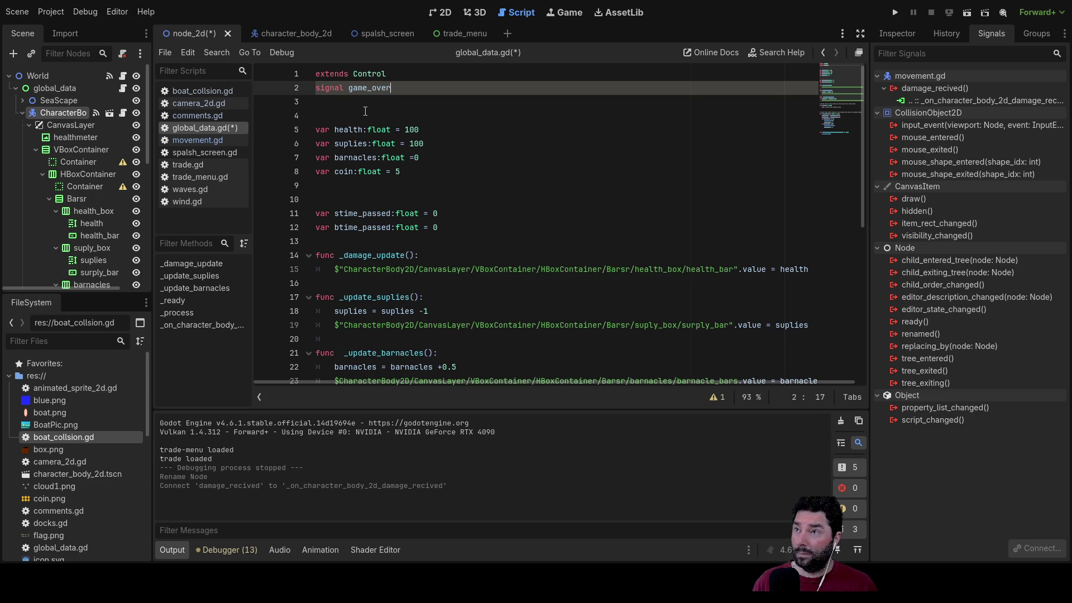
pyautogui.write('()')
pyautogui.press('Down')
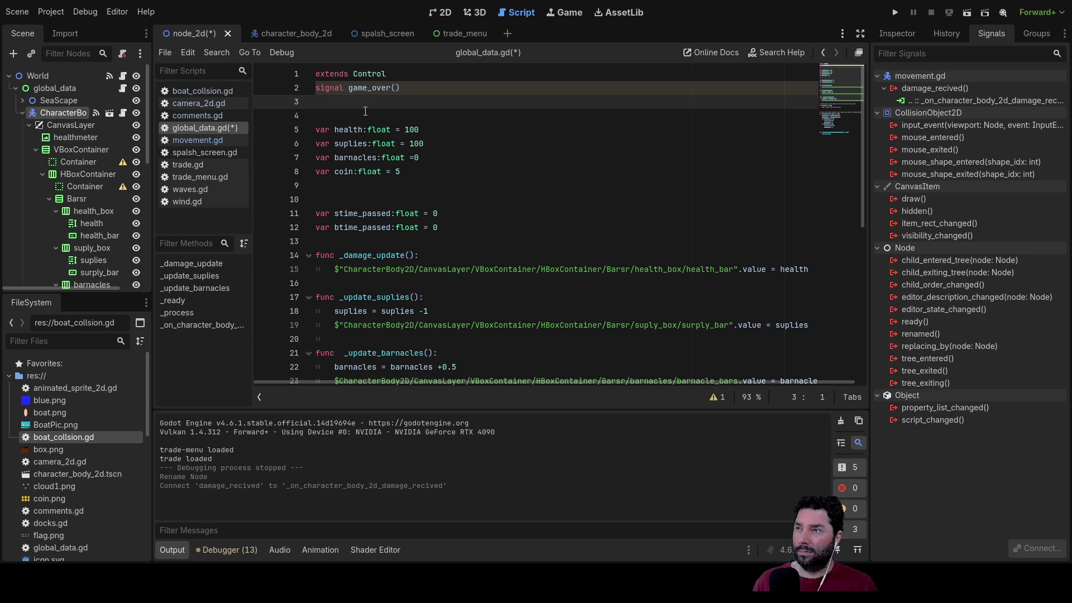
pyautogui.click(203, 102)
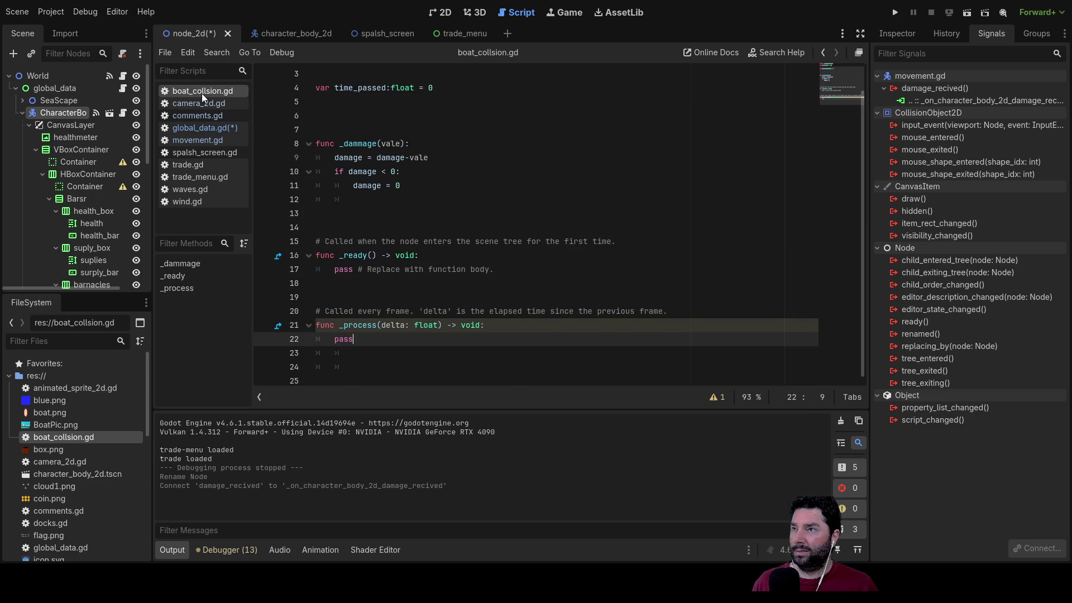
pyautogui.click(201, 128)
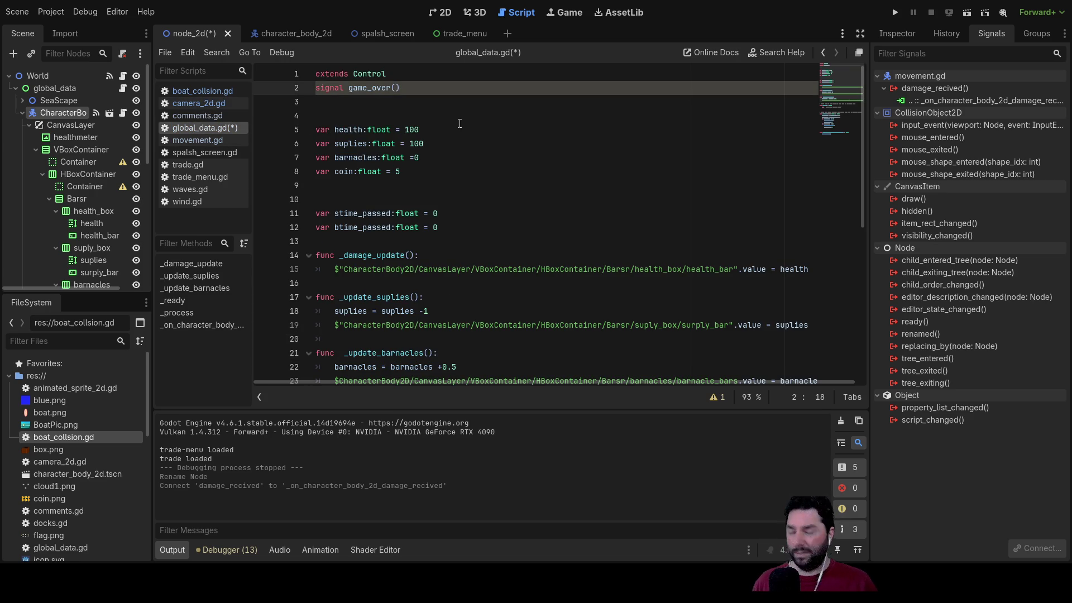
pyautogui.write('value')
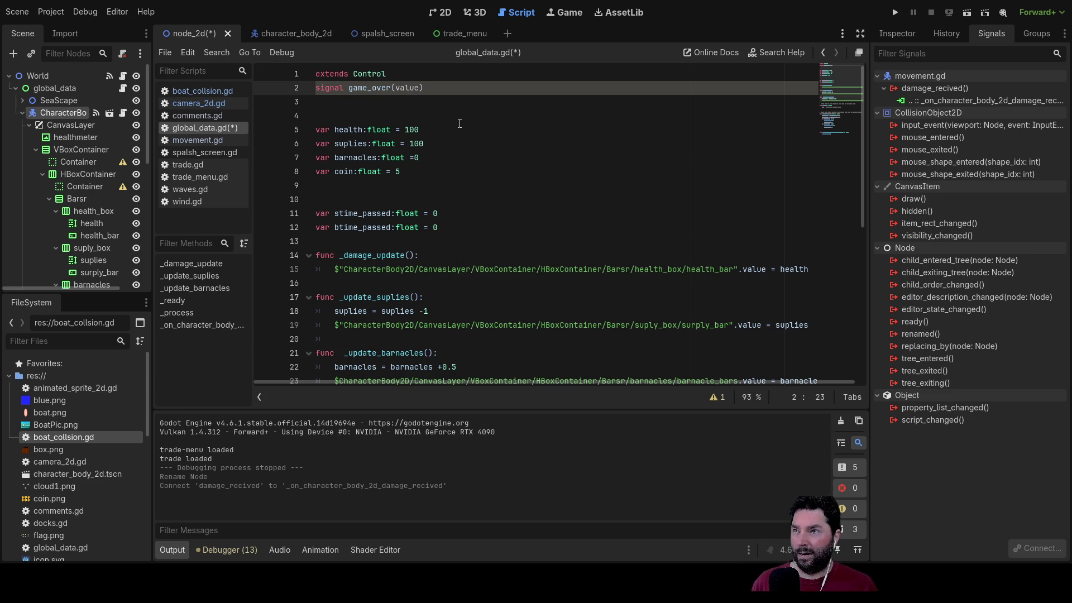
pyautogui.press('Down')
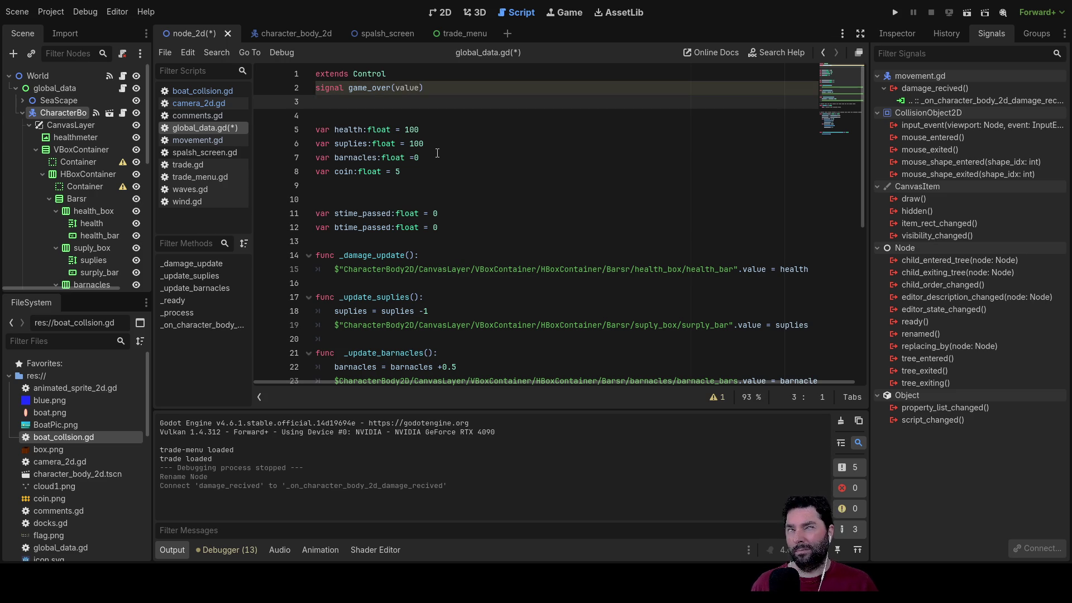
pyautogui.scroll(-3, 438, 154)
pyautogui.scroll(4, 437, 154)
pyautogui.scroll(-2, 420, 160)
pyautogui.scroll(-4, 419, 159)
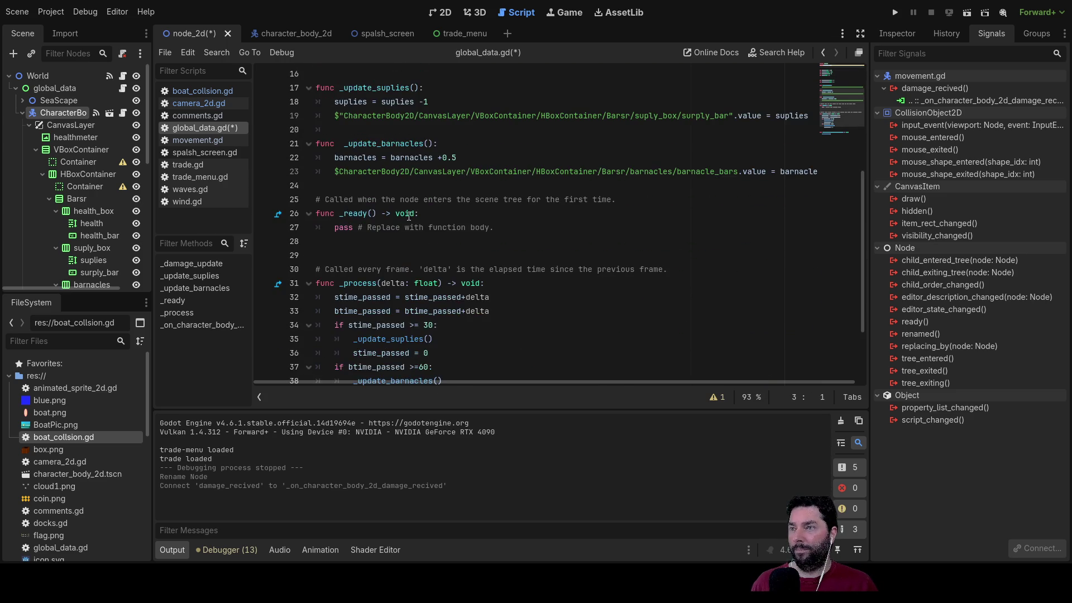
pyautogui.scroll(2, 405, 218)
# Step: Below the health bar update in _damage_update, add the condition if health <=0:
pyautogui.click(358, 157)
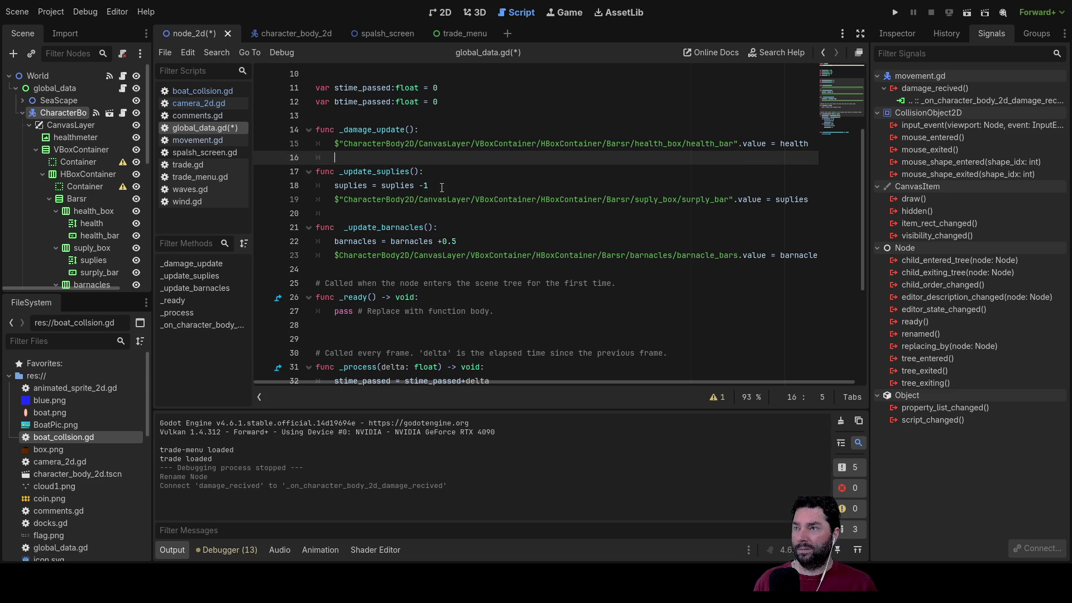
pyautogui.press('Return')
pyautogui.press('Return')
pyautogui.press('Up')
pyautogui.press('Up')
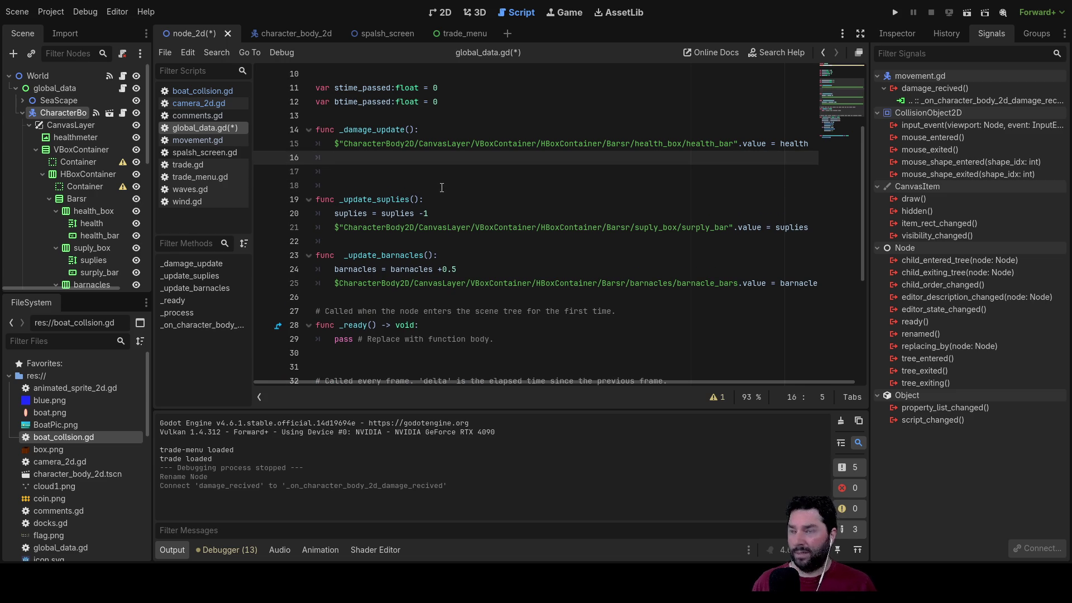
pyautogui.write('if')
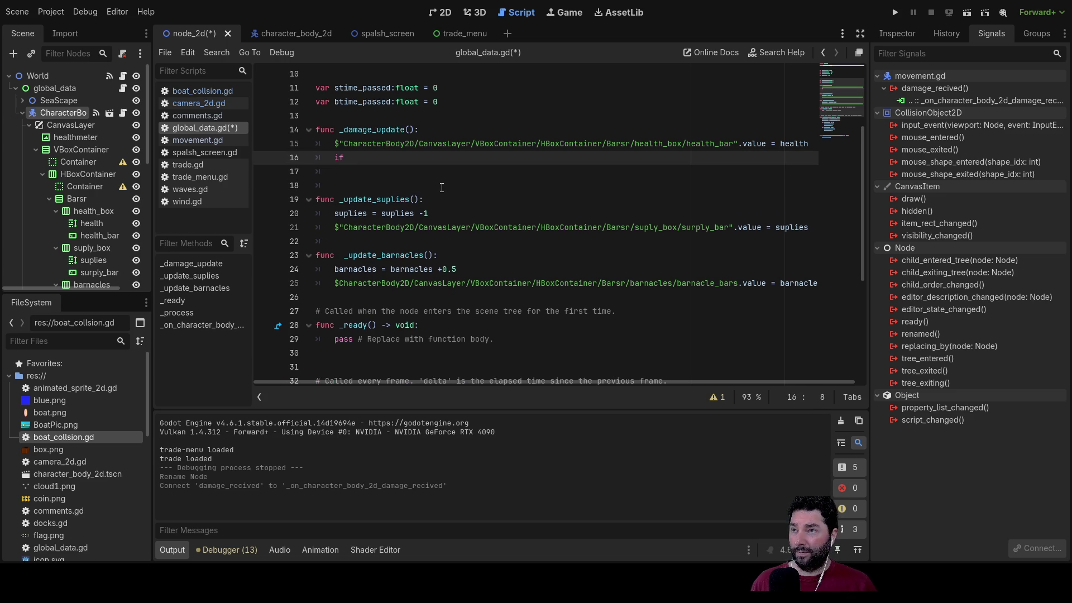
pyautogui.doubleClick(796, 144)
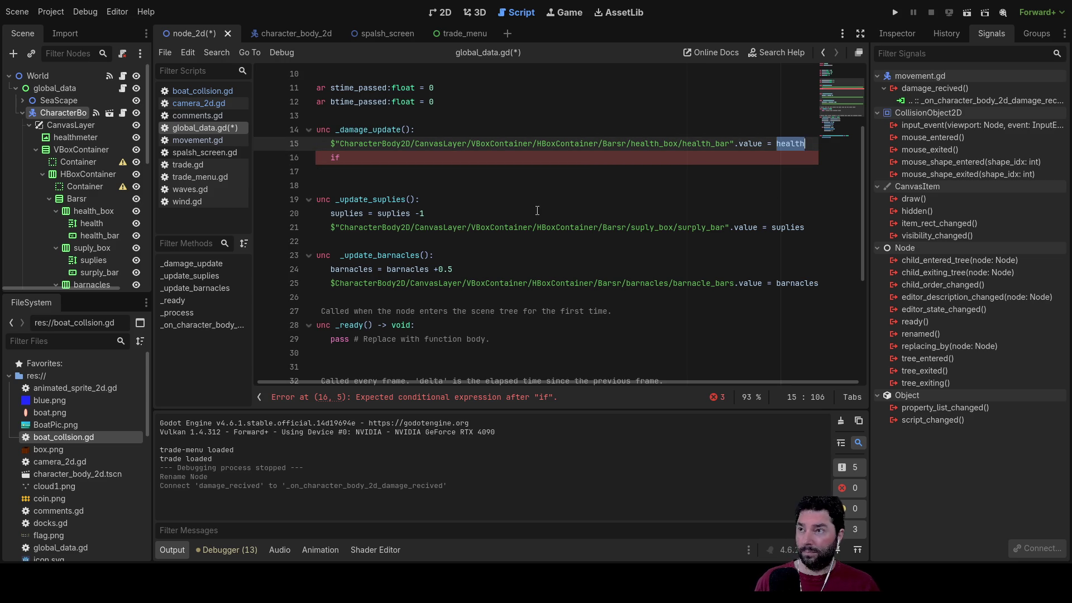
pyautogui.hotkey('ctrl', 'c')
pyautogui.press('Down')
pyautogui.hotkey('ctrl', 'v')
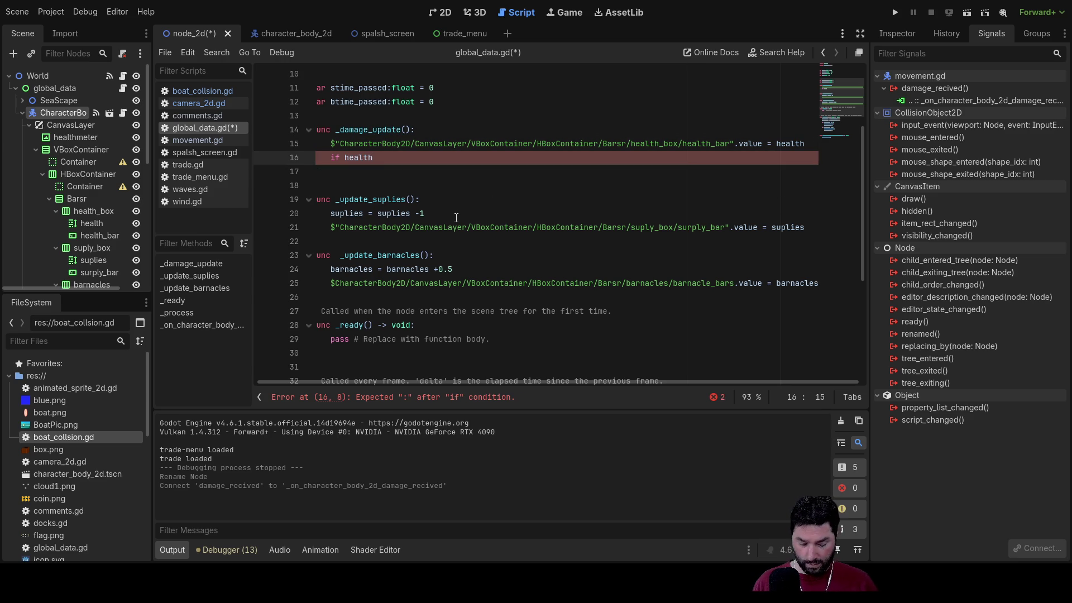
pyautogui.write('<')
pyautogui.press('BackSpace')
pyautogui.write('0')
pyautogui.press('Return')
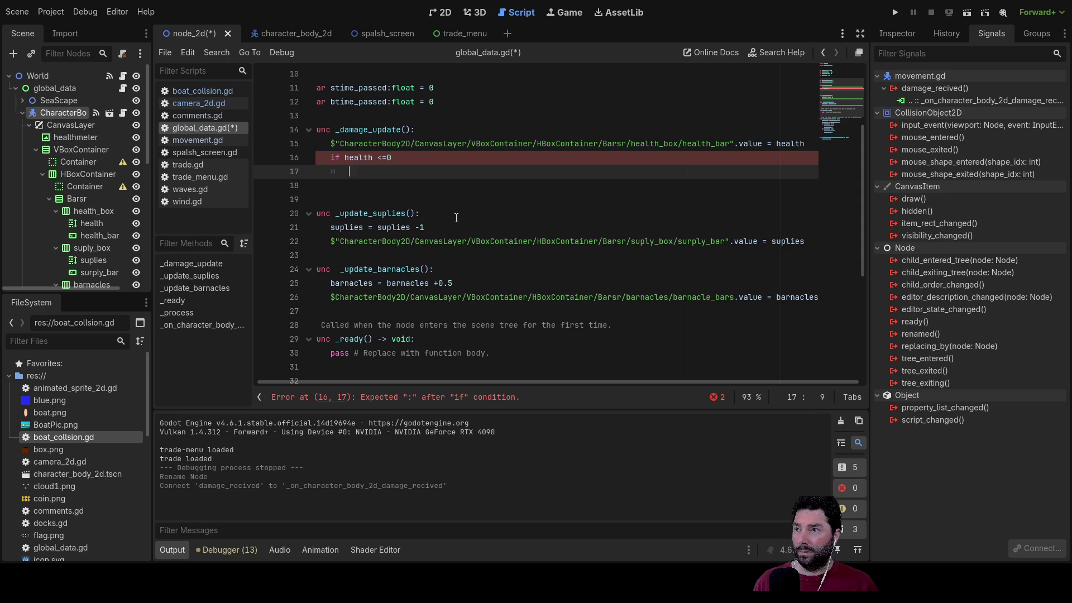
# Step: Inside the health check, call emit_signal("game_over","starved") using autocomplete
pyautogui.write('emi')
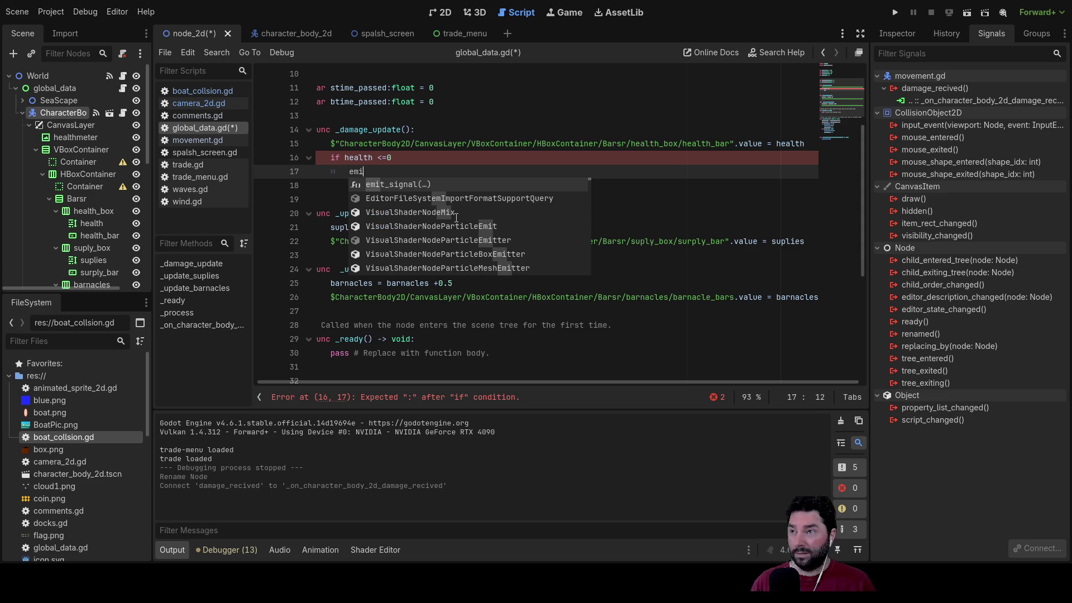
pyautogui.click(416, 184)
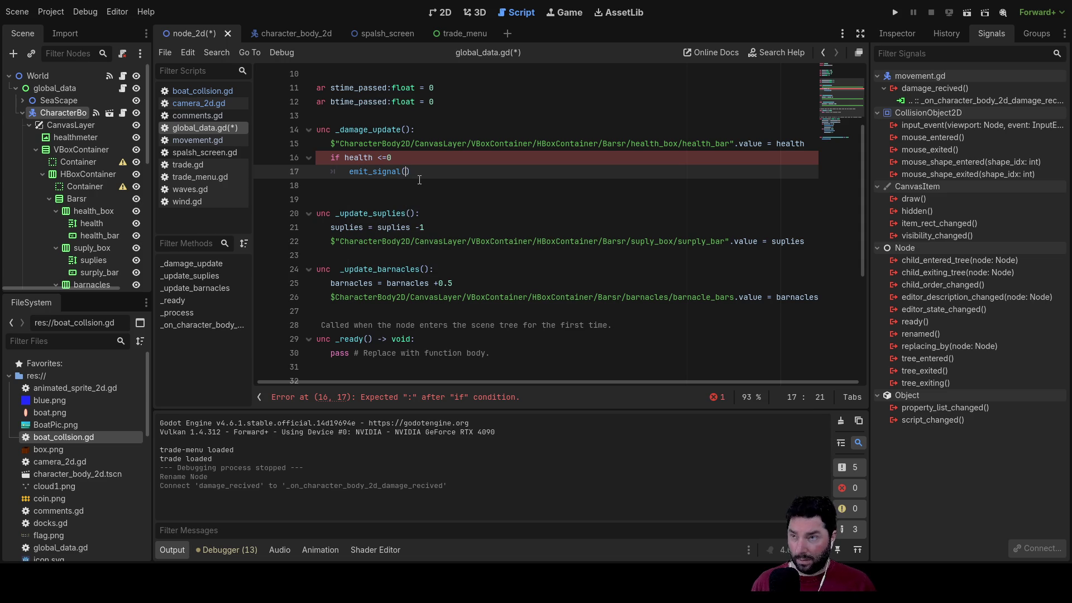
pyautogui.scroll(3, 446, 201)
pyautogui.scroll(-3, 490, 216)
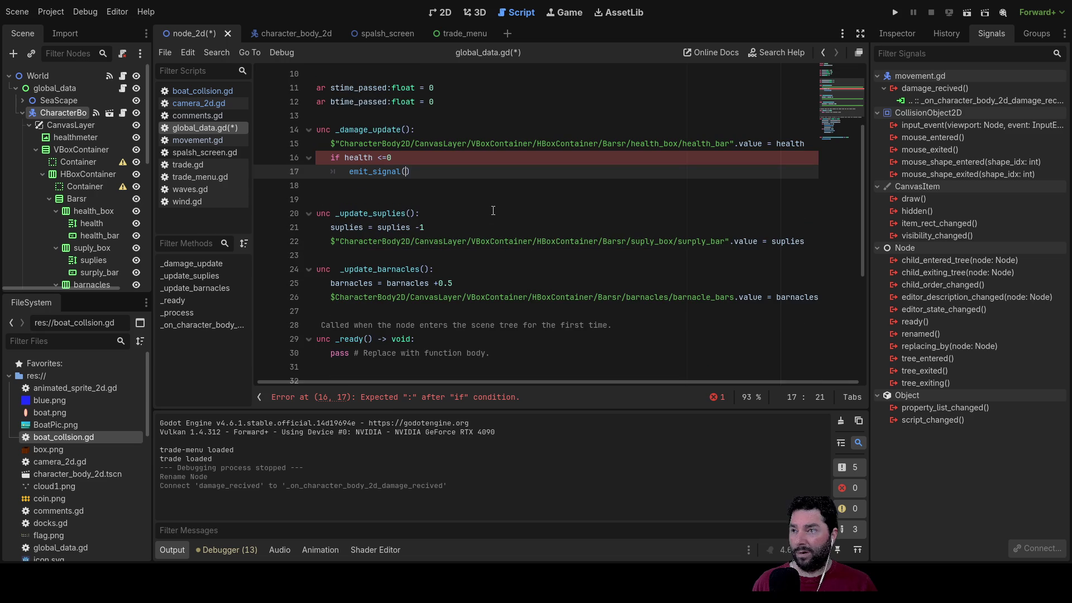
pyautogui.write('game')
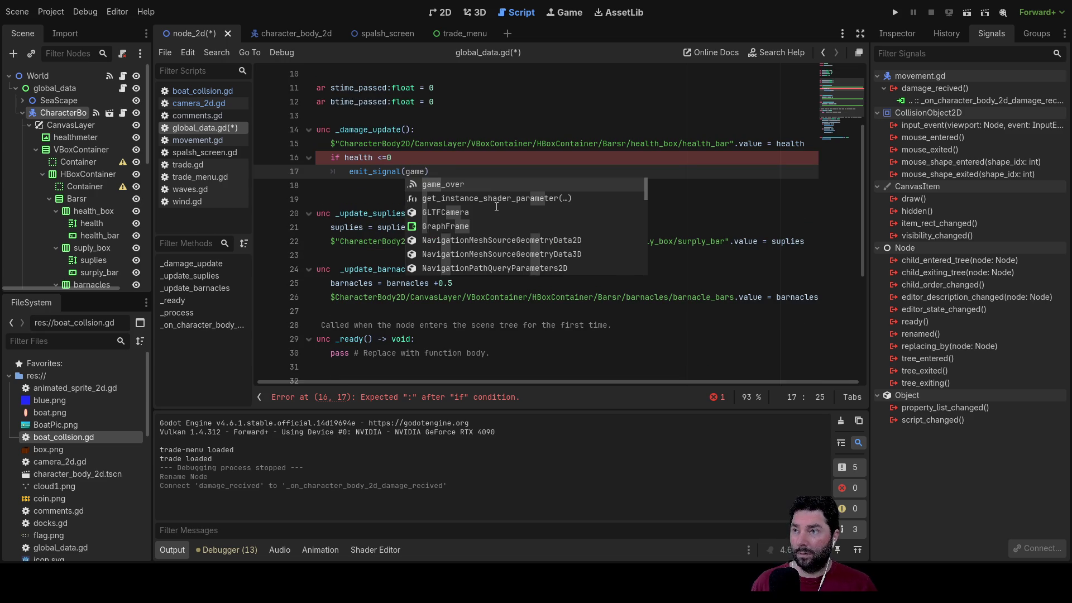
pyautogui.press('Return')
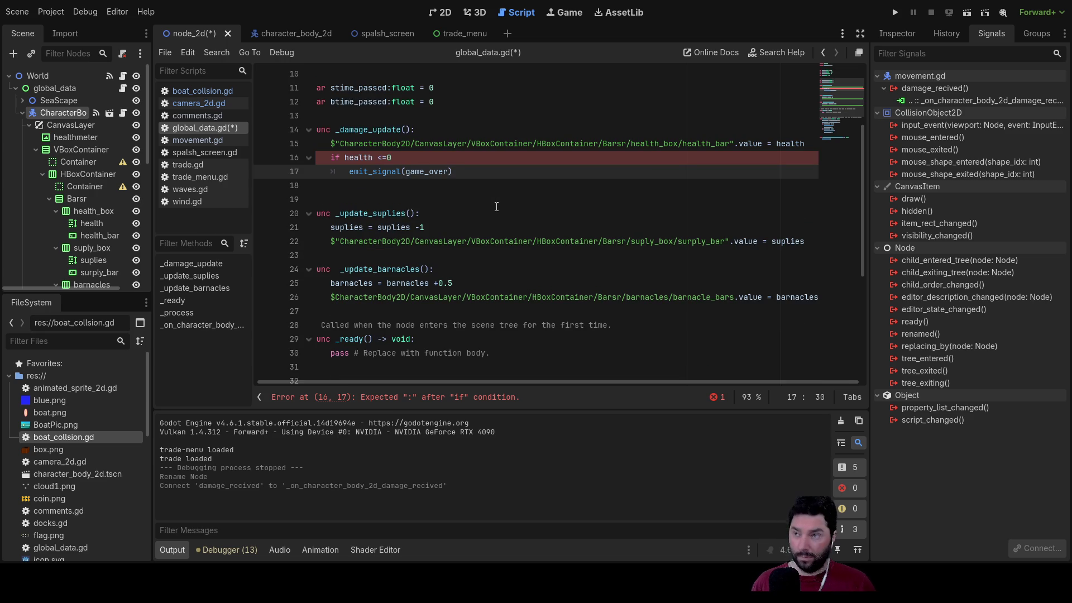
pyautogui.write('"')
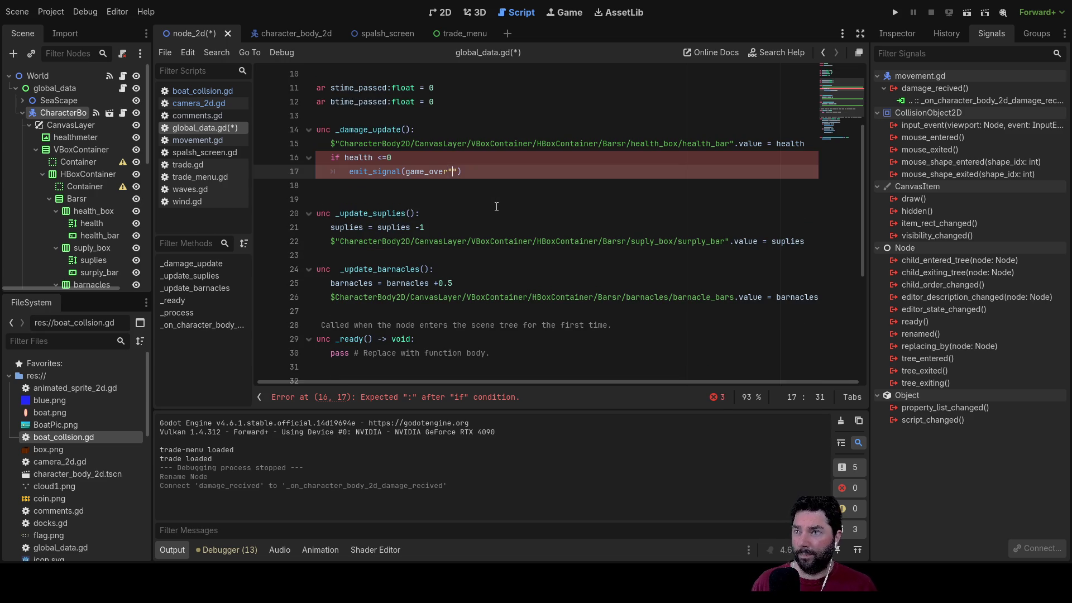
pyautogui.press('BackSpace')
pyautogui.press('Left')
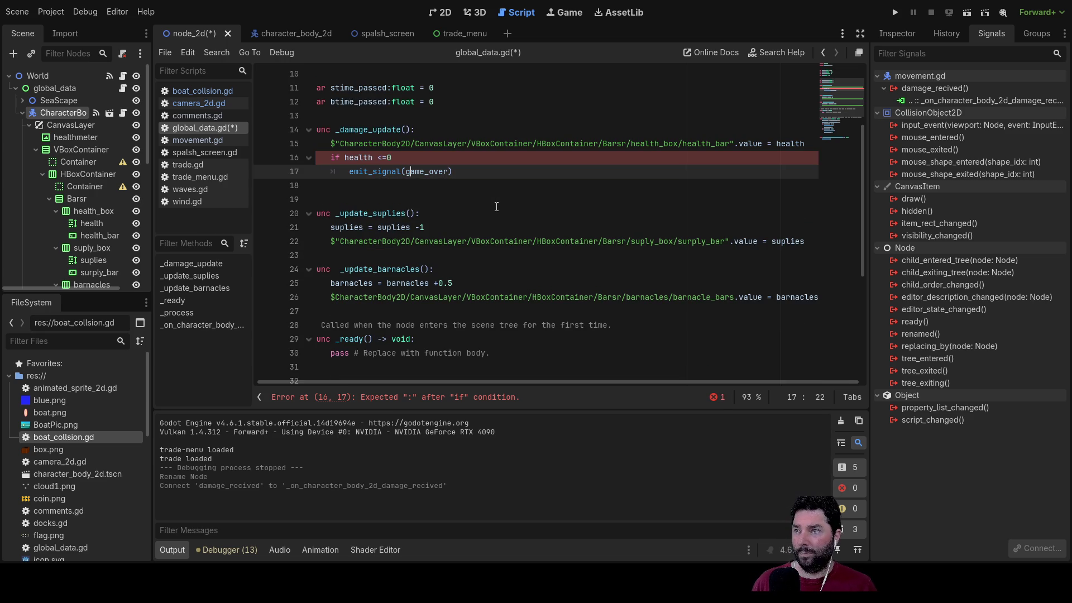
pyautogui.write('"')
pyautogui.press('Right')
pyautogui.press('Right')
pyautogui.press('Right')
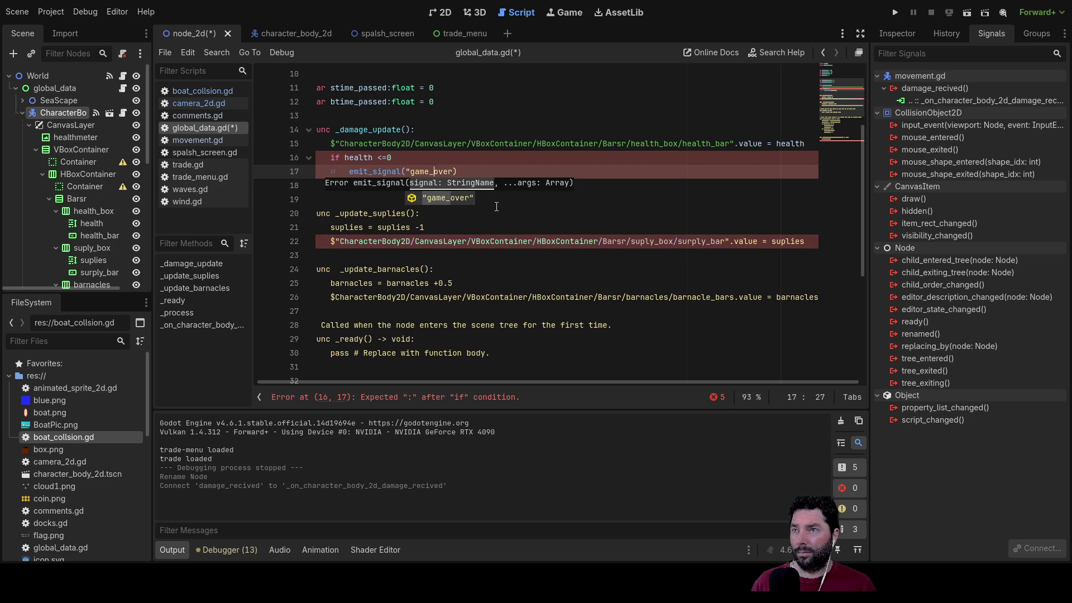
pyautogui.press('Return')
pyautogui.write(',')
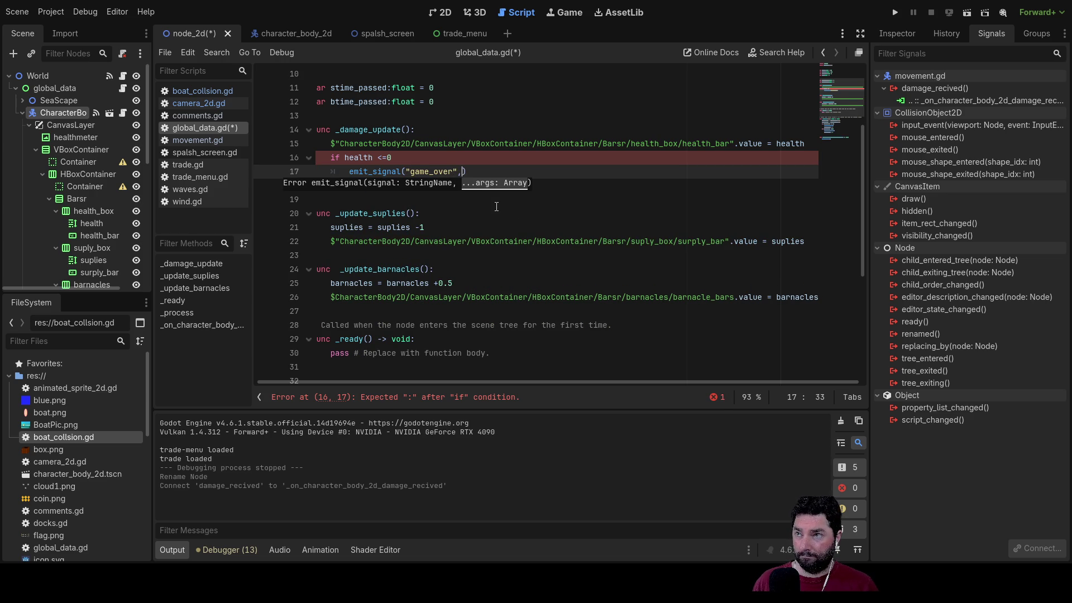
pyautogui.write('starved')
pyautogui.press('Left')
pyautogui.press('Left')
pyautogui.press('Left')
pyautogui.press('Left')
pyautogui.press('Left')
pyautogui.press('Left')
pyautogui.write('"')
pyautogui.press('Return')
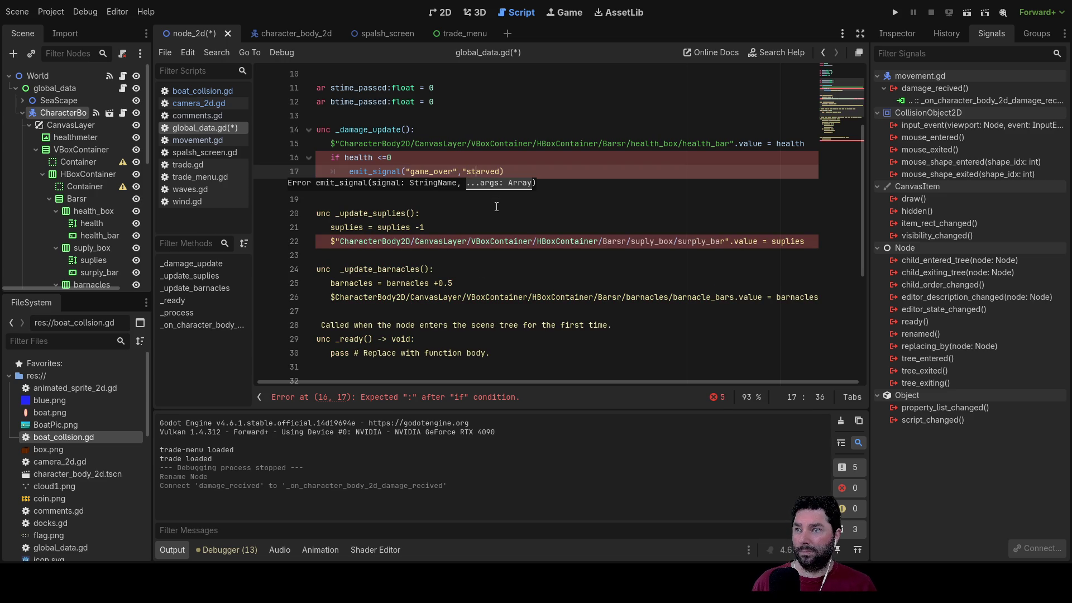
pyautogui.press('Right')
pyautogui.press('Right')
pyautogui.press('Right')
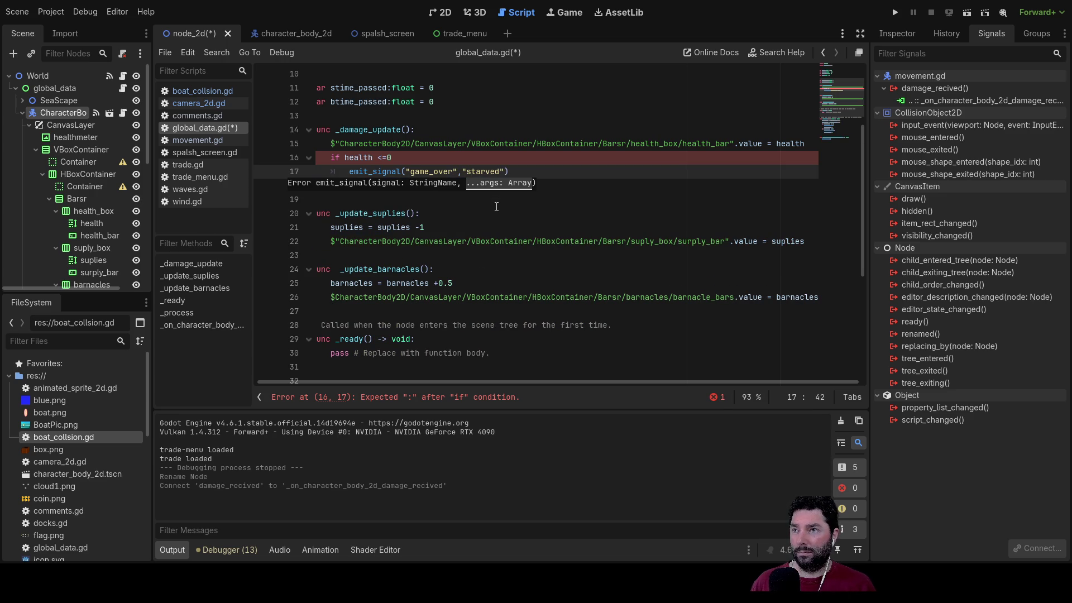
pyautogui.click(521, 171)
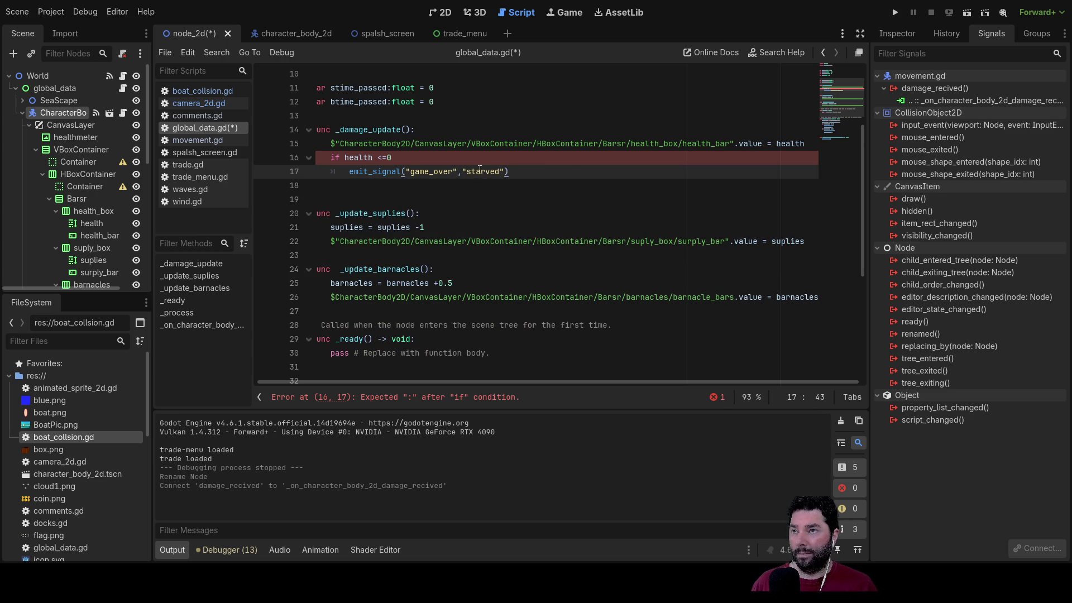
# Step: Select the emit_signal("game_over","starved") call on line 17 for copying
pyautogui.moveTo(509, 171); pyautogui.dragTo(347, 172)
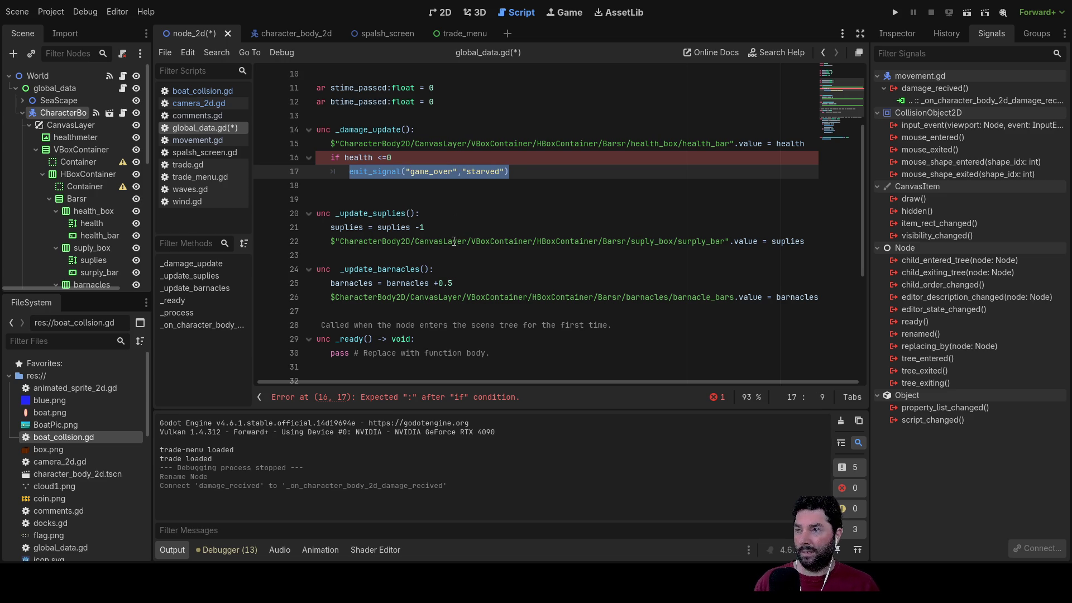
pyautogui.click(442, 197)
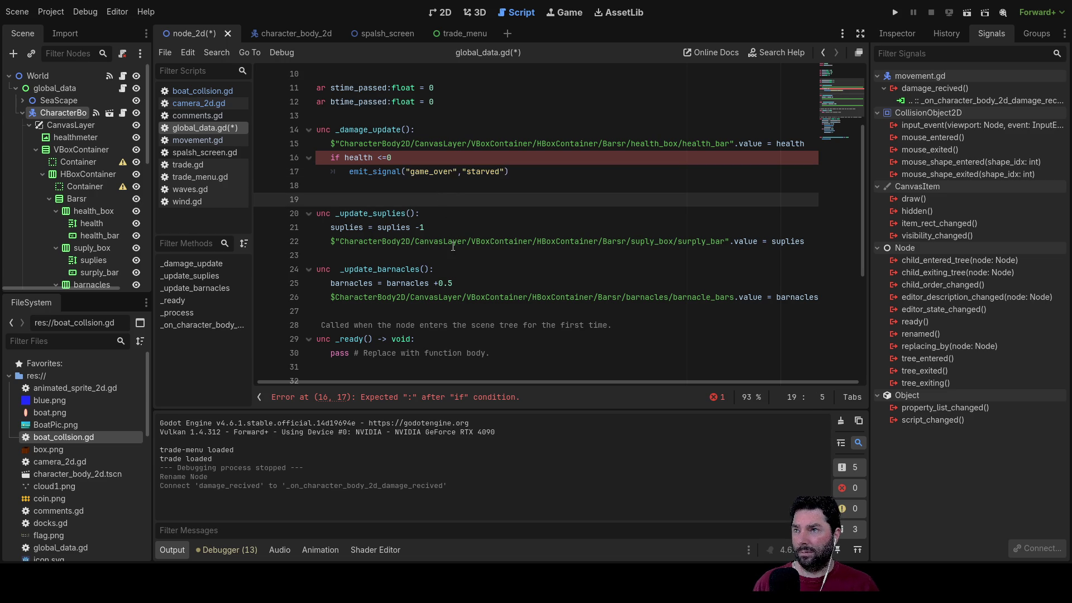
pyautogui.click(408, 157)
pyautogui.write(':')
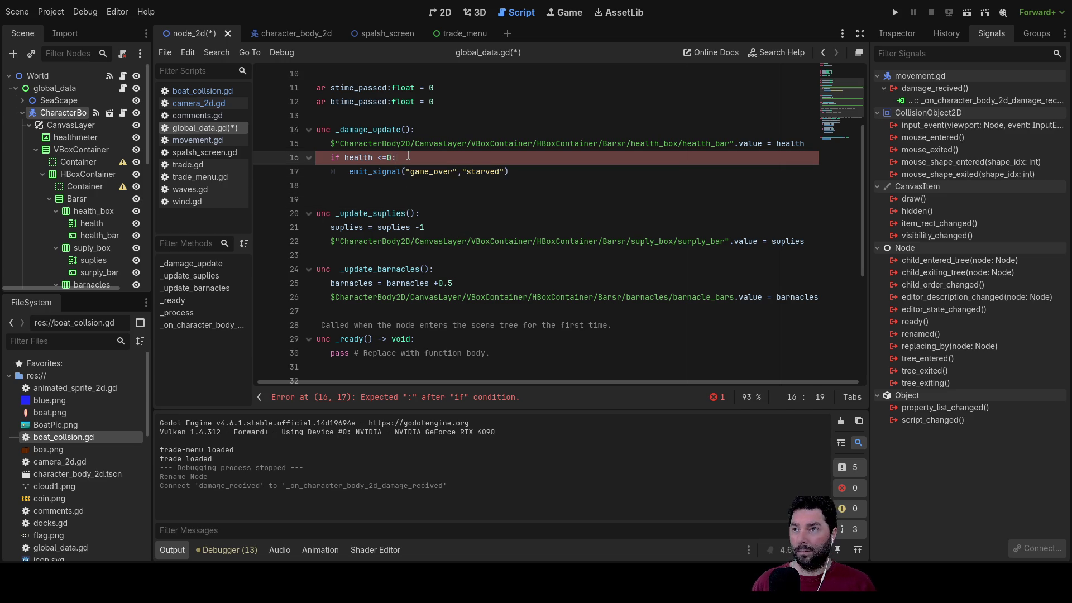
pyautogui.moveTo(510, 171); pyautogui.dragTo(351, 175)
pyautogui.hotkey('ctrl', 'c')
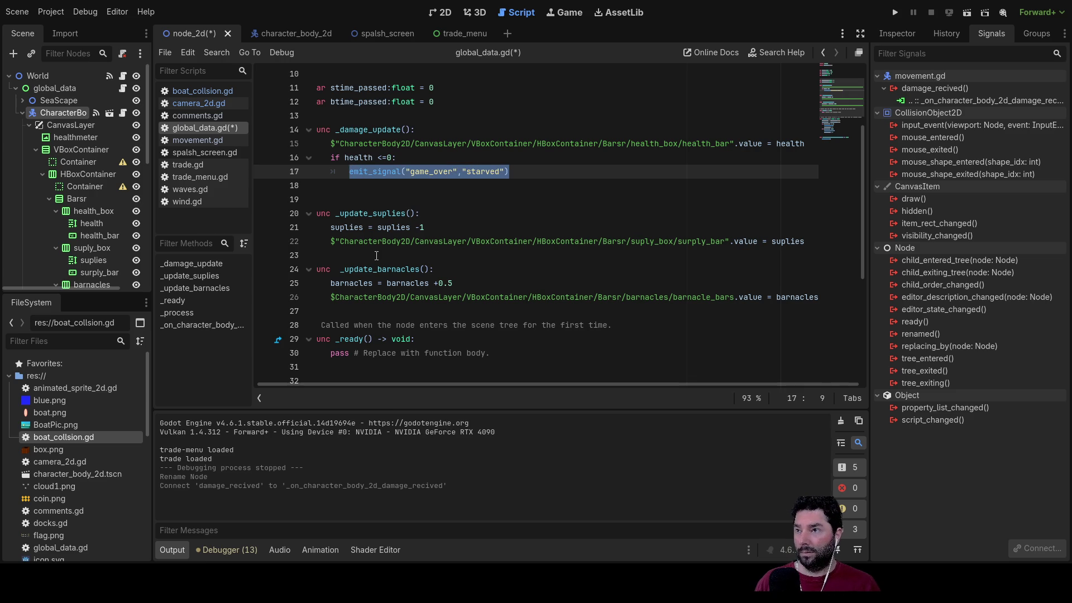
# Step: Paste the emit_signal("game_over","starved") call onto a new line at the end of _update_suplies
pyautogui.click(374, 252)
pyautogui.press('Return')
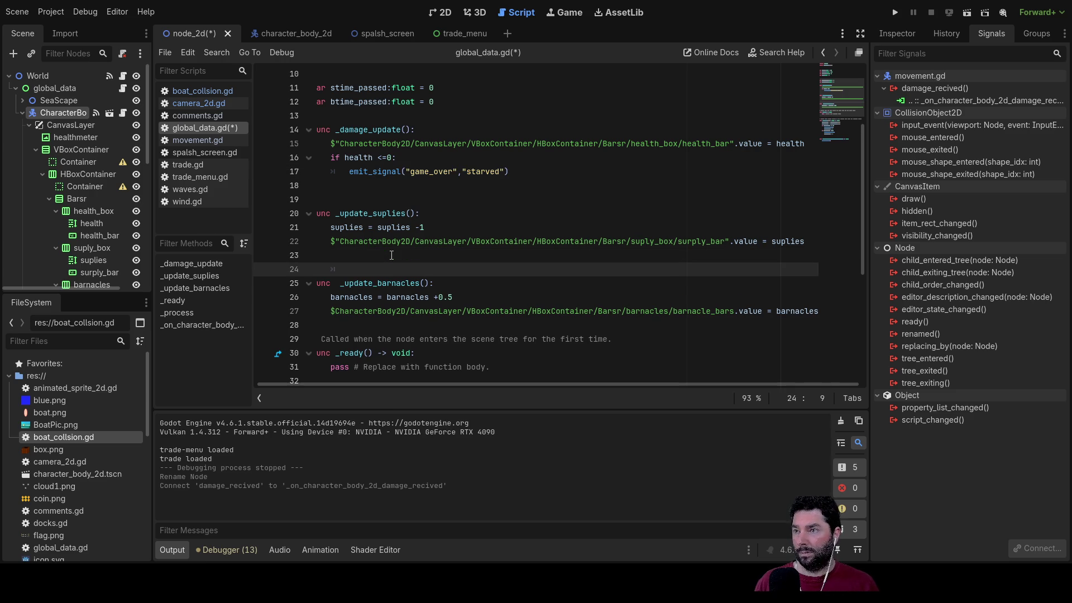
pyautogui.hotkey('ctrl', 'v')
pyautogui.click(392, 255)
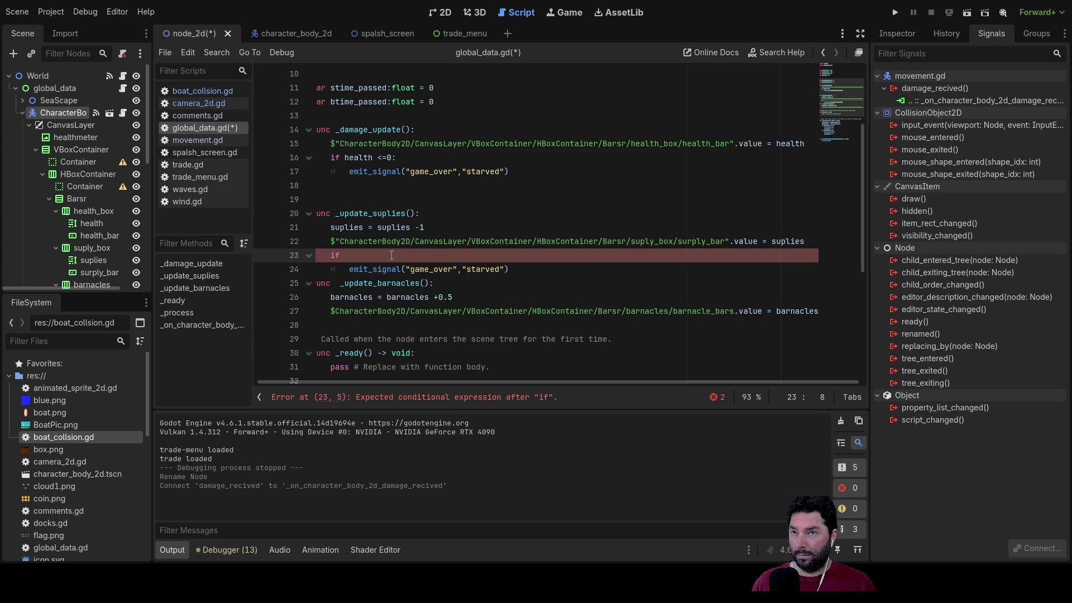
# Step: Guard the pasted call with if suplies <=0: and add an unindented line after it
pyautogui.doubleClick(788, 241)
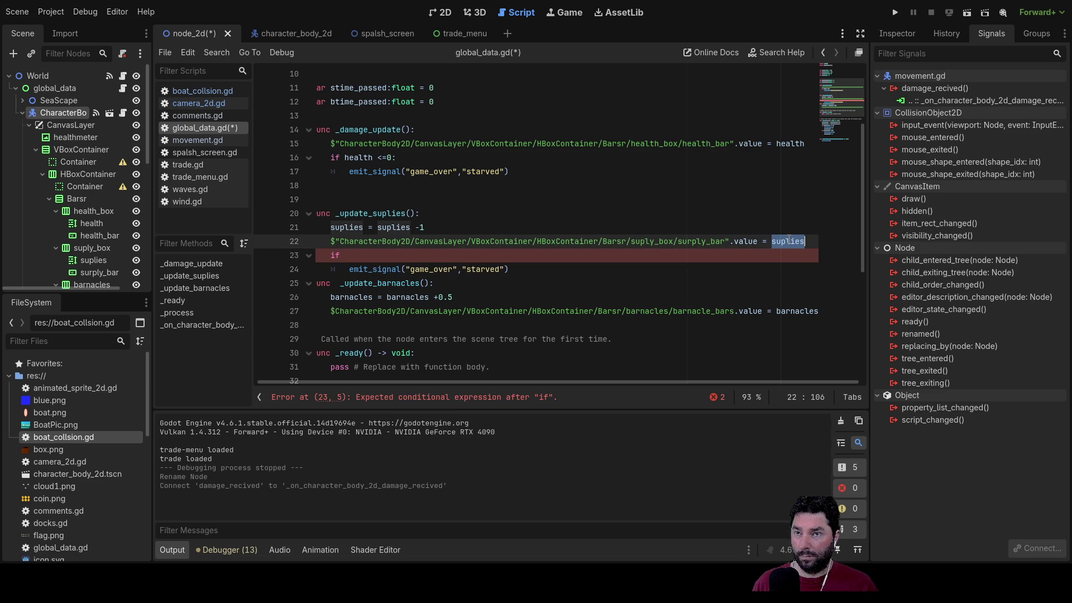
pyautogui.press('Down')
pyautogui.write('suplies')
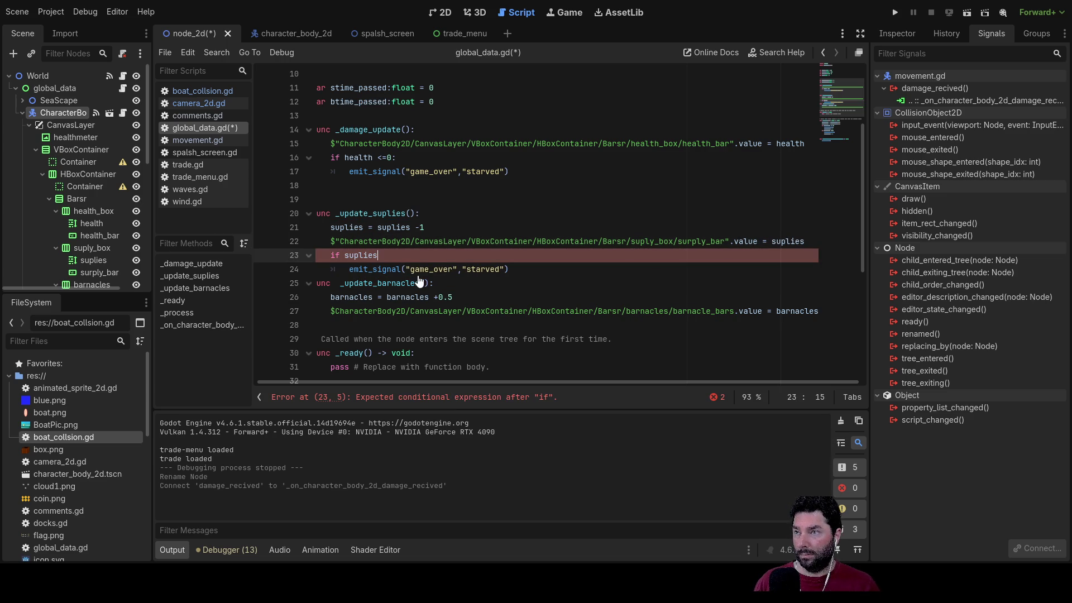
pyautogui.write(' <=0')
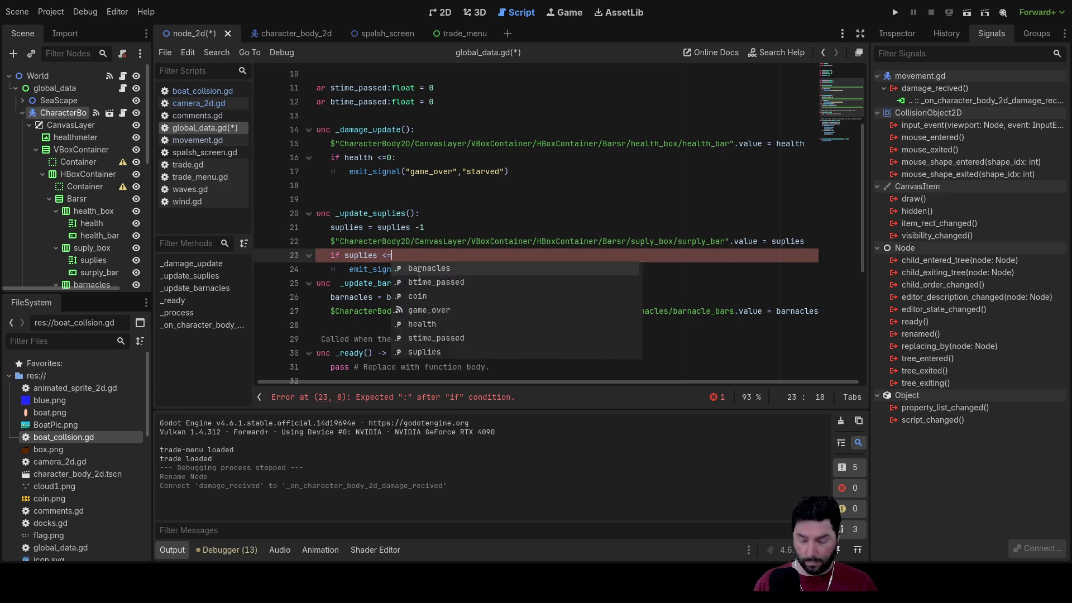
pyautogui.press('Down')
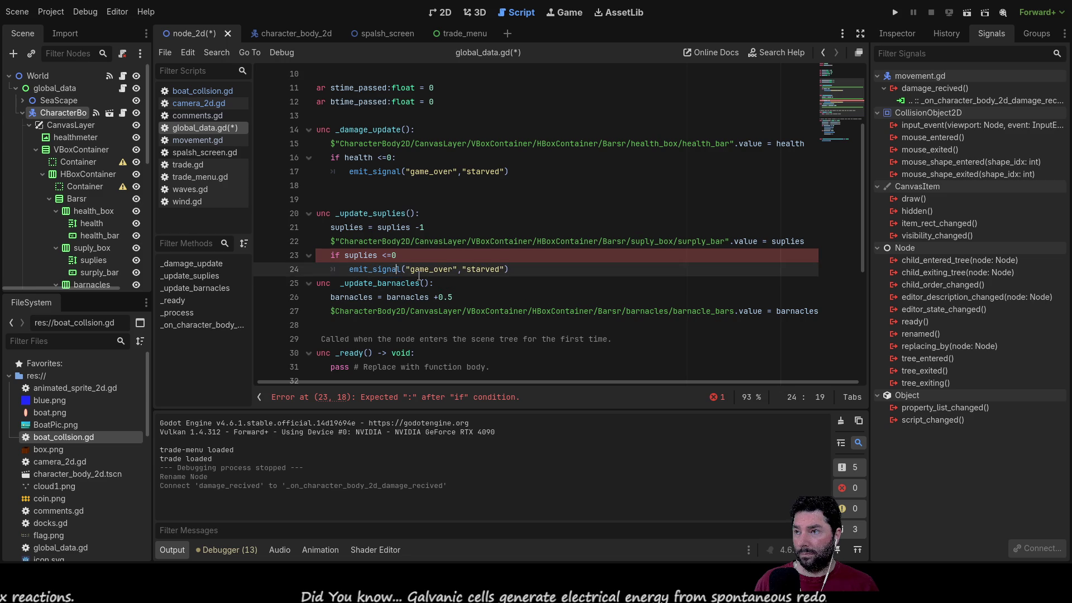
pyautogui.press('Up')
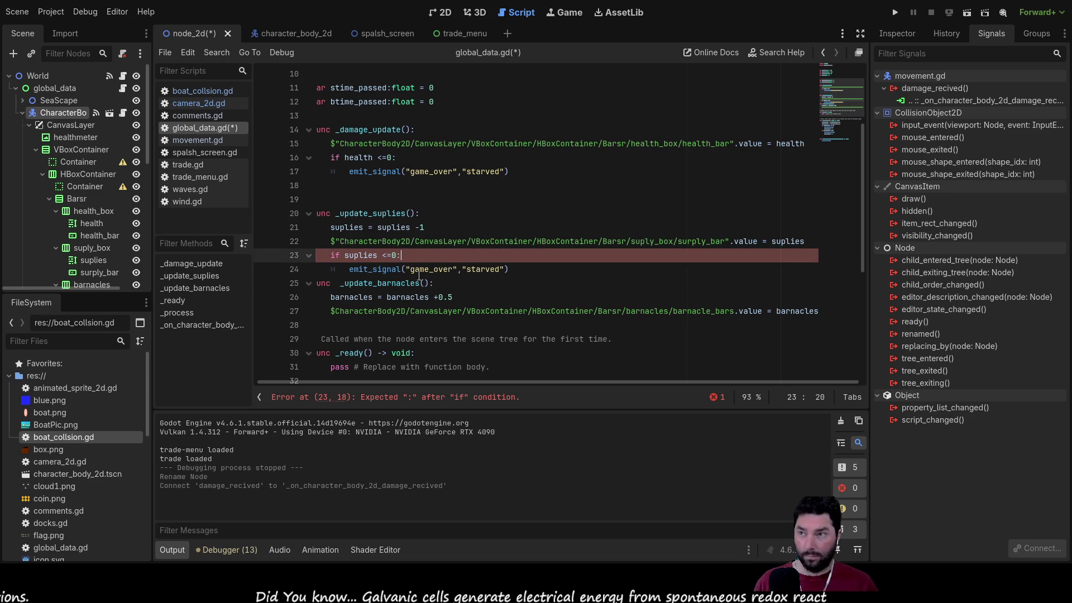
pyautogui.write(':')
pyautogui.press('Down')
pyautogui.press('Right')
pyautogui.press('Right')
pyautogui.press('Right')
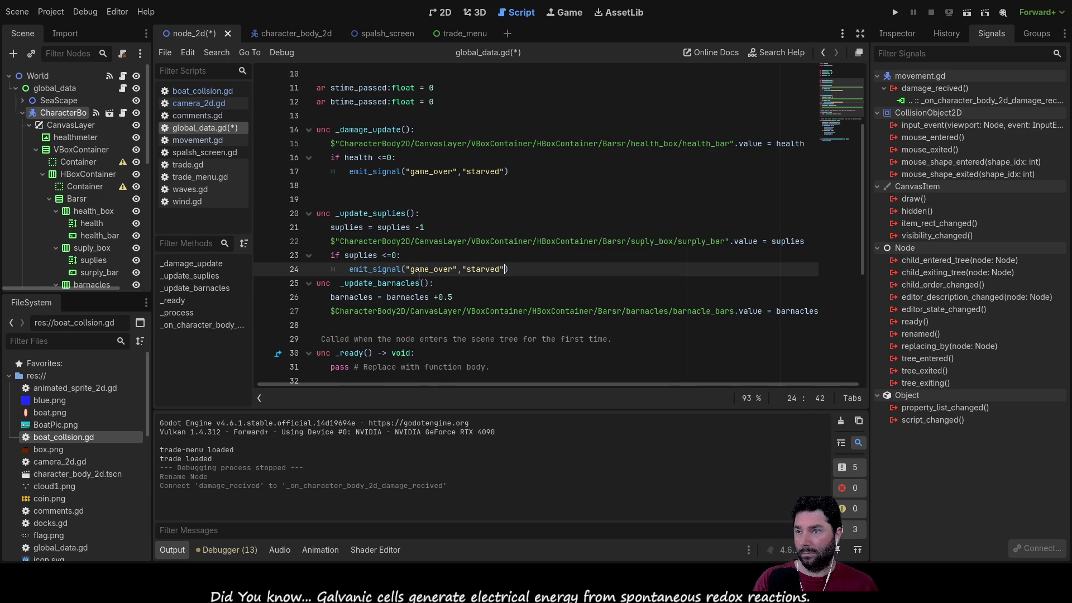
pyautogui.press('End')
pyautogui.press('Return')
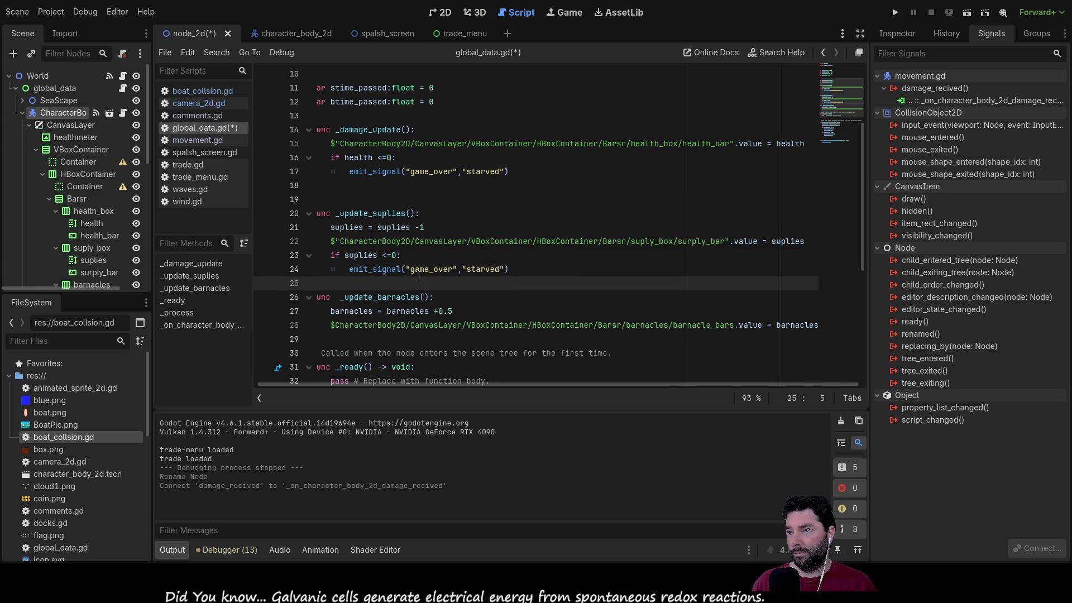
pyautogui.press('BackSpace')
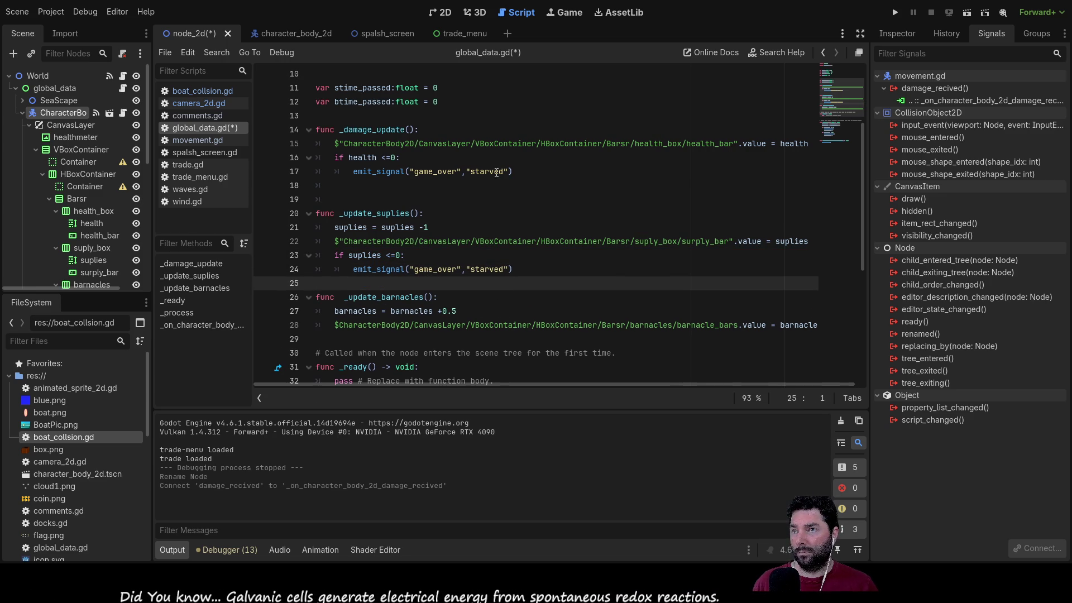
# Step: Change the argument on line 17's emit_signal call from "starved" to "sunk"
pyautogui.doubleClick(487, 171)
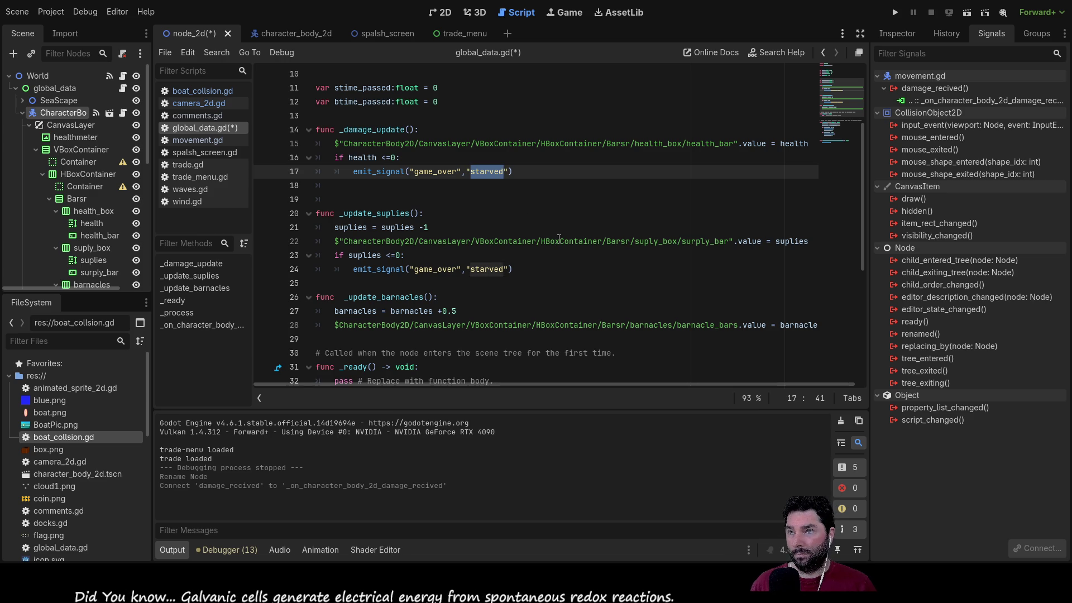
pyautogui.write('sunk')
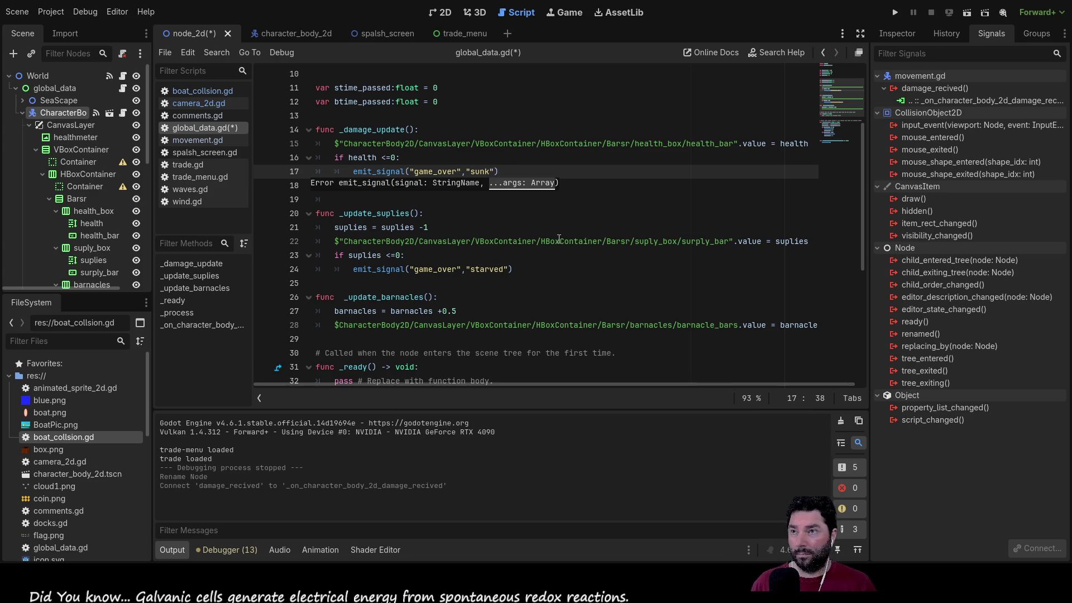
pyautogui.press('Escape')
pyautogui.press('Down')
pyautogui.press('Down')
pyautogui.press('Down')
pyautogui.press('Down')
pyautogui.press('Down')
pyautogui.press('Down')
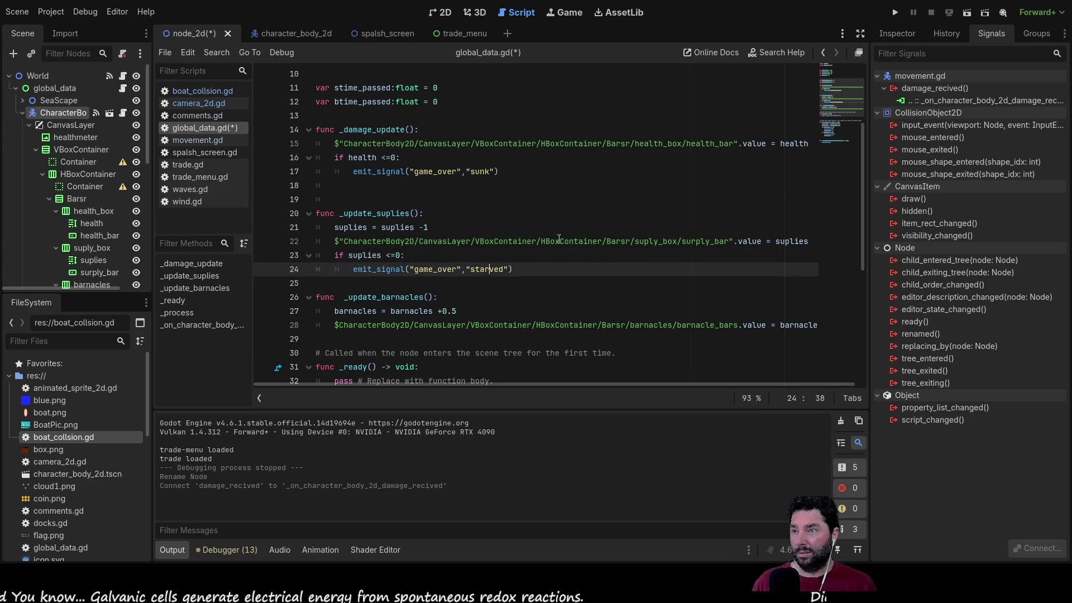
pyautogui.press('Up')
pyautogui.press('Up')
pyautogui.press('Up')
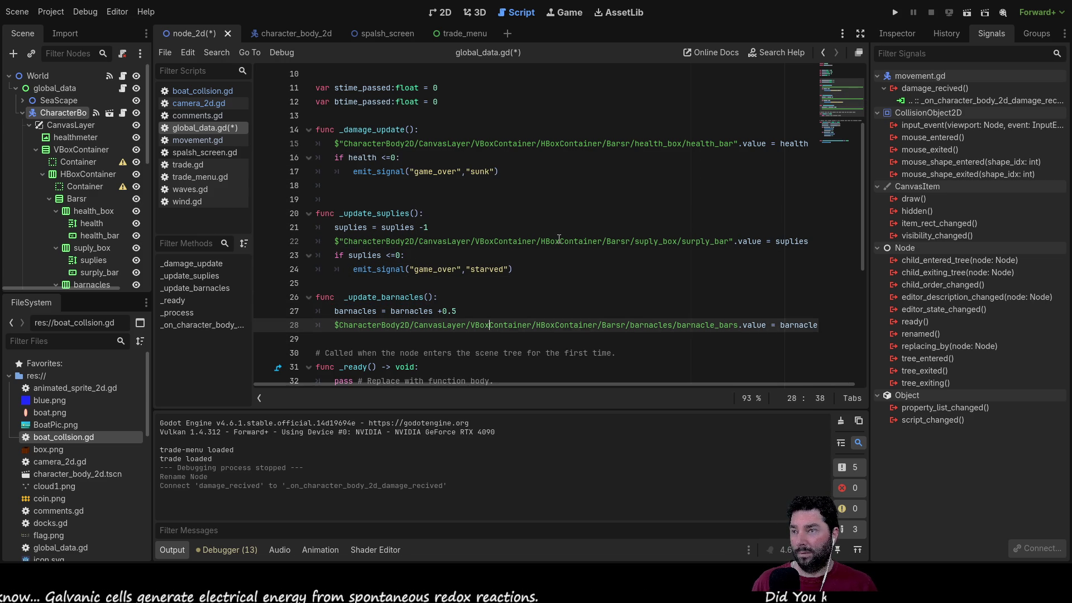
pyautogui.press('Down')
pyautogui.press('Down')
pyautogui.press('Down')
pyautogui.hotkey('ctrl', 'Right')
pyautogui.hotkey('ctrl', 'Right')
pyautogui.hotkey('ctrl', 'Right')
pyautogui.press('Up')
pyautogui.press('Up')
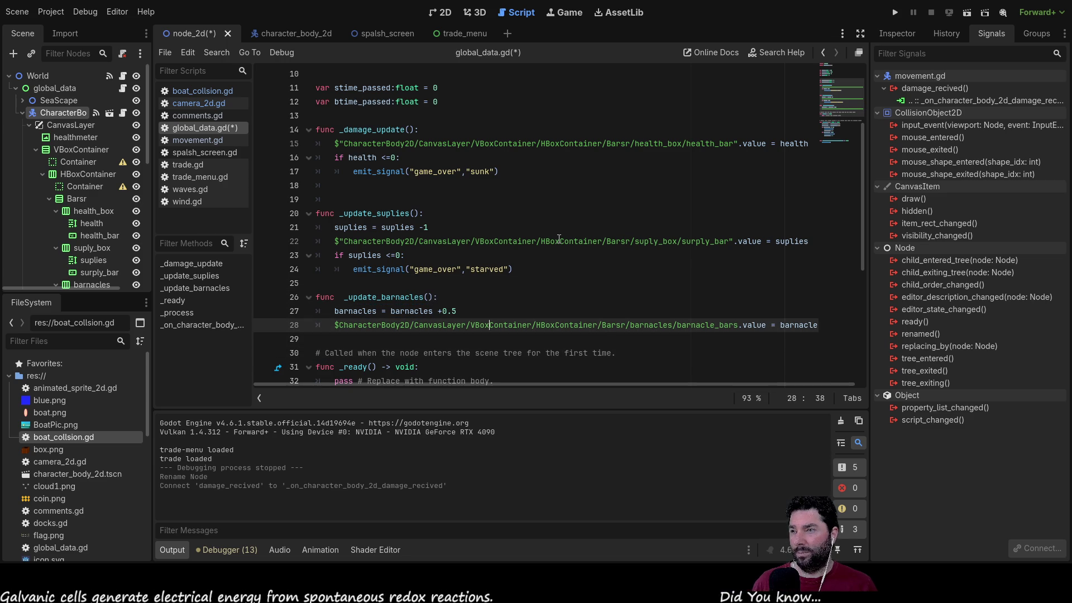
pyautogui.scroll(3, 479, 188)
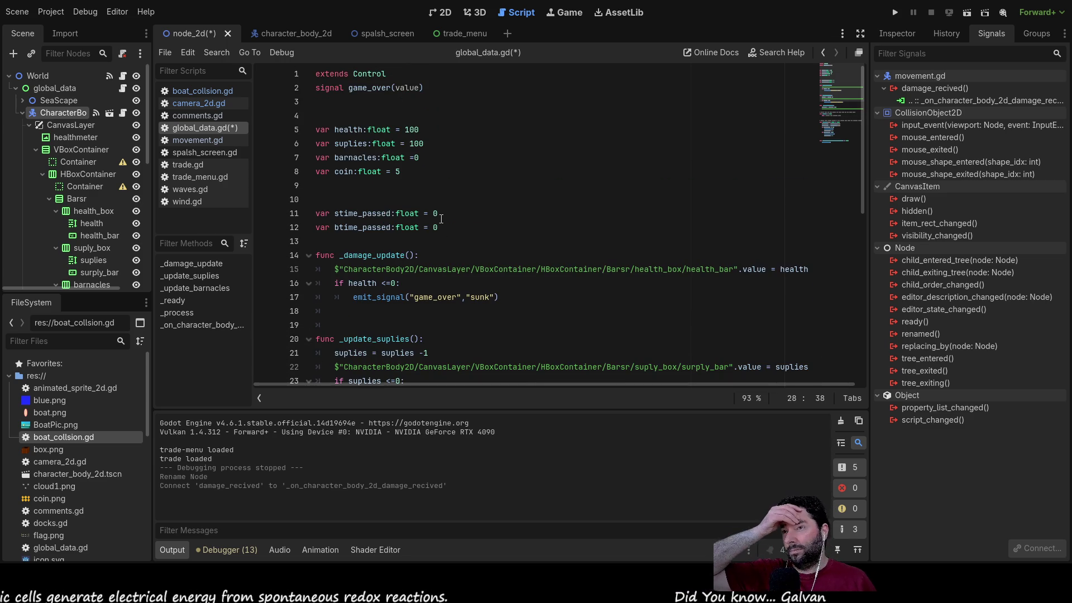
pyautogui.scroll(-5, 434, 217)
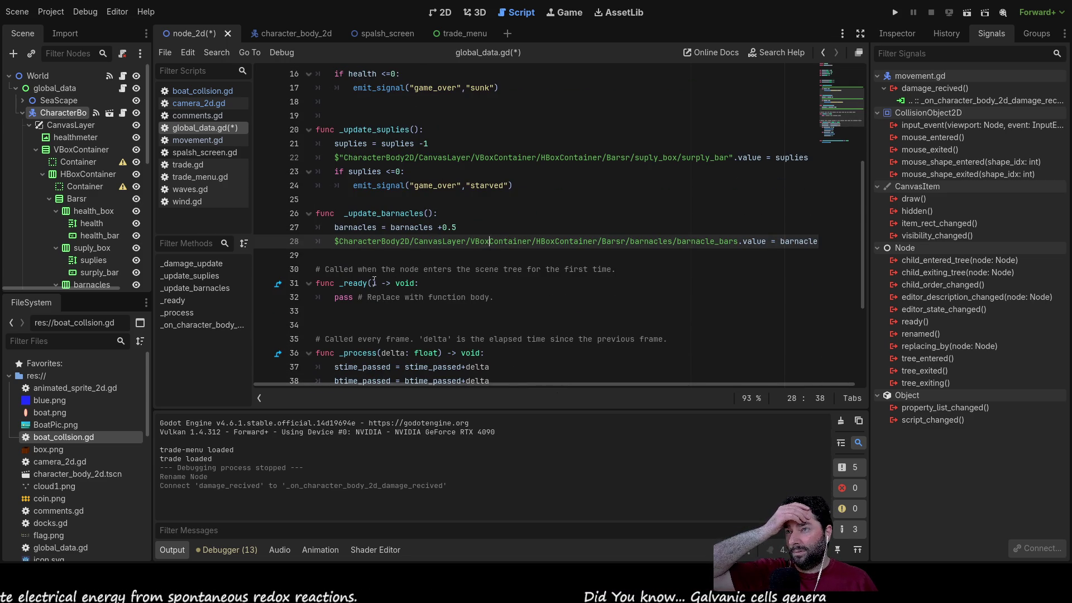
# Step: Add the comment '#add update boat speed / drag co-effecient' below line 28, trimming 'speed /'
pyautogui.press('Return')
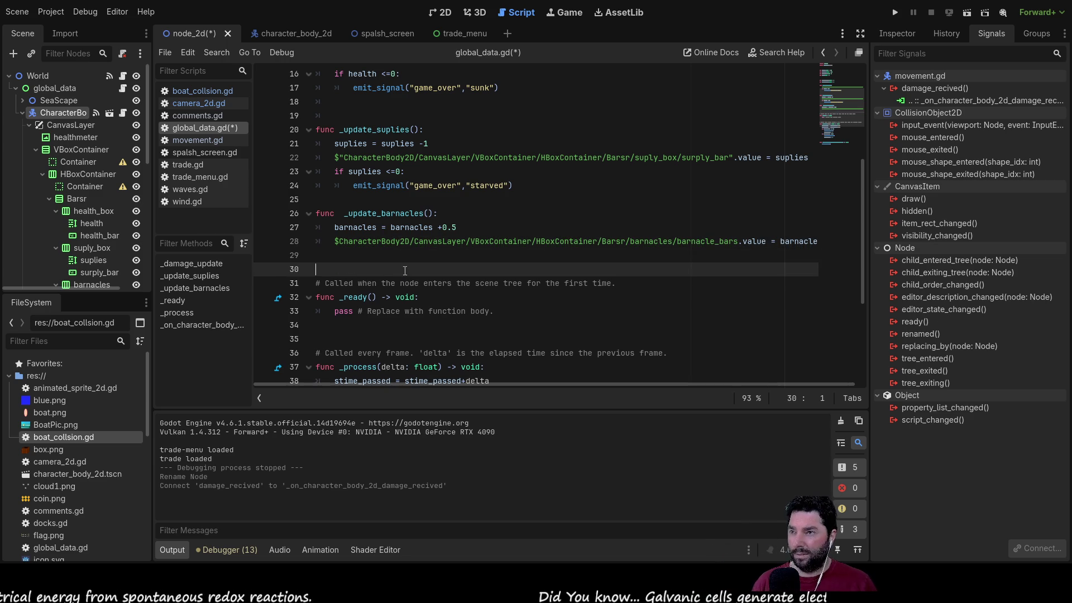
pyautogui.write('#a')
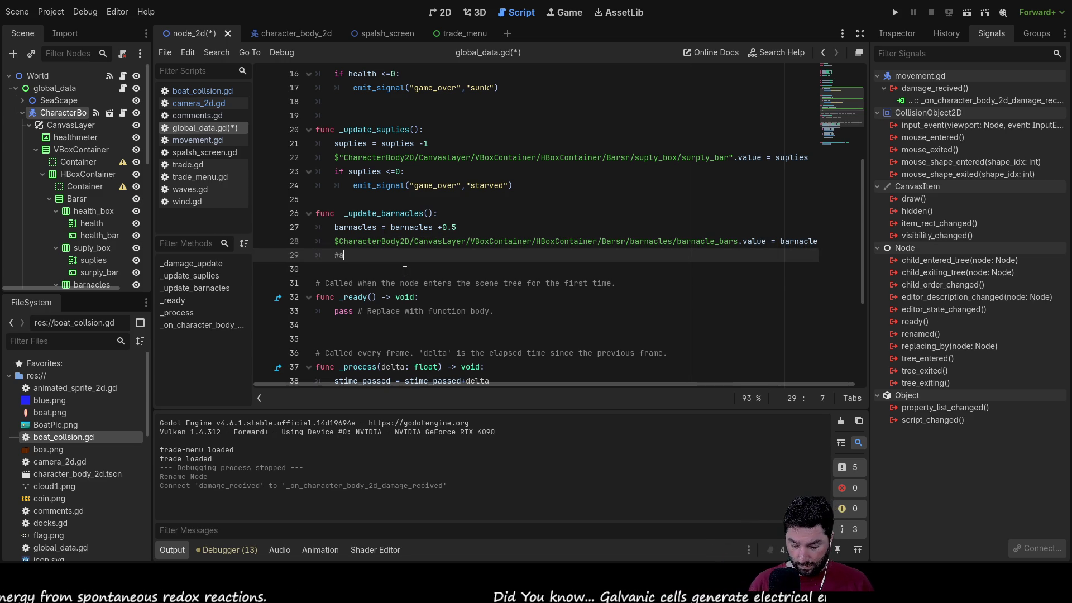
pyautogui.write('dd update boat speed / ')
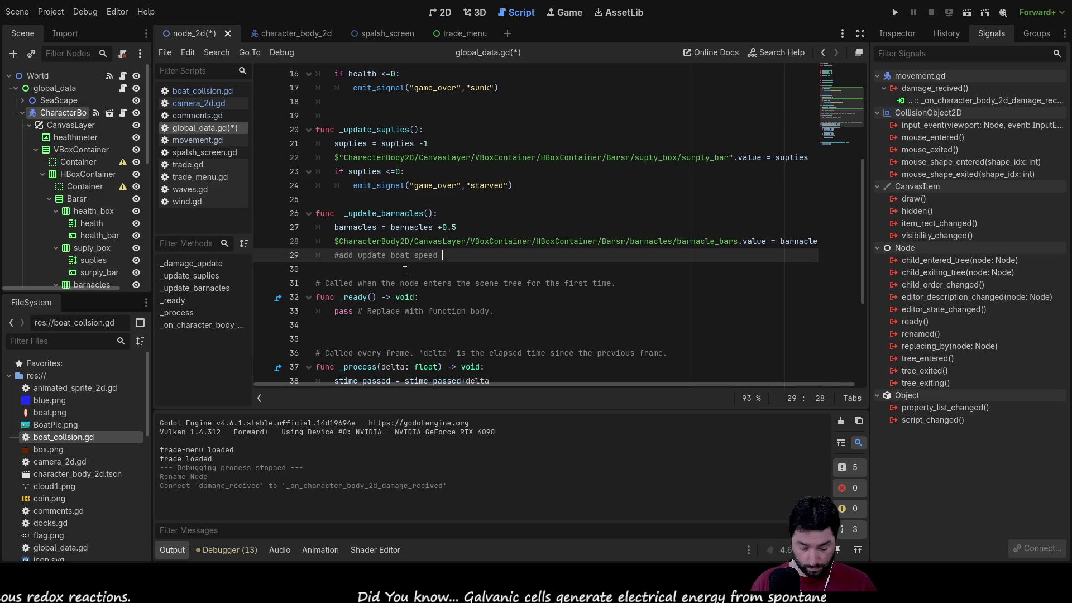
pyautogui.write('drag c')
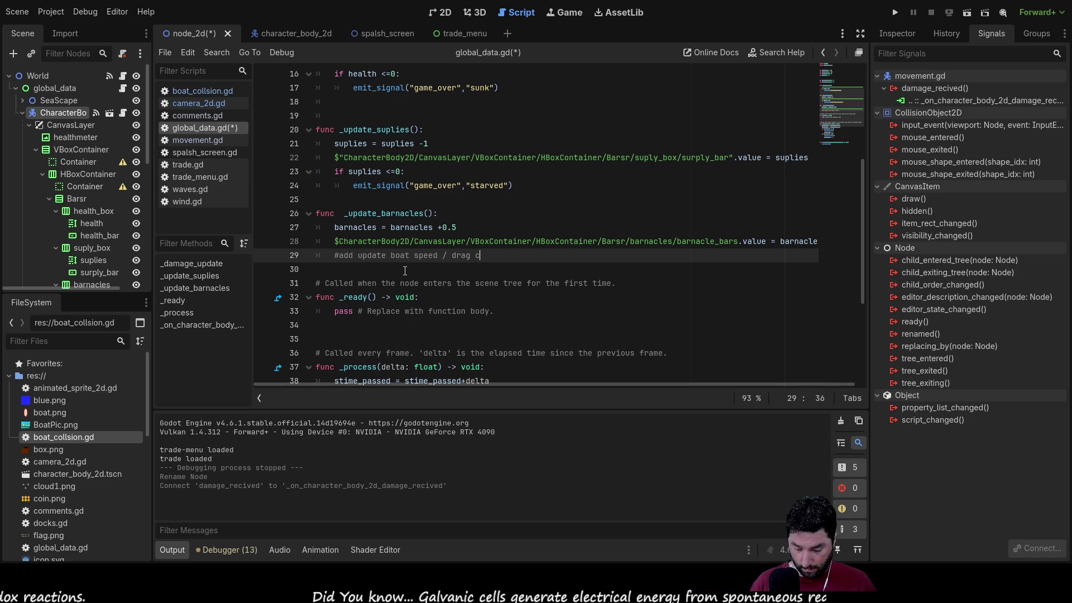
pyautogui.write('o-effeci')
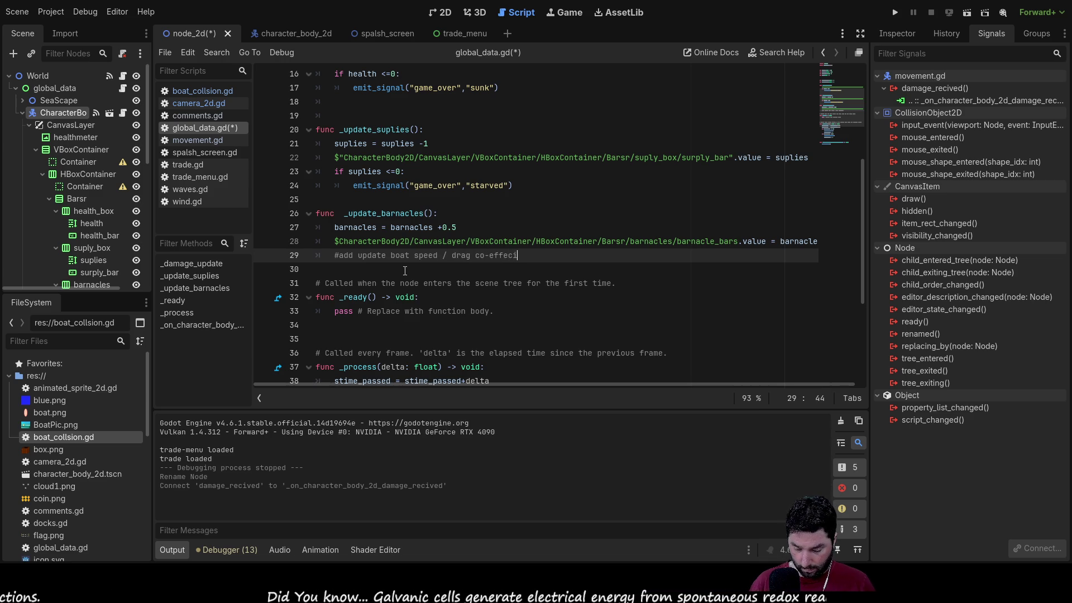
pyautogui.write('ent')
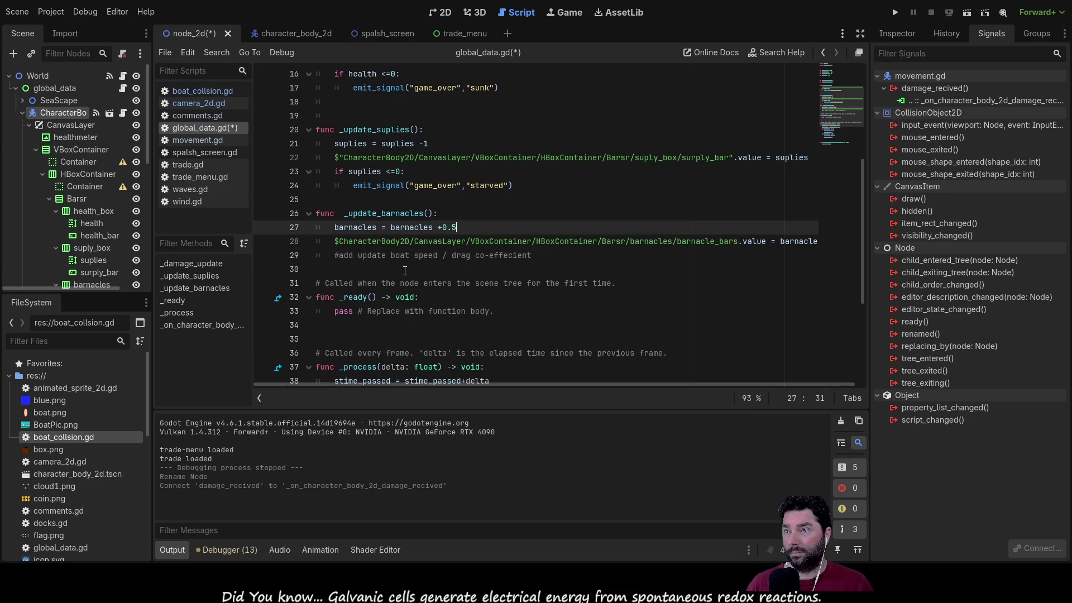
pyautogui.press('Left')
pyautogui.press('Left')
pyautogui.press('Left')
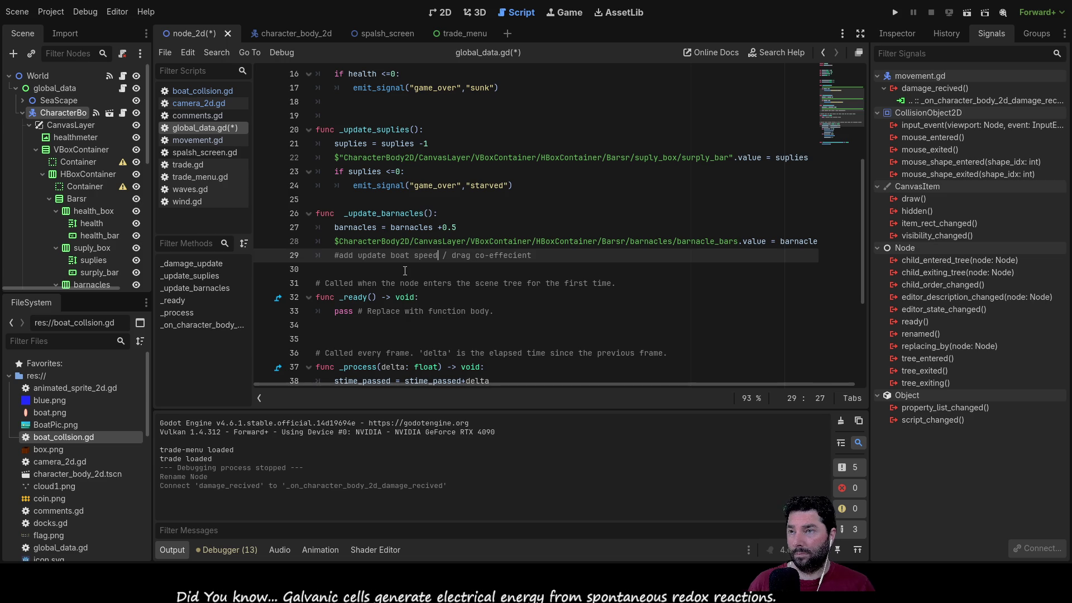
pyautogui.press('BackSpace')
pyautogui.press('BackSpace')
pyautogui.press('BackSpace')
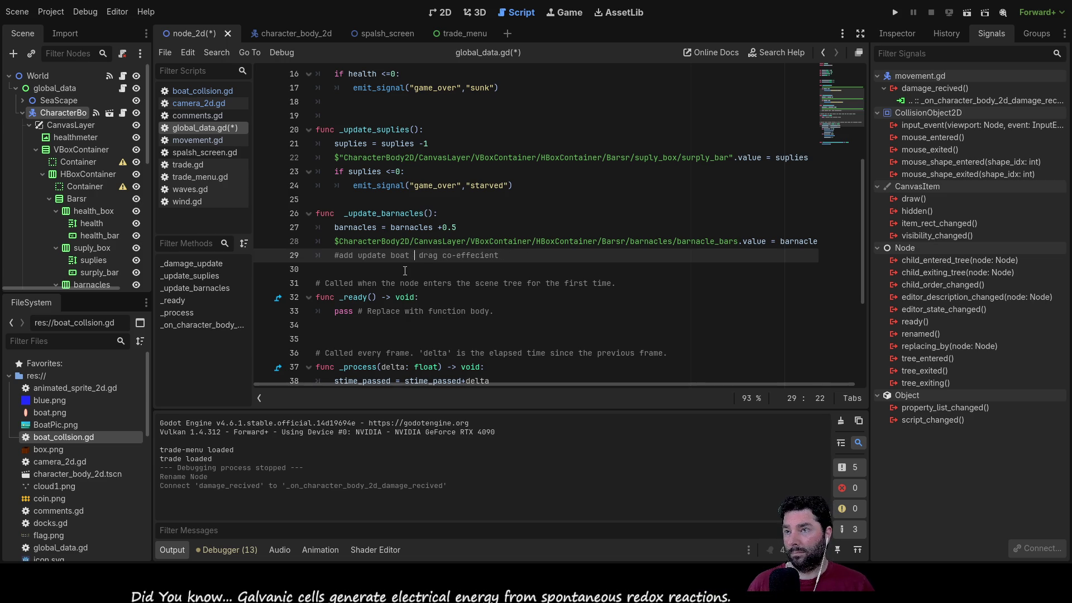
pyautogui.press('BackSpace')
# Step: Insert 'to' before 'boat' in the comment, then save and run the project
pyautogui.press('Up')
pyautogui.press('Down')
pyautogui.press('Down')
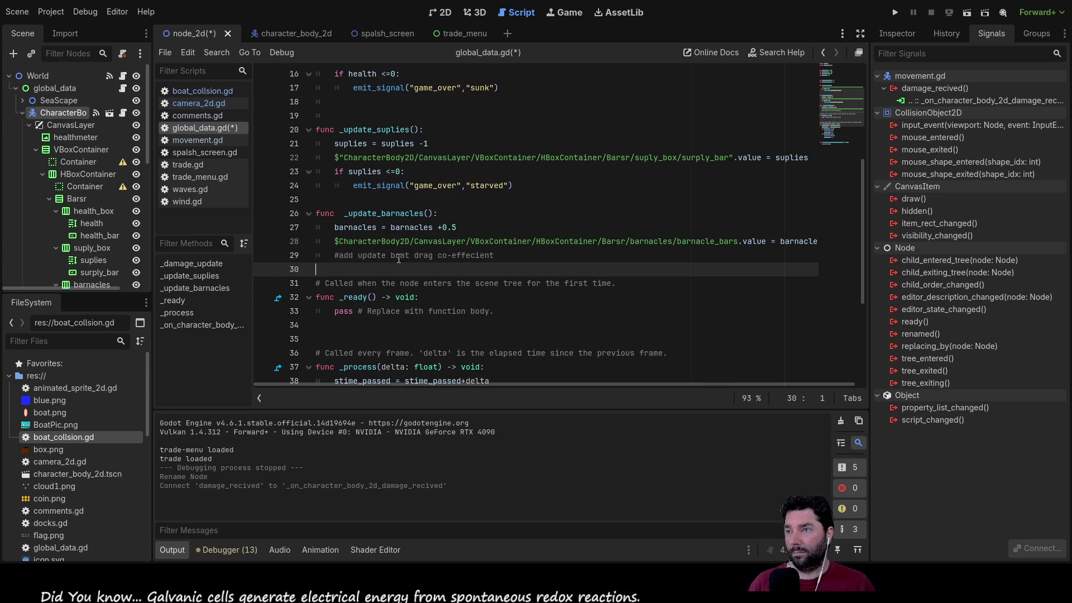
pyautogui.click(389, 256)
pyautogui.write('to')
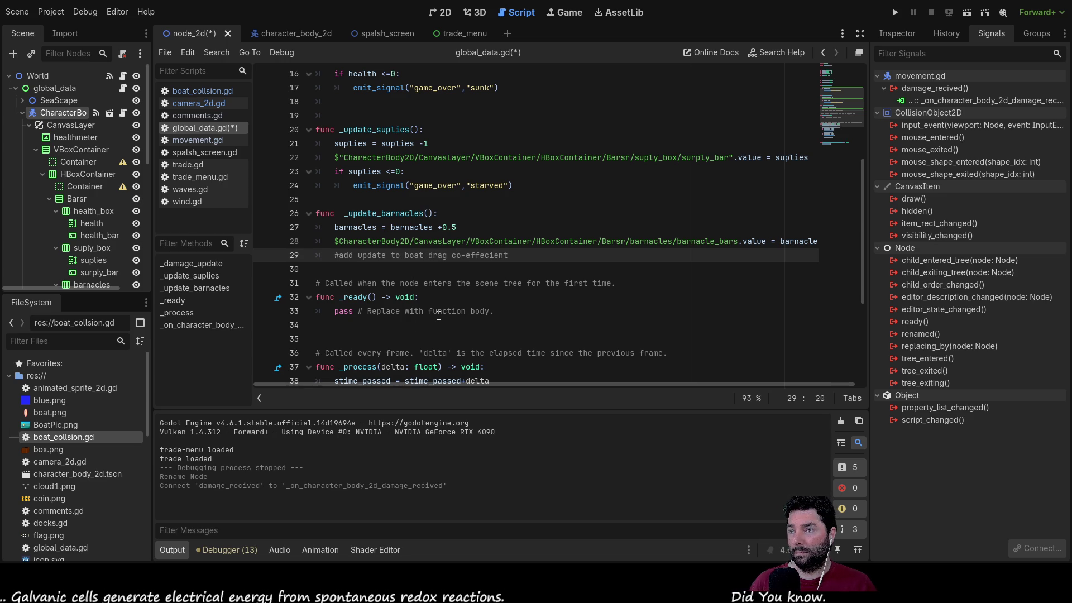
pyautogui.scroll(2, 439, 315)
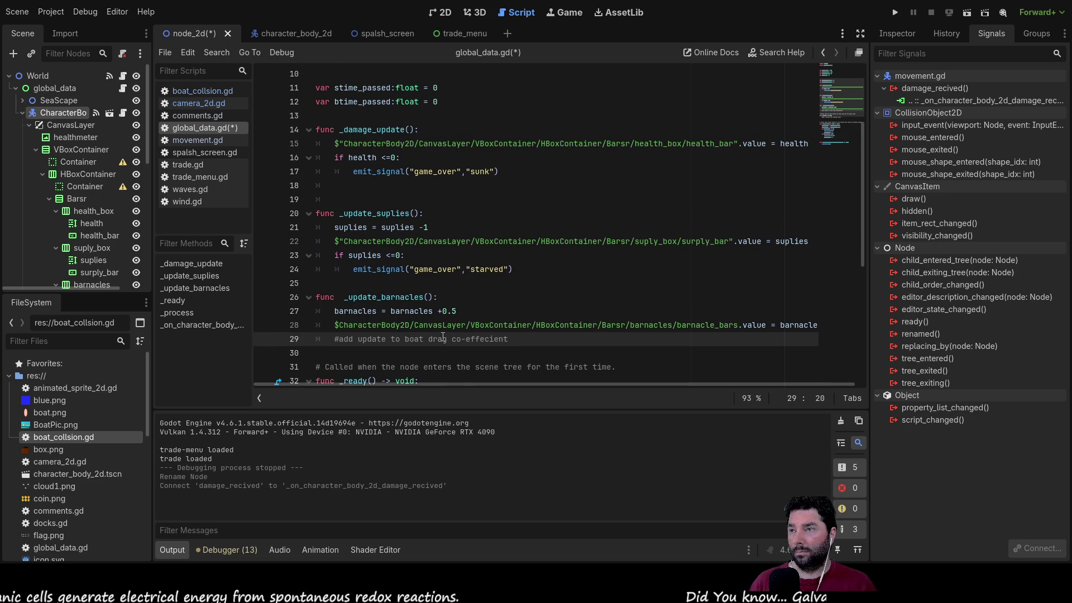
pyautogui.scroll(3, 475, 175)
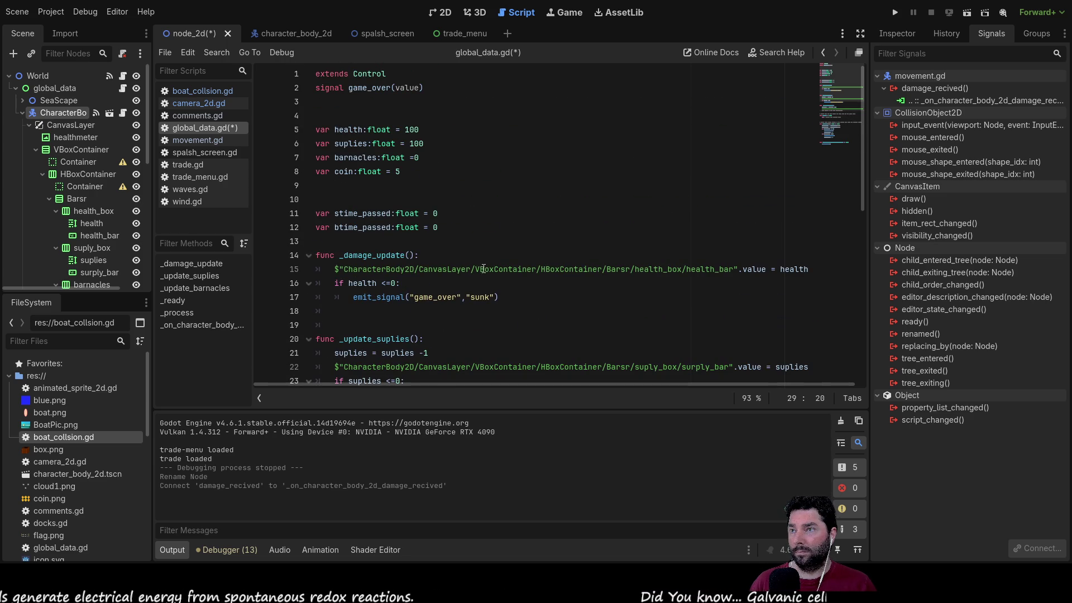
pyautogui.scroll(-9, 488, 272)
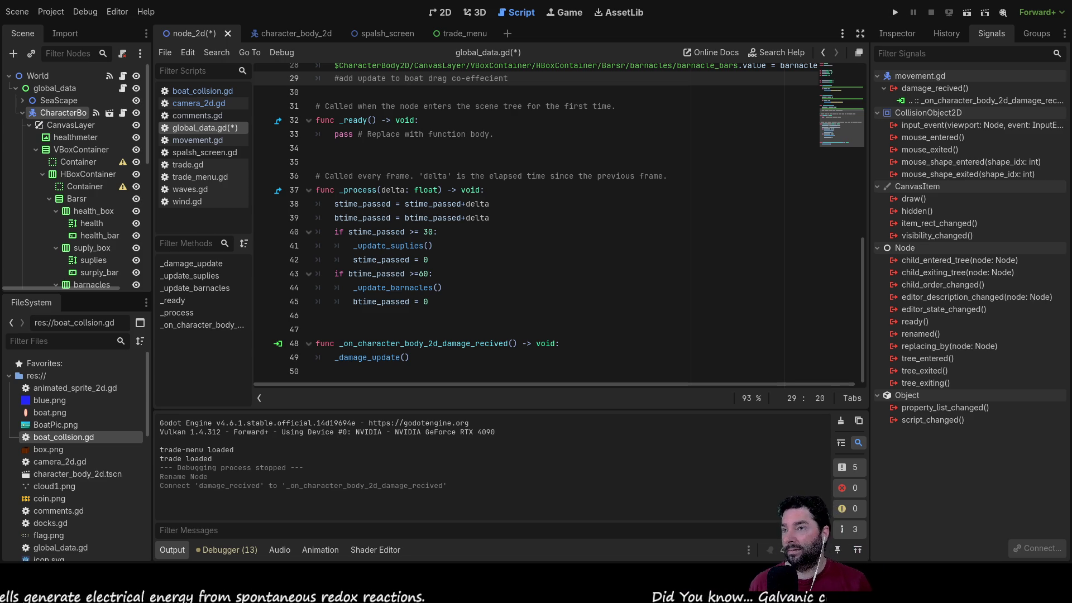
pyautogui.click(895, 13)
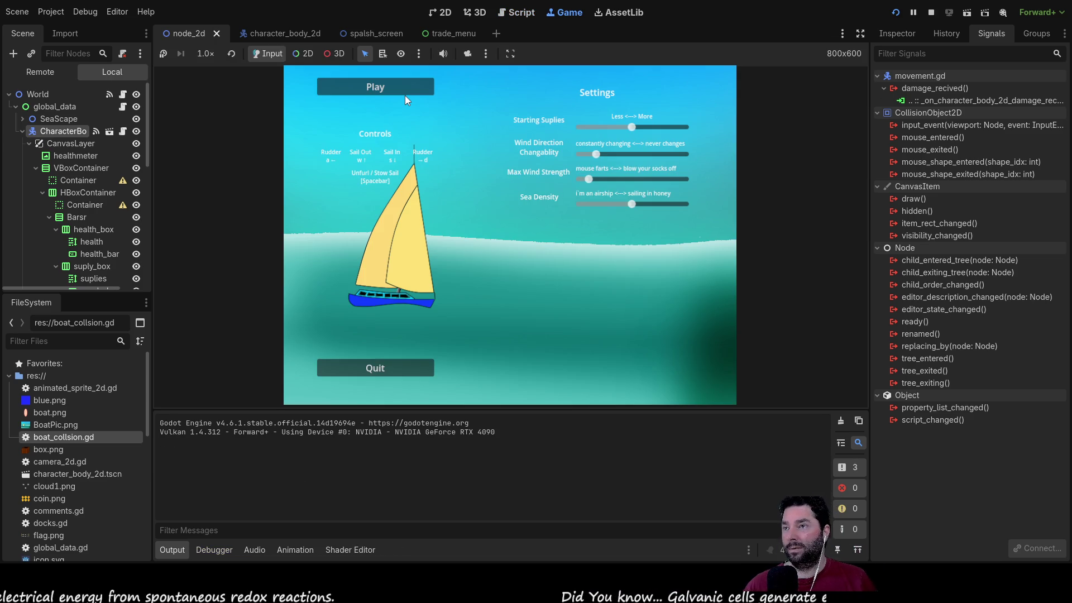
# Step: Start a playtest from the title menu's Play button and run it at 2.0x speed
pyautogui.click(402, 88)
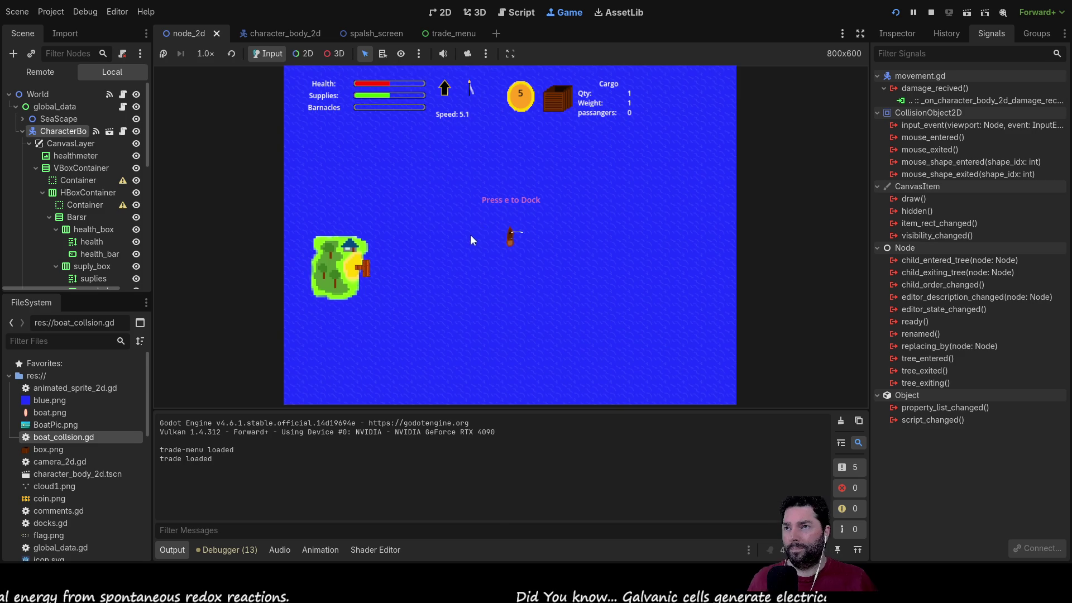
pyautogui.scroll(2, 501, 298)
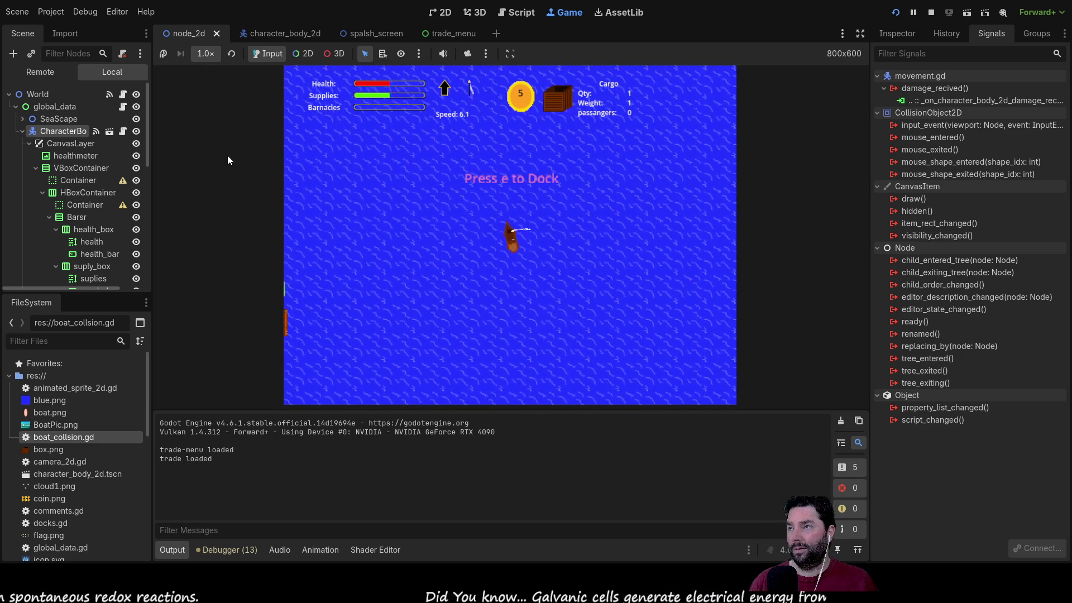
pyautogui.press('.')
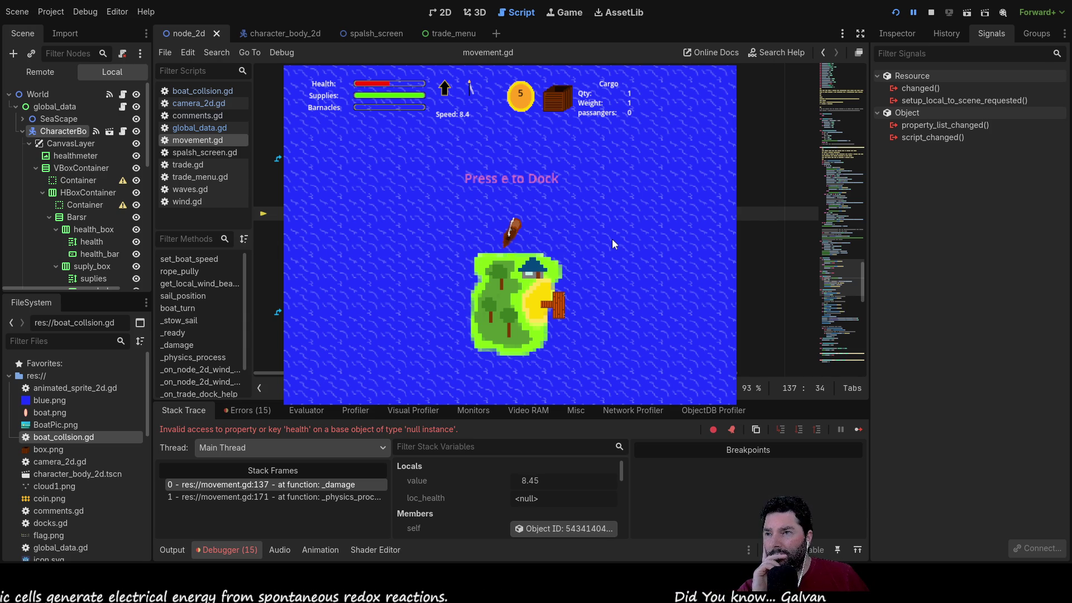
# Step: Stop the running game and set line 137's loc_health value to '$global'
pyautogui.hotkey('ctrl', 'BackSpace')
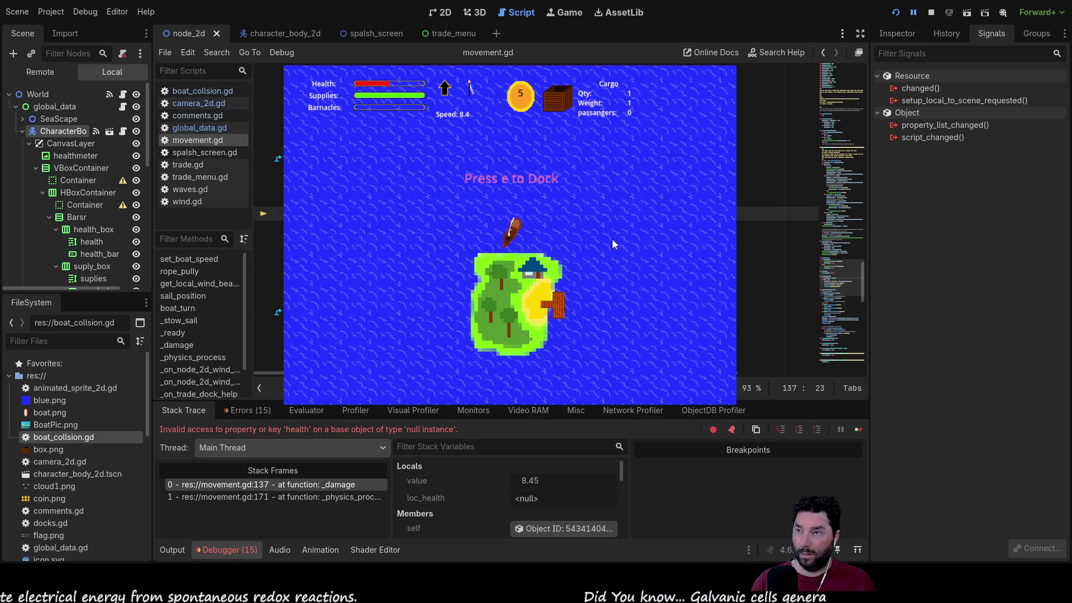
pyautogui.write('.hea')
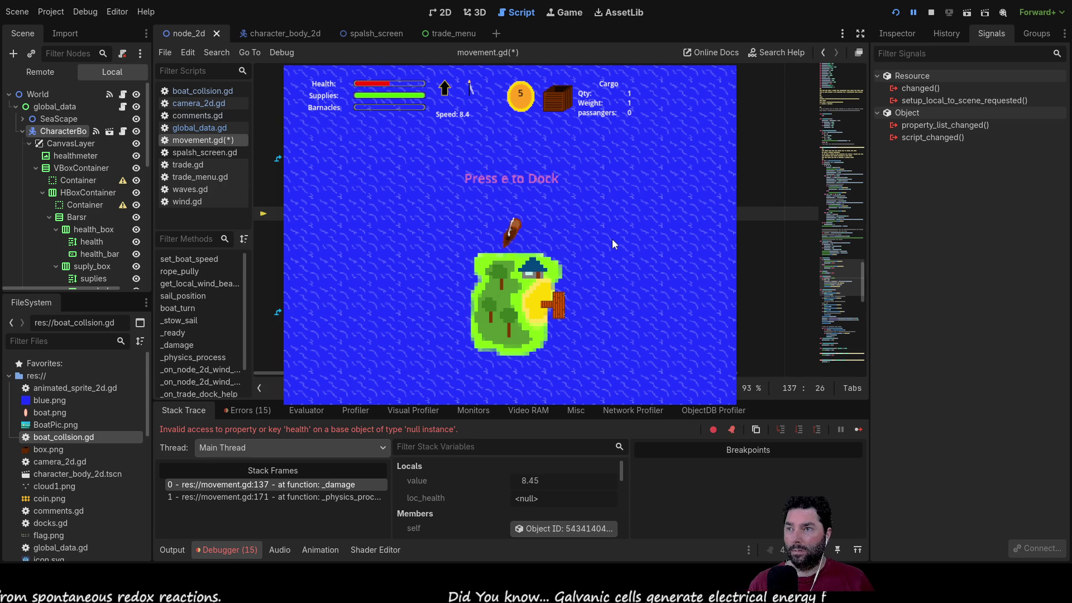
pyautogui.press('BackSpace')
pyautogui.press('BackSpace')
pyautogui.press('BackSpace')
pyautogui.press('BackSpace')
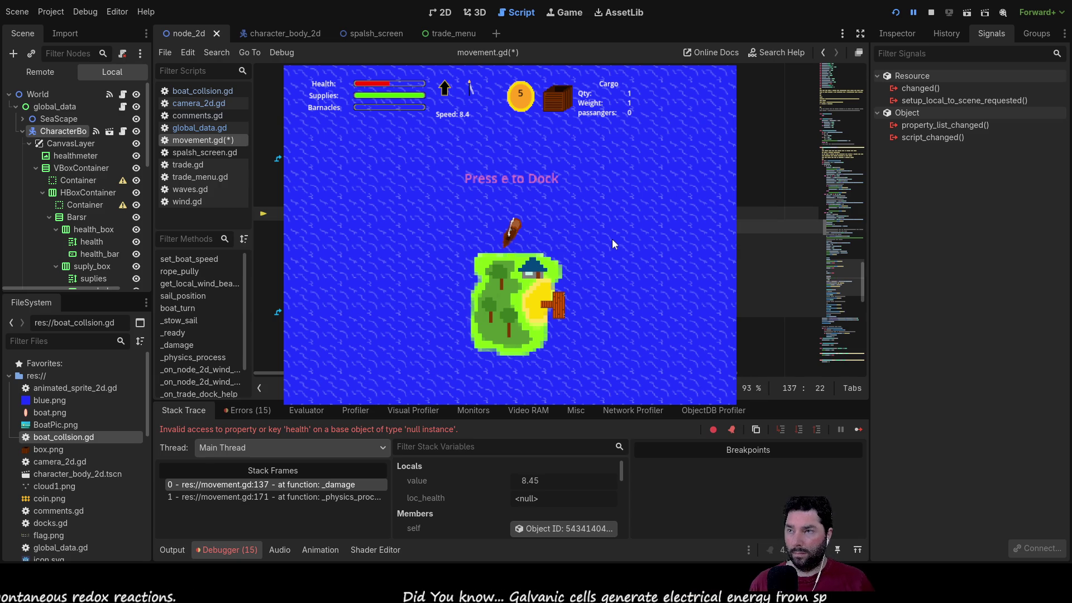
pyautogui.press('F8')
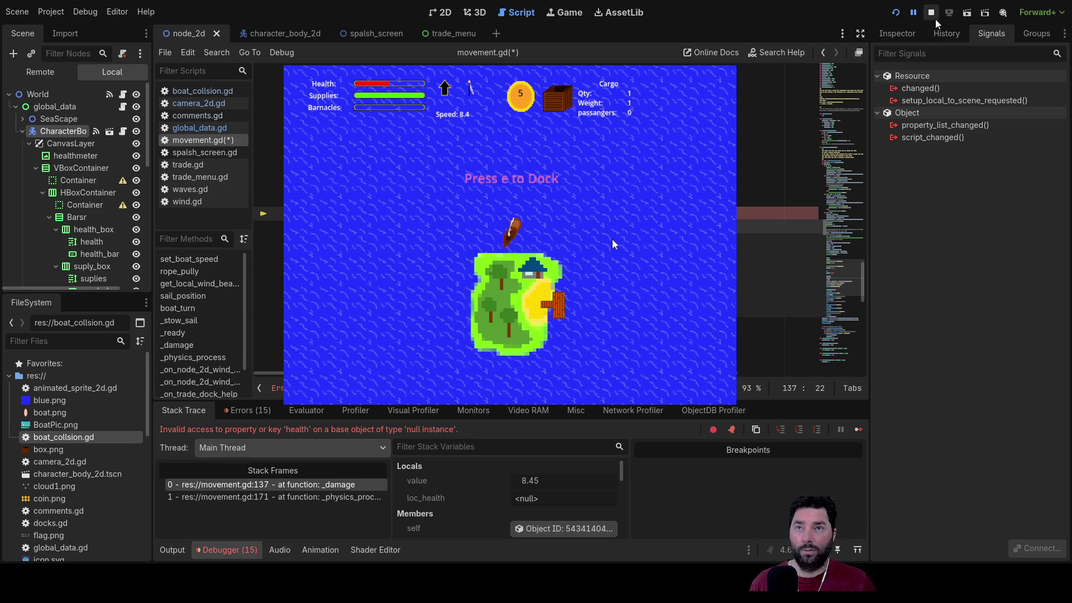
pyautogui.click(435, 213)
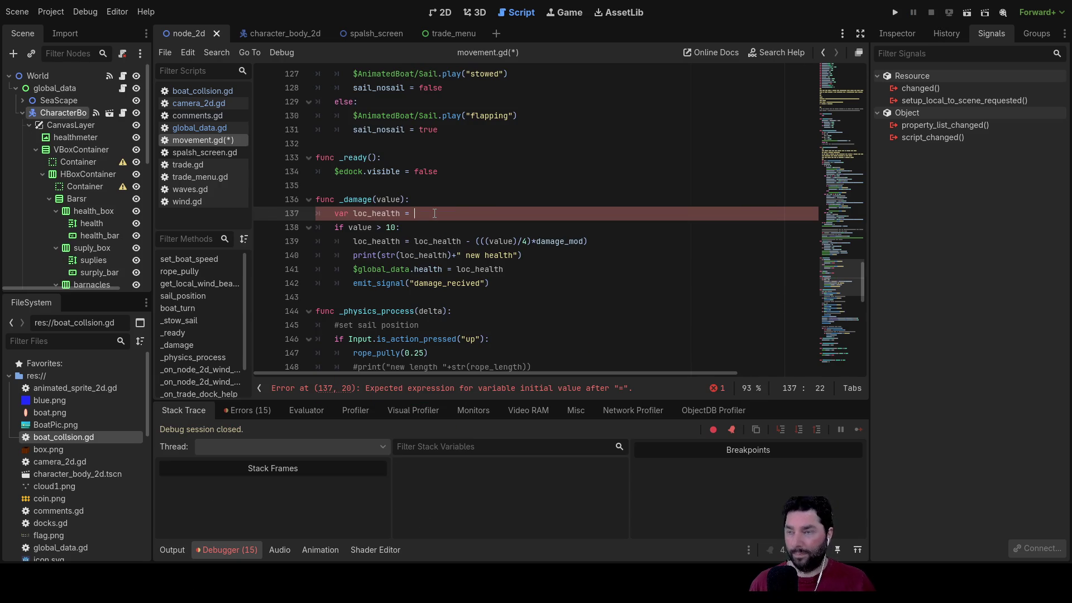
pyautogui.write('$g')
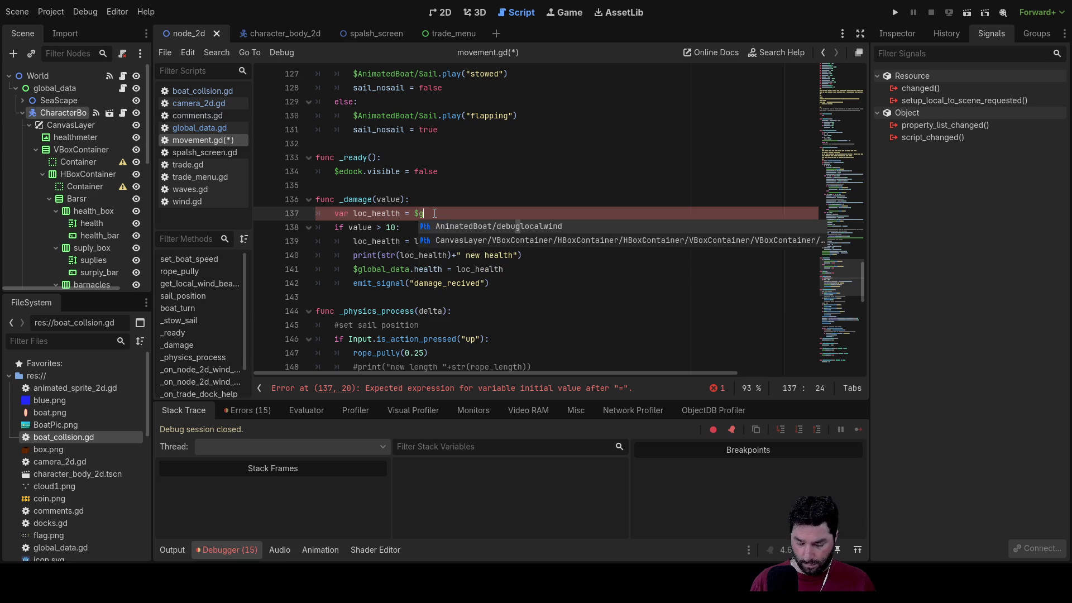
pyautogui.write('loba')
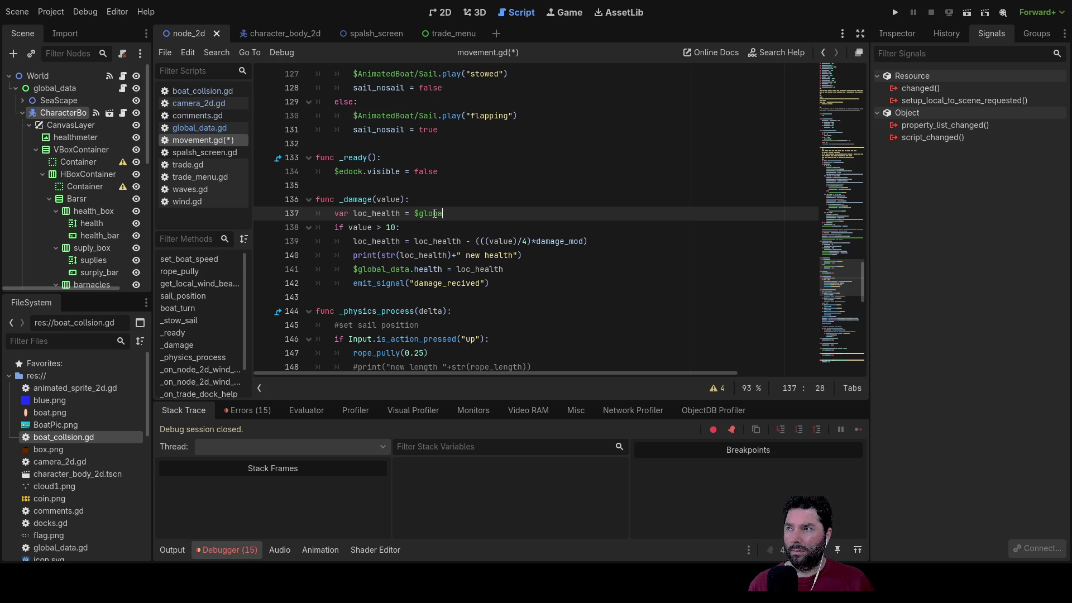
pyautogui.press('BackSpace')
pyautogui.press('BackSpace')
pyautogui.press('BackSpace')
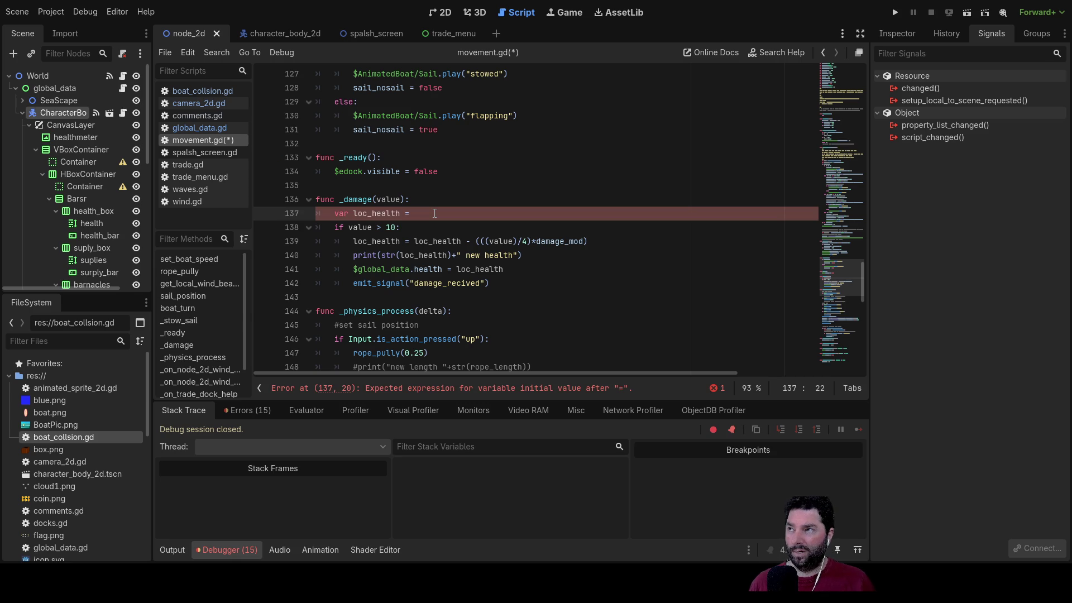
pyautogui.write('global')
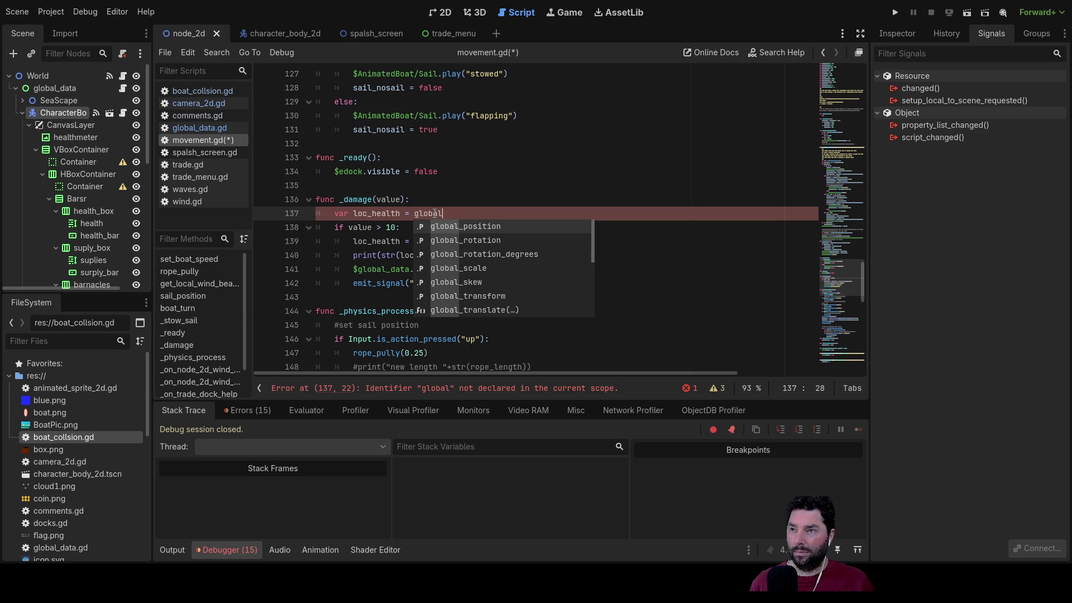
pyautogui.press('BackSpace')
pyautogui.press('BackSpace')
pyautogui.press('BackSpace')
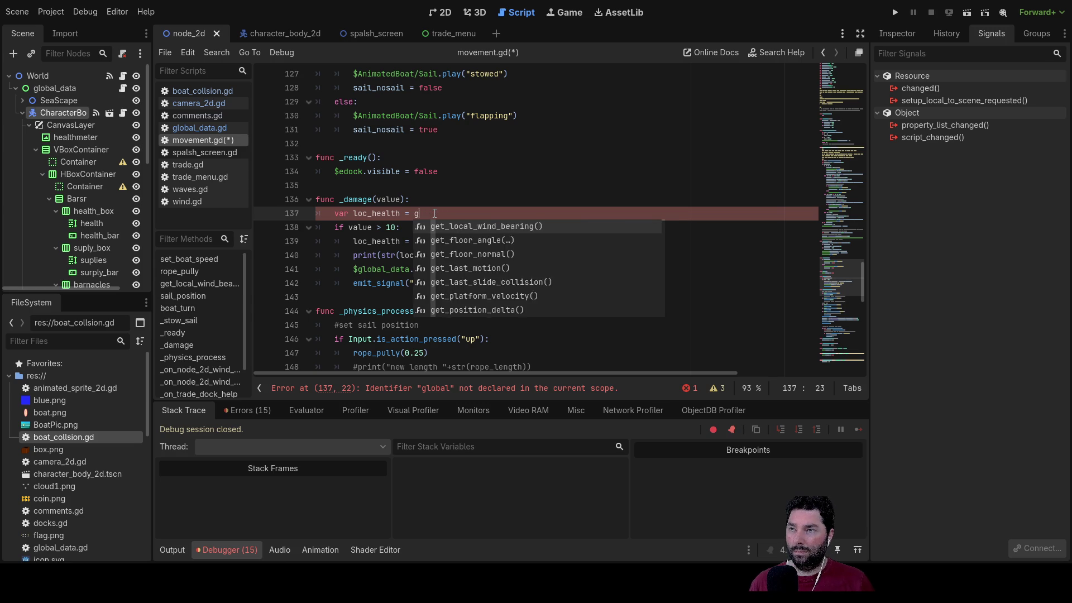
pyautogui.write('$global')
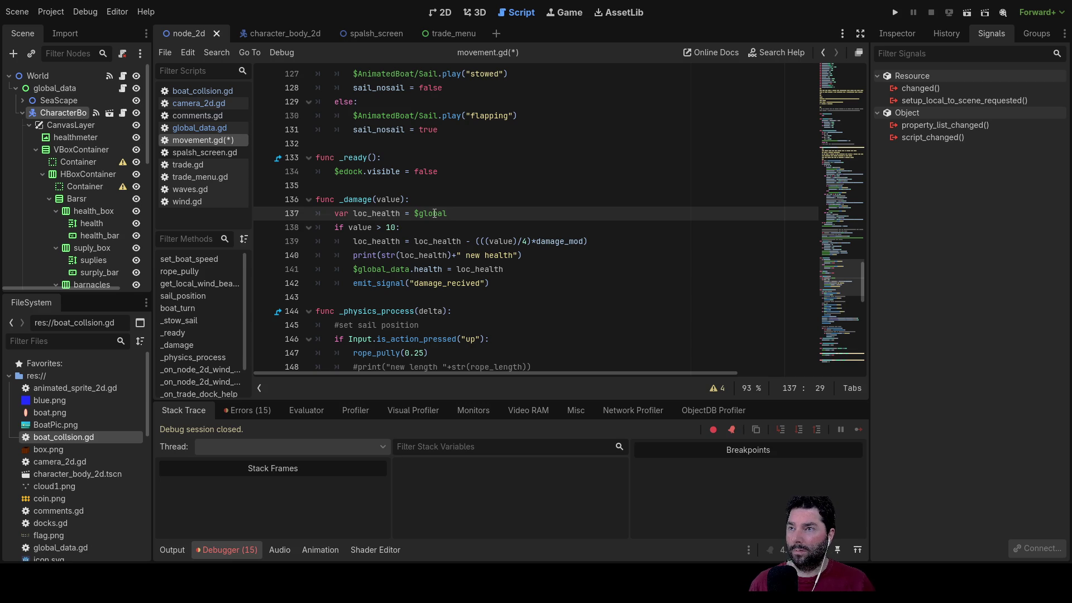
# Step: Check the global_data and CharacterBody nodes in the Scene dock and the Inspector
pyautogui.doubleClick(438, 213)
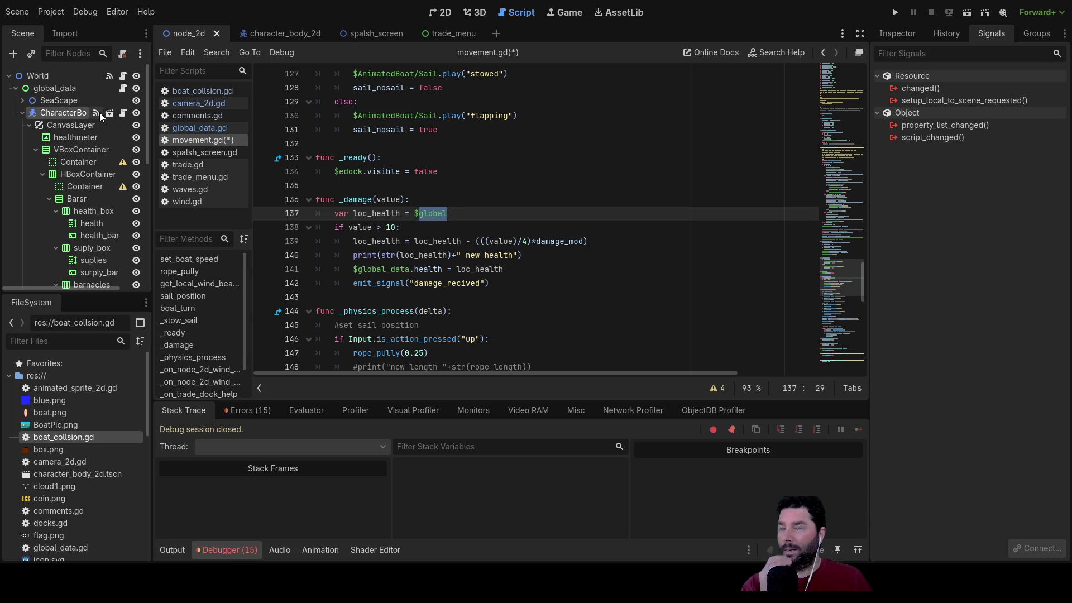
pyautogui.click(54, 91)
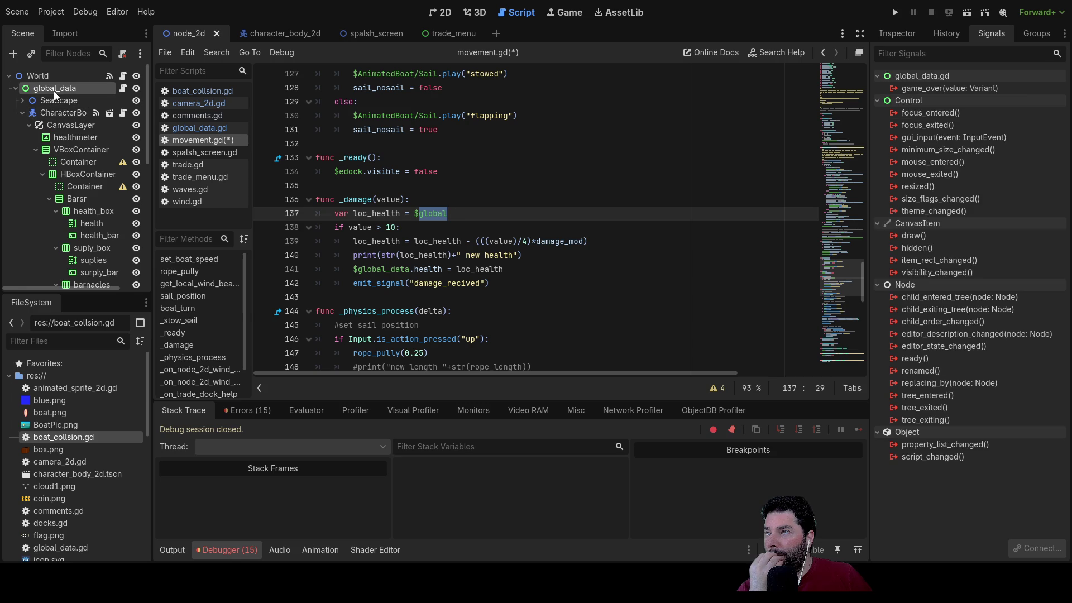
pyautogui.click(56, 114)
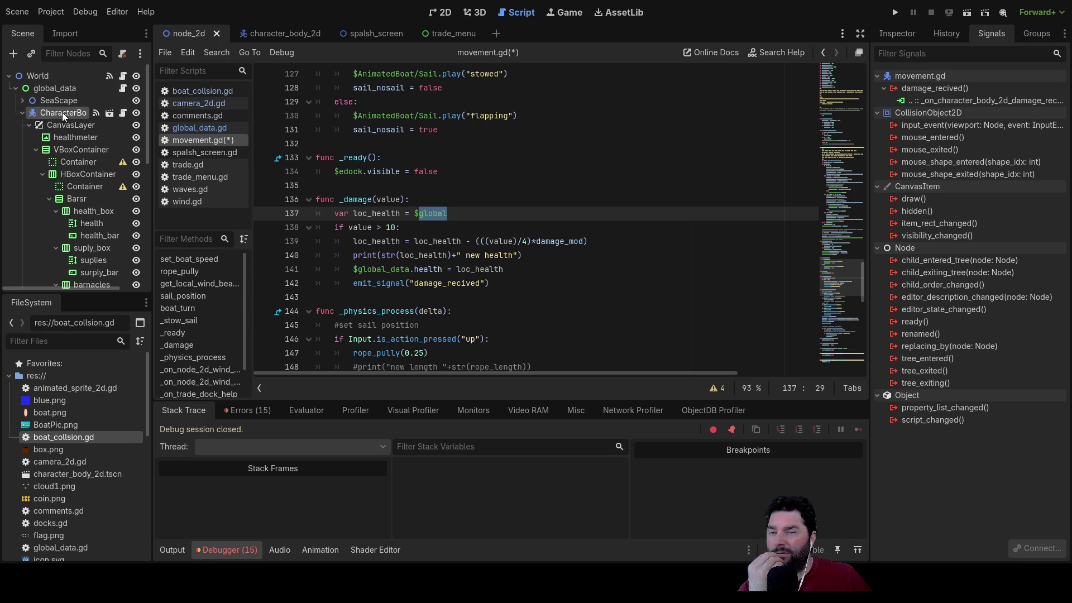
pyautogui.click(893, 31)
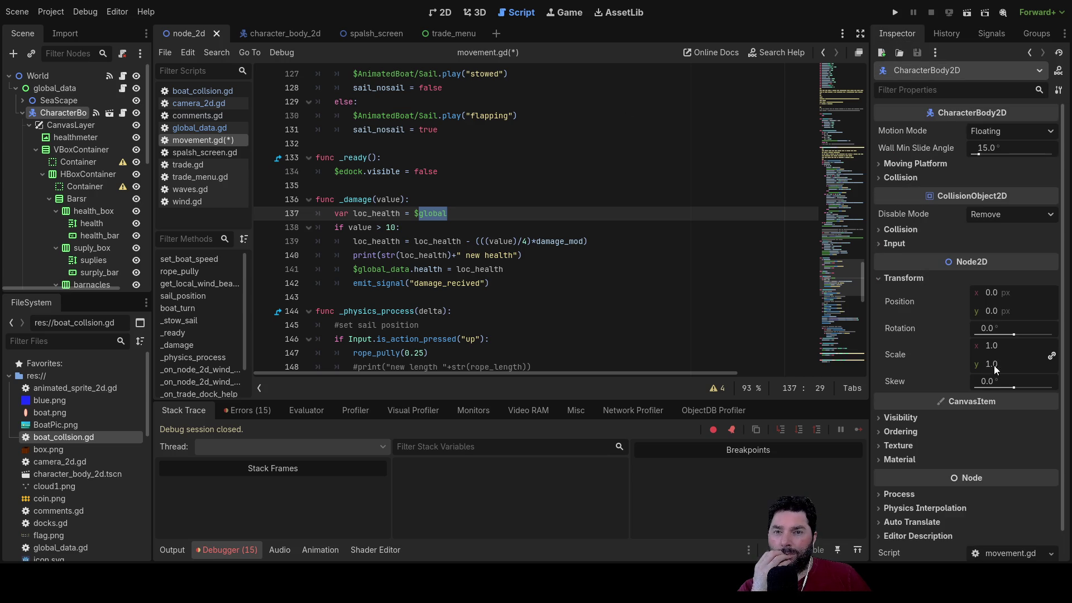
# Step: Compare the global_data and CharacterBody node properties in the Inspector
pyautogui.scroll(-1, 1020, 435)
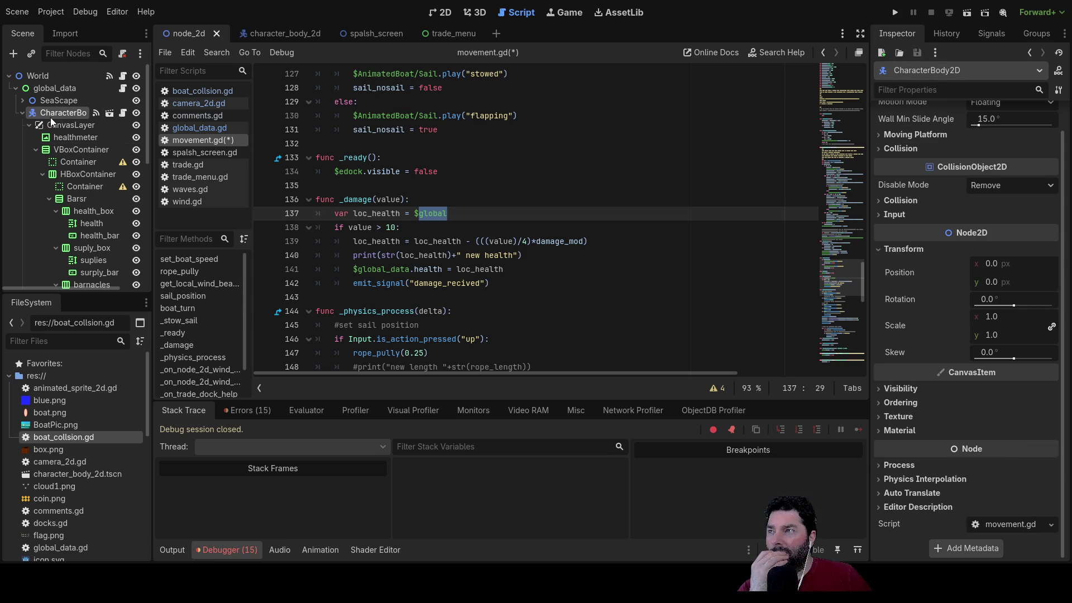
pyautogui.click(64, 88)
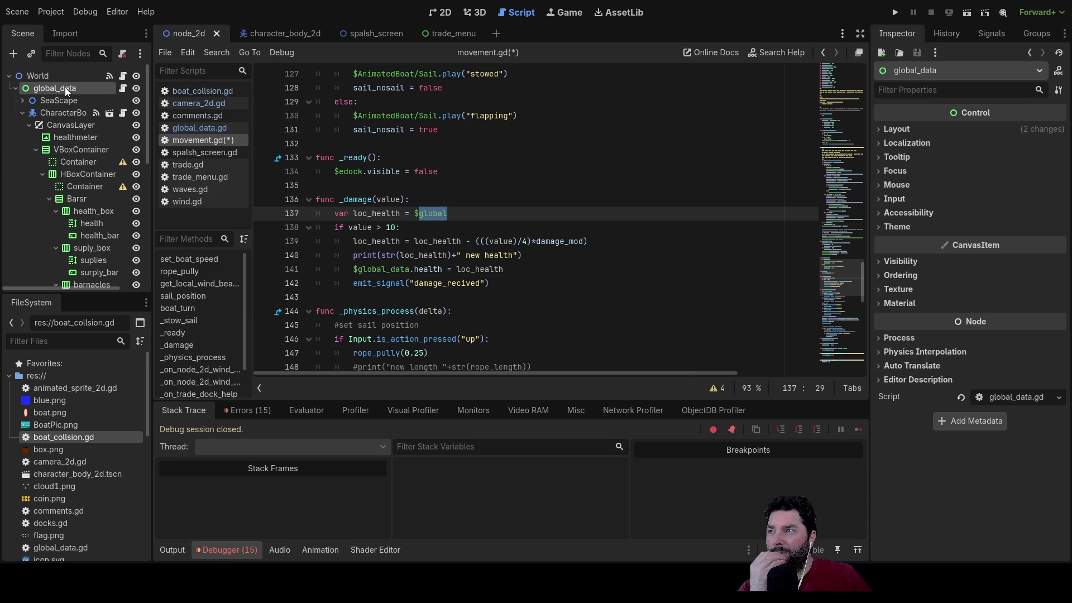
pyautogui.click(55, 114)
# Step: Replace '$global' on line 137 with 1, so it reads 'var loc_health = 1'
pyautogui.click(445, 213)
pyautogui.moveTo(447, 213); pyautogui.dragTo(415, 213)
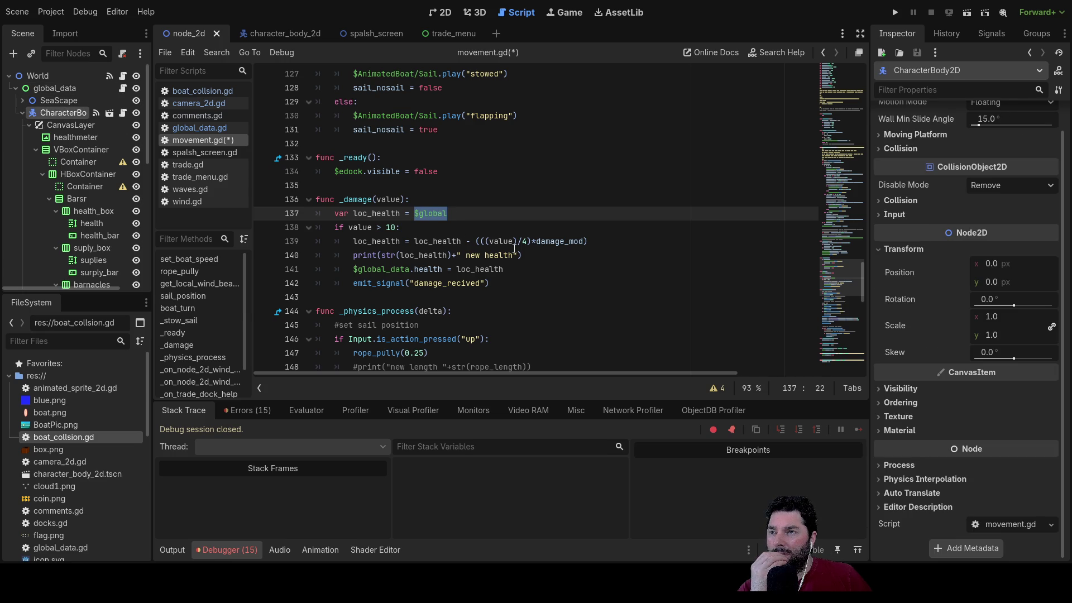
pyautogui.press('BackSpace')
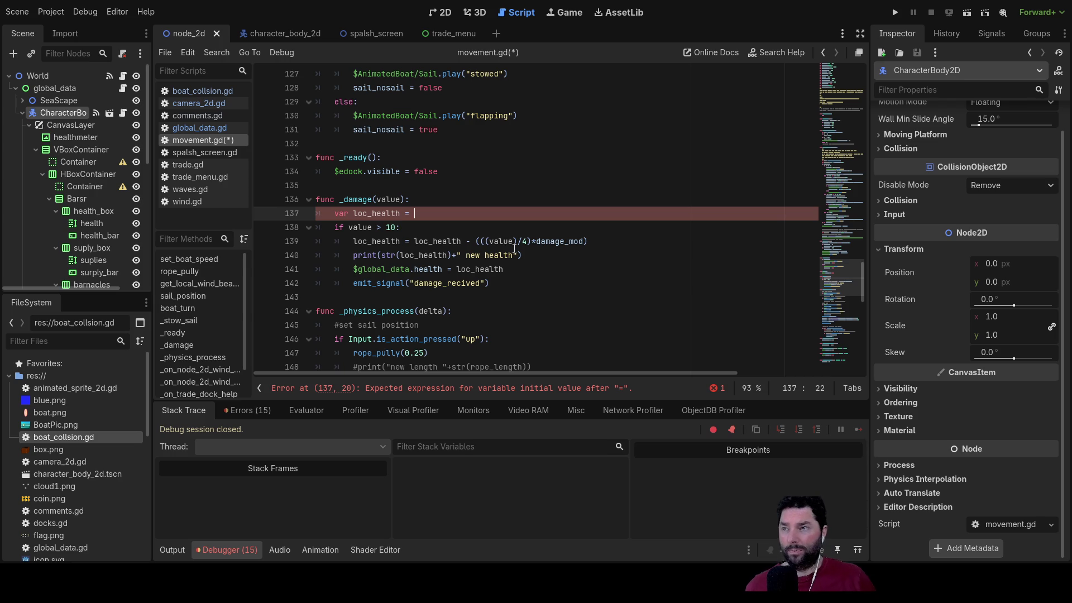
pyautogui.write('$')
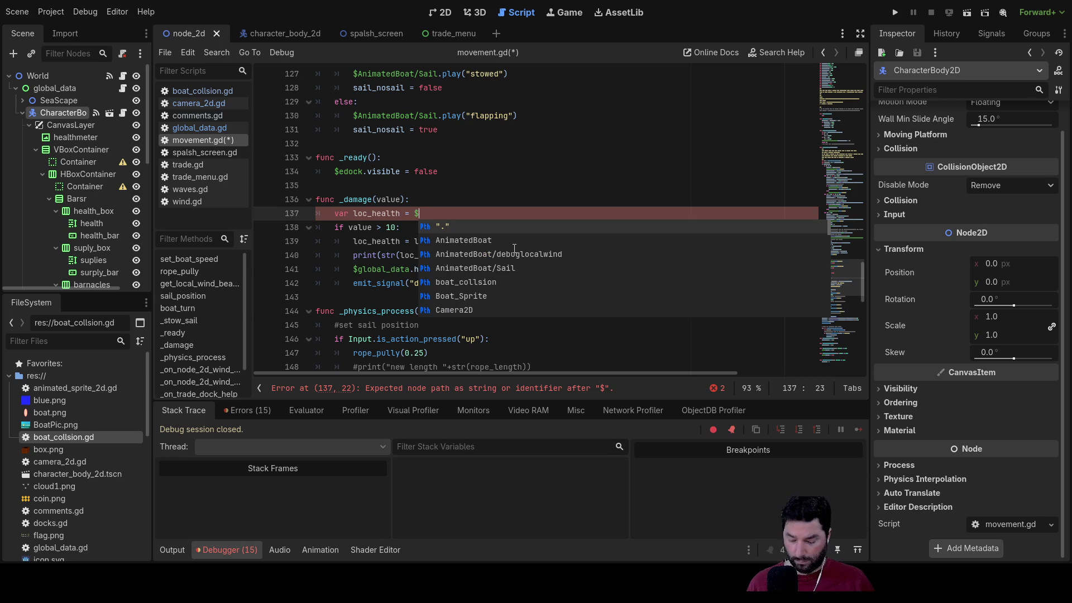
pyautogui.write('globa')
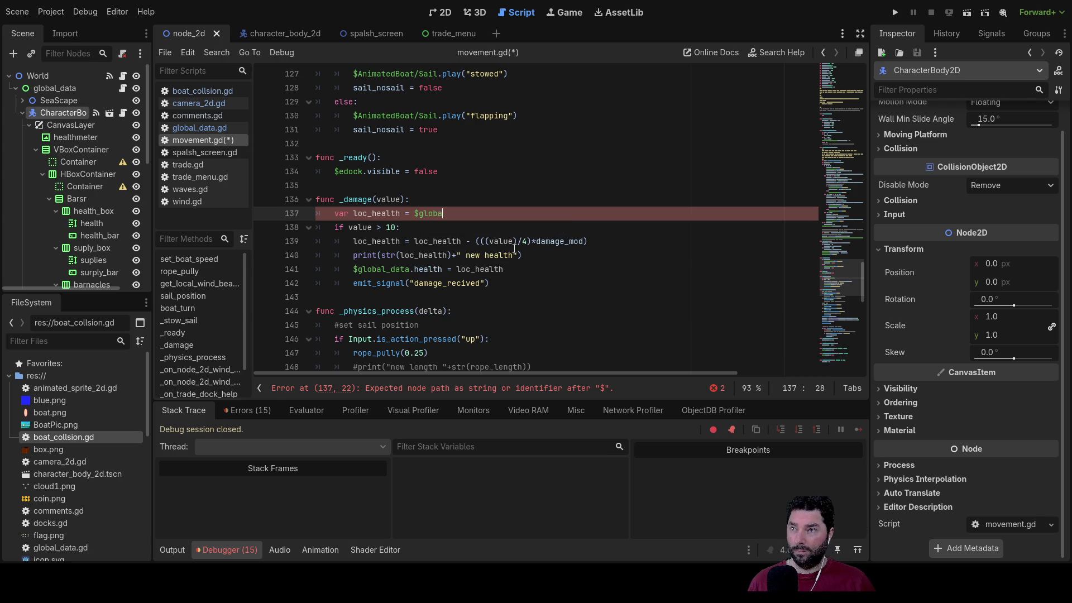
pyautogui.press('BackSpace')
pyautogui.press('BackSpace')
pyautogui.press('BackSpace')
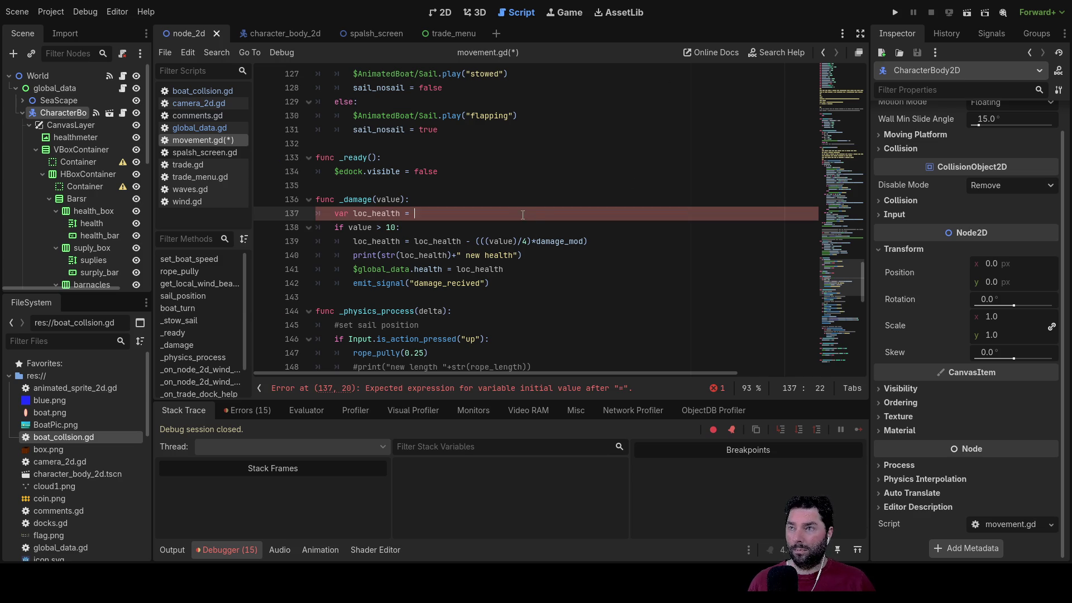
pyautogui.write('1')
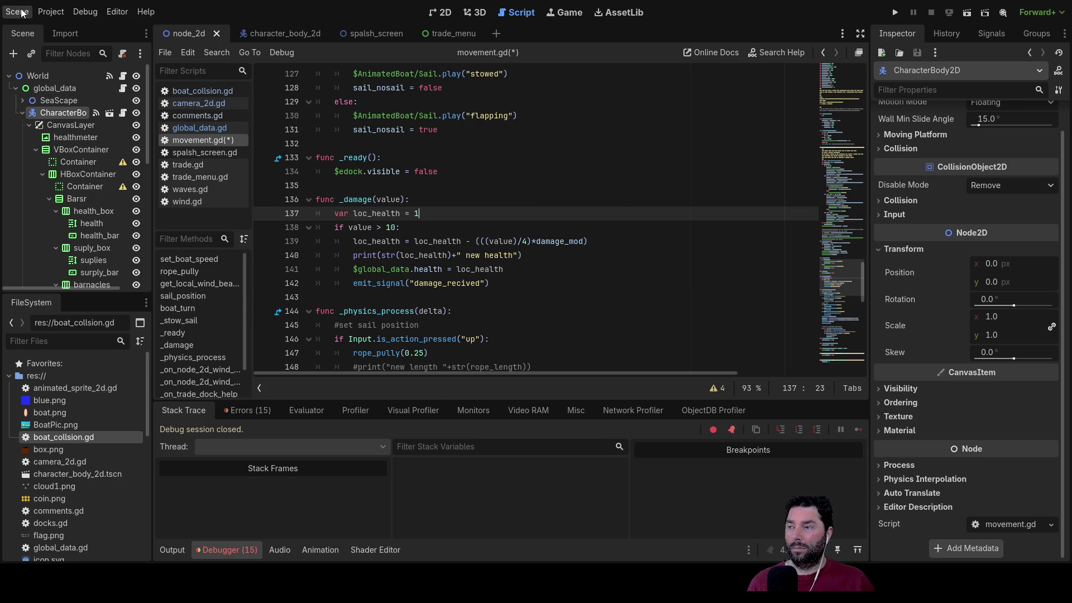
# Step: Save movement.gd and reopen the Sail project from the Project Manager
pyautogui.hotkey('ctrl', 's')
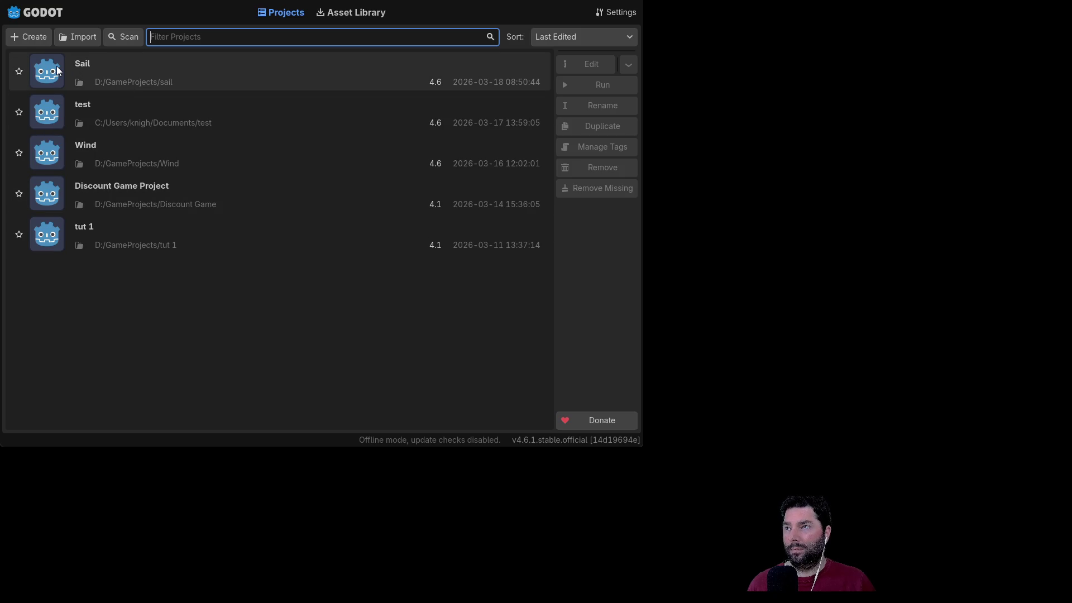
pyautogui.click(58, 71)
pyautogui.doubleClick(58, 70)
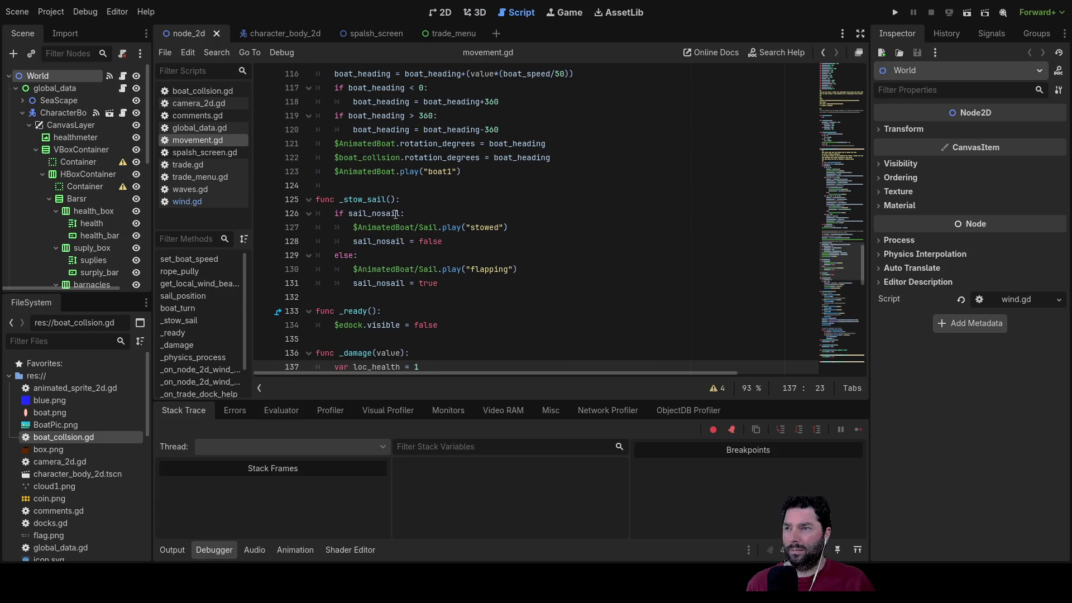
# Step: Delete the 1 on line 137, leaving 'var loc_health =' empty
pyautogui.scroll(-3, 445, 311)
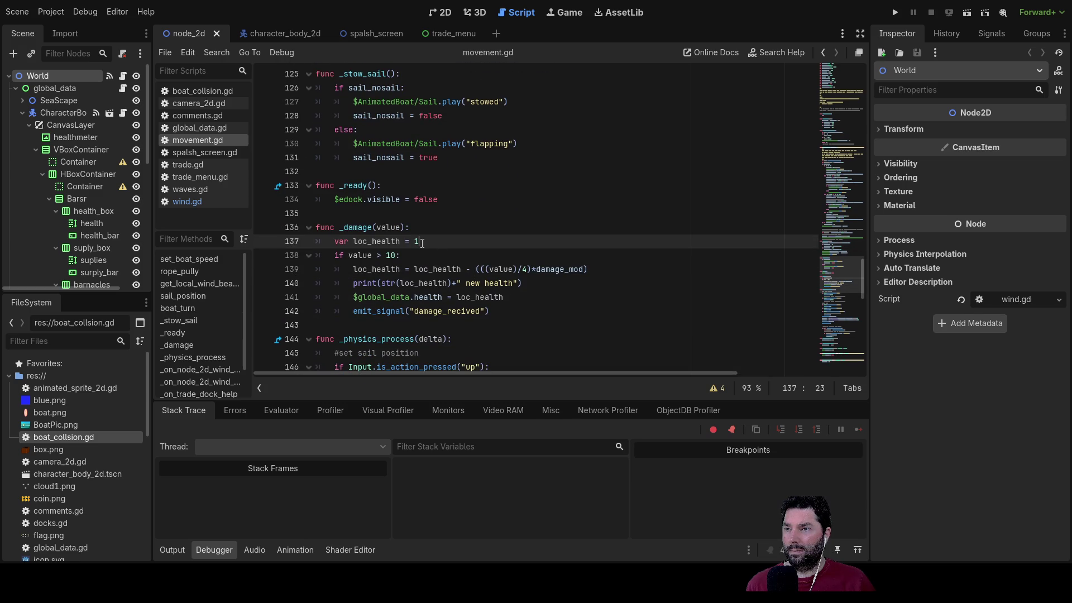
pyautogui.press('BackSpace')
pyautogui.write('$')
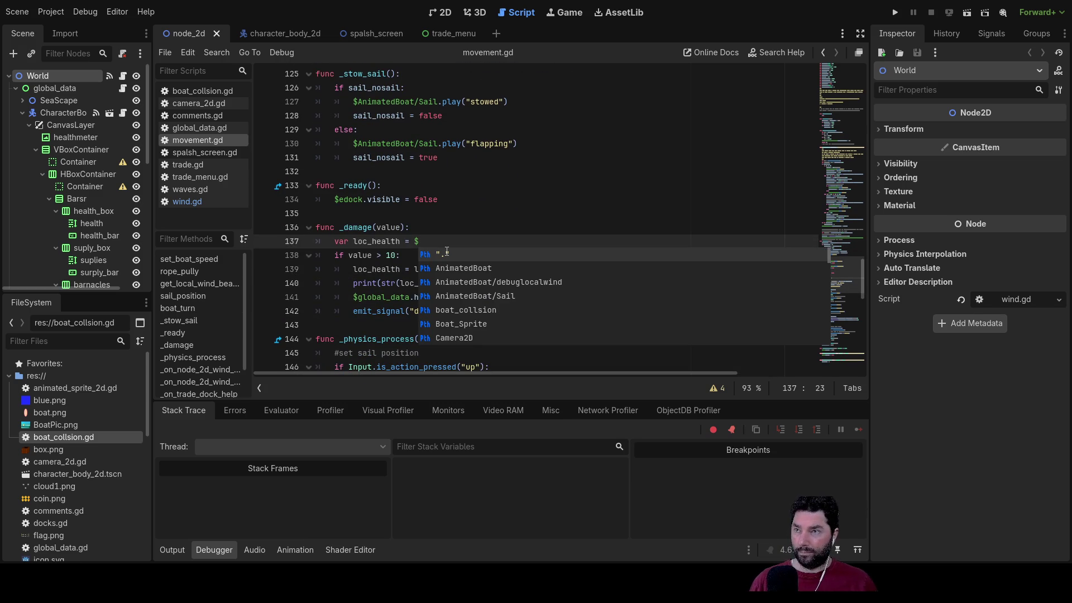
pyautogui.write('glo')
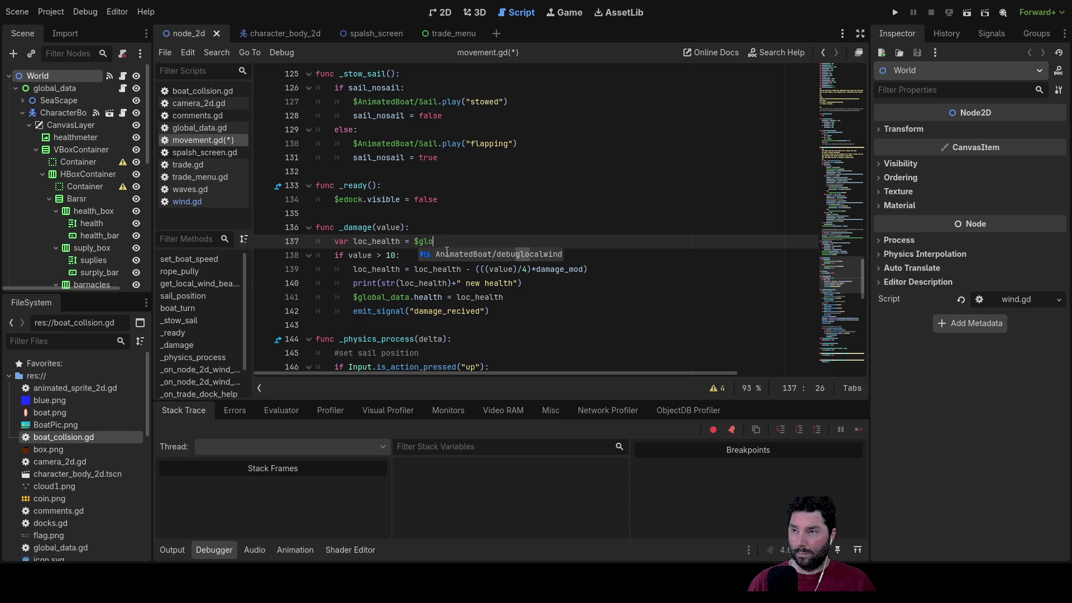
pyautogui.press('BackSpace')
pyautogui.press('BackSpace')
pyautogui.press('BackSpace')
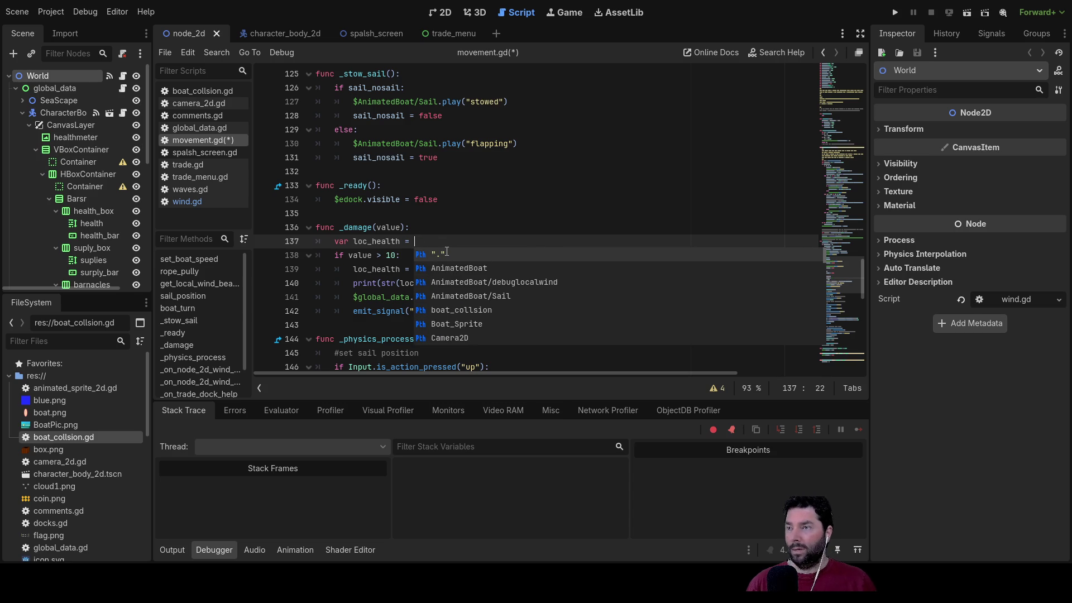
pyautogui.click(59, 91)
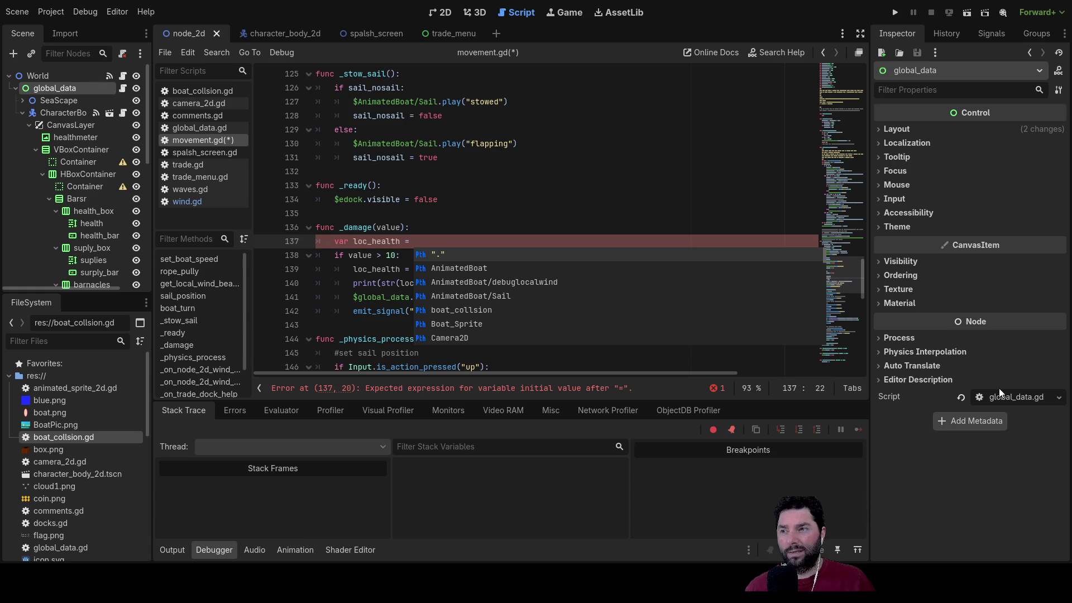
pyautogui.click(445, 238)
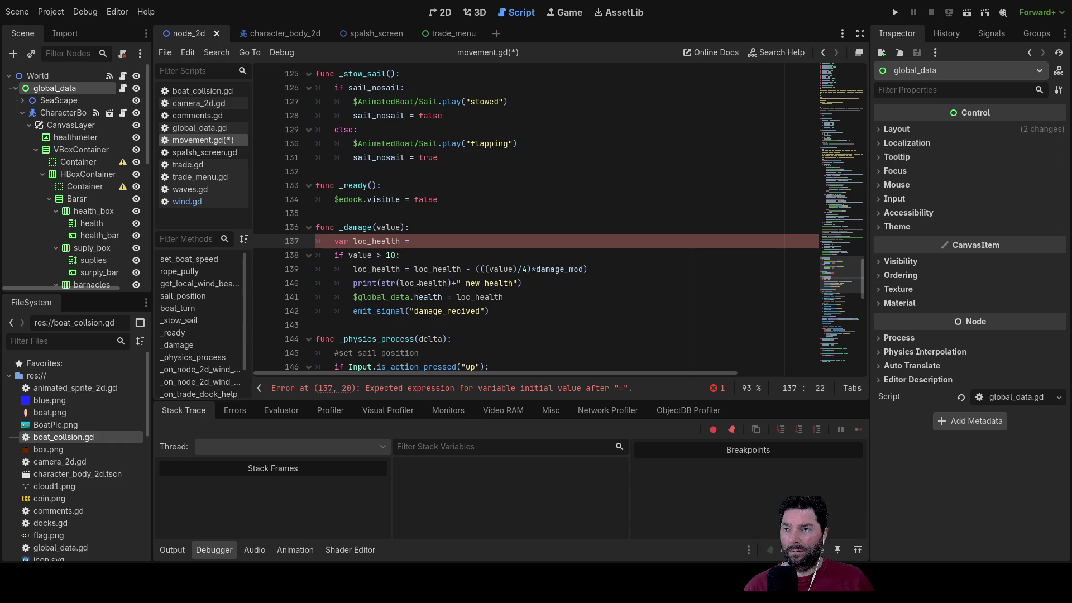
# Step: Remove '$global_data' from line 141 so it reads '.health = loc_health'
pyautogui.click(382, 297)
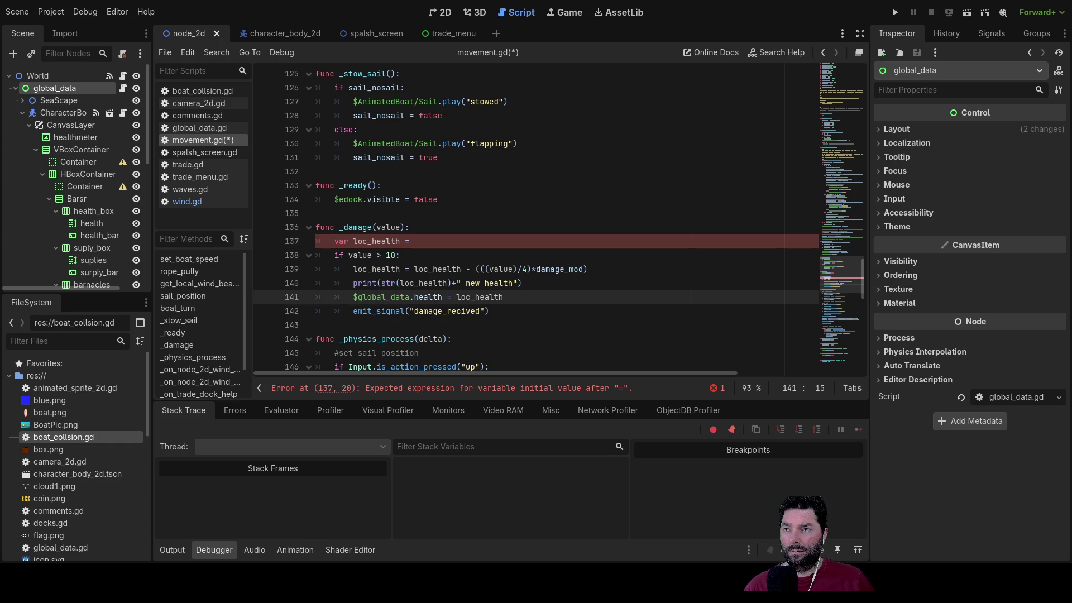
pyautogui.doubleClick(382, 297)
pyautogui.moveTo(354, 297); pyautogui.dragTo(411, 298)
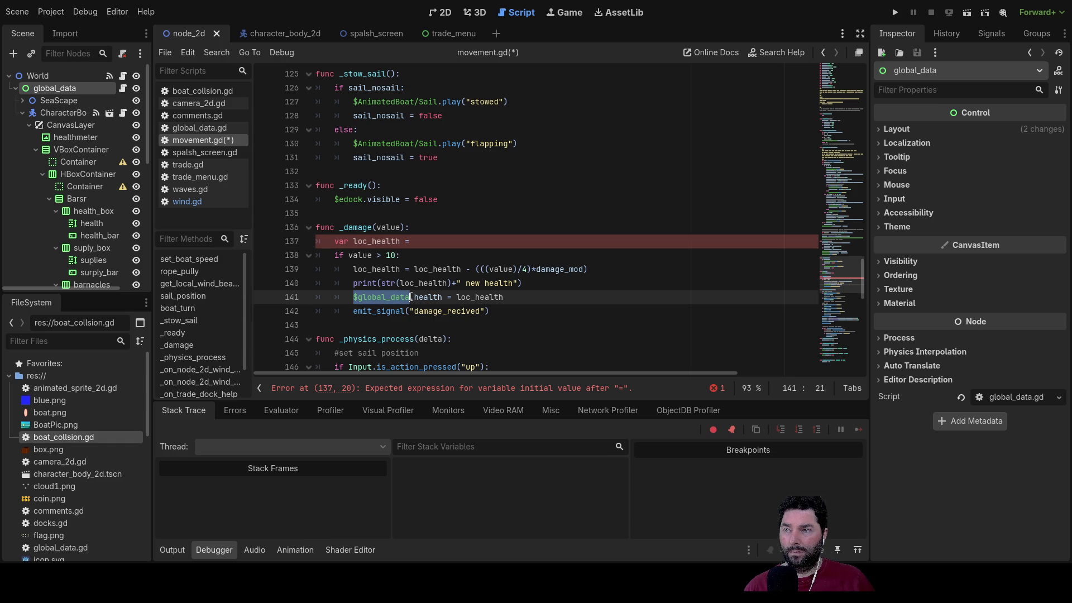
pyautogui.press('BackSpace')
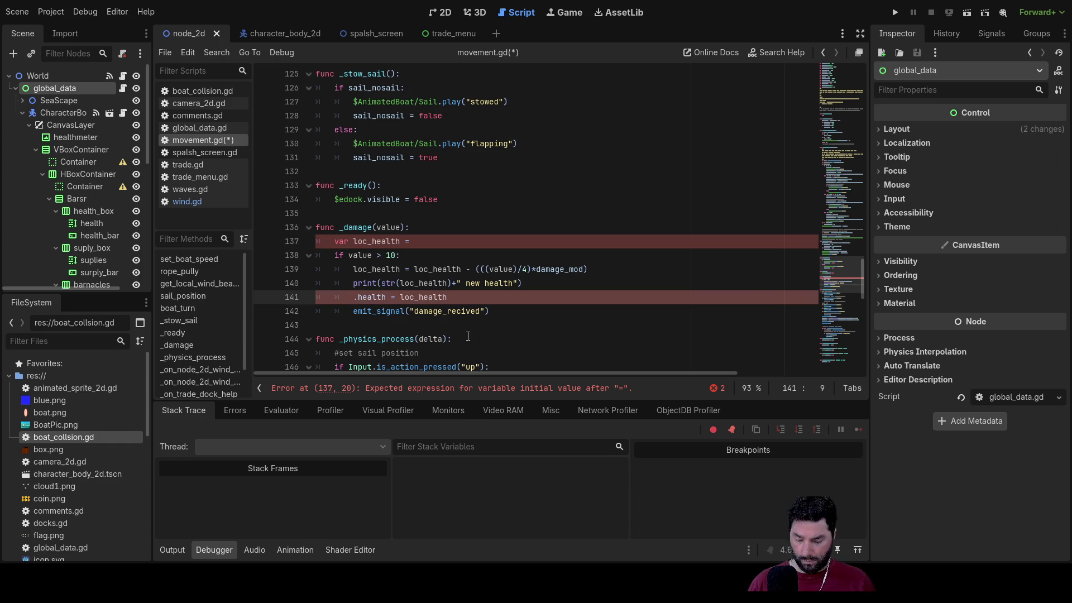
pyautogui.write('$')
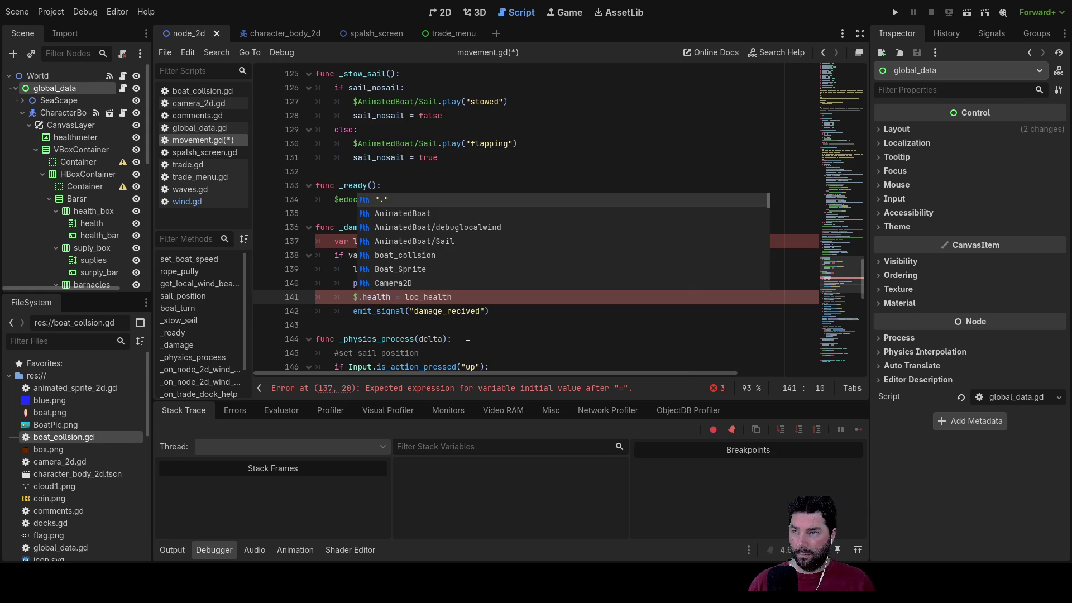
pyautogui.write('globa')
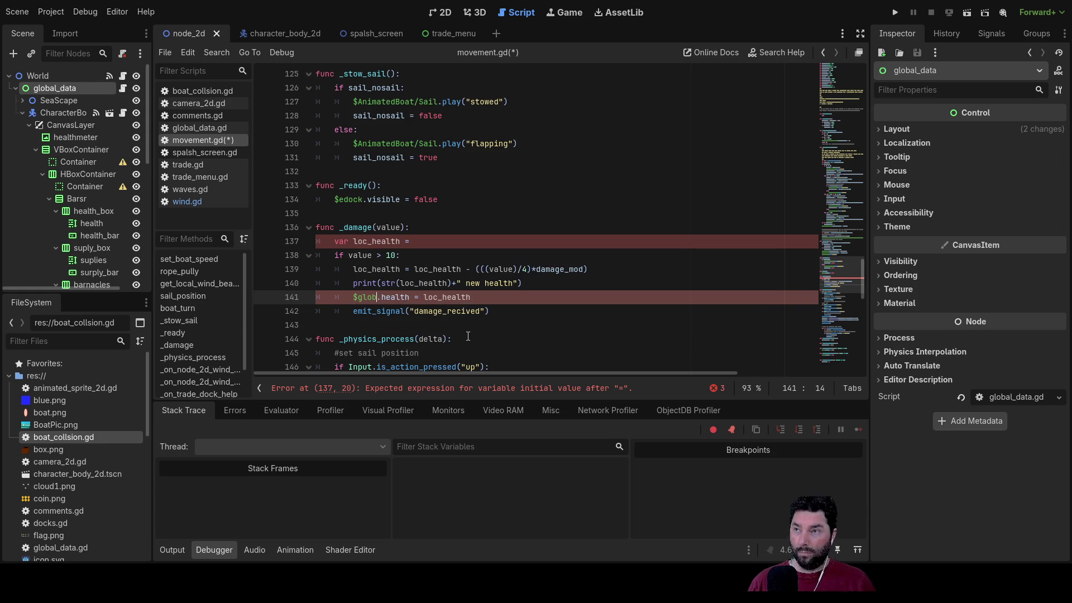
pyautogui.press('BackSpace')
pyautogui.press('BackSpace')
pyautogui.press('BackSpace')
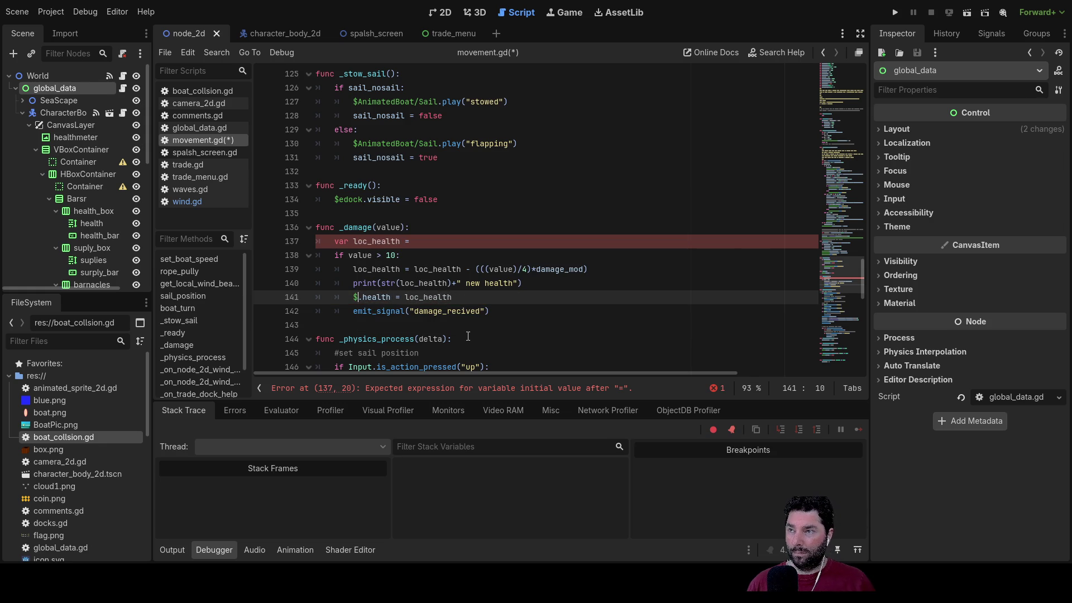
pyautogui.click(432, 241)
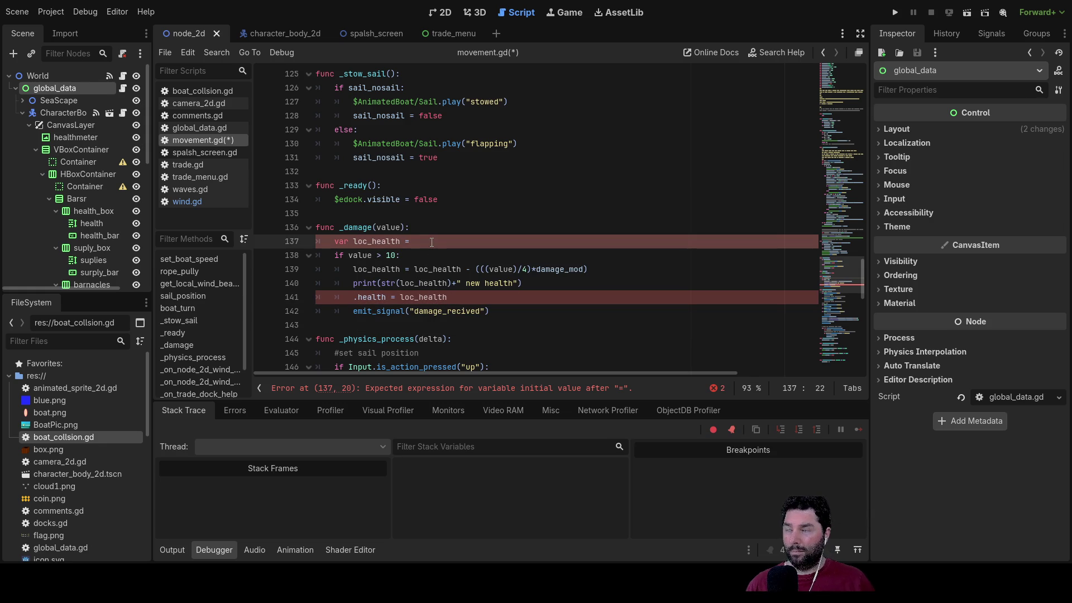
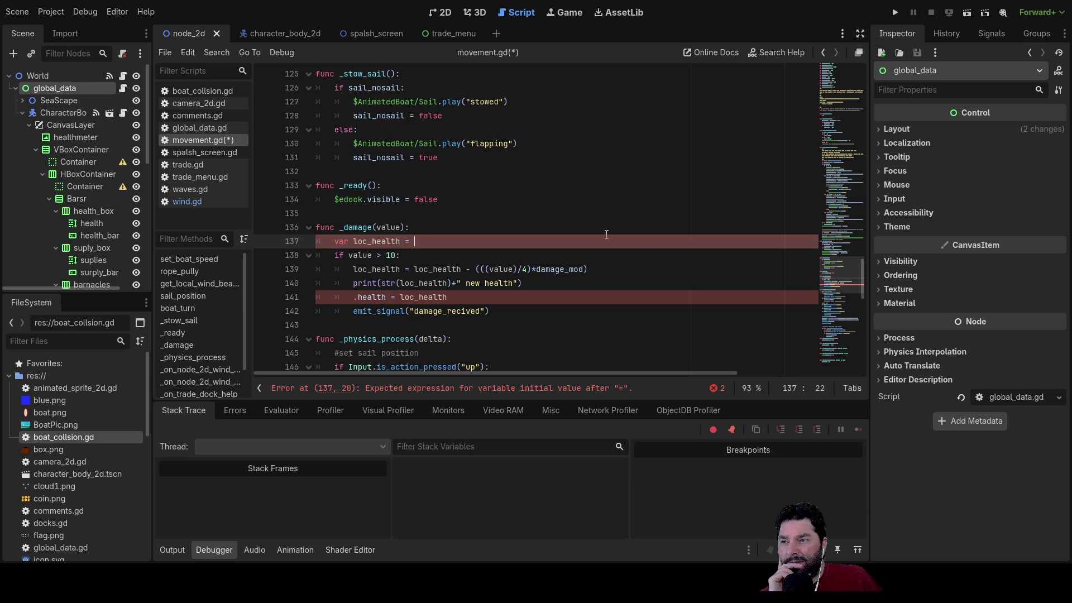
# Step: Start a $ node path on line 137's loc_health assignment, then remove the $ again
pyautogui.click(374, 311)
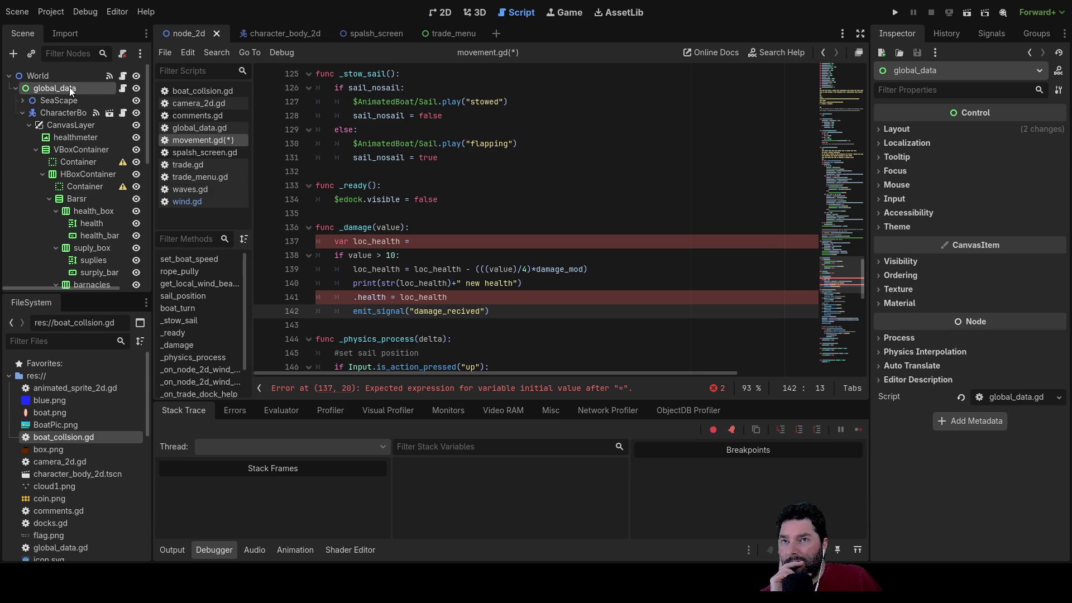
pyautogui.click(424, 242)
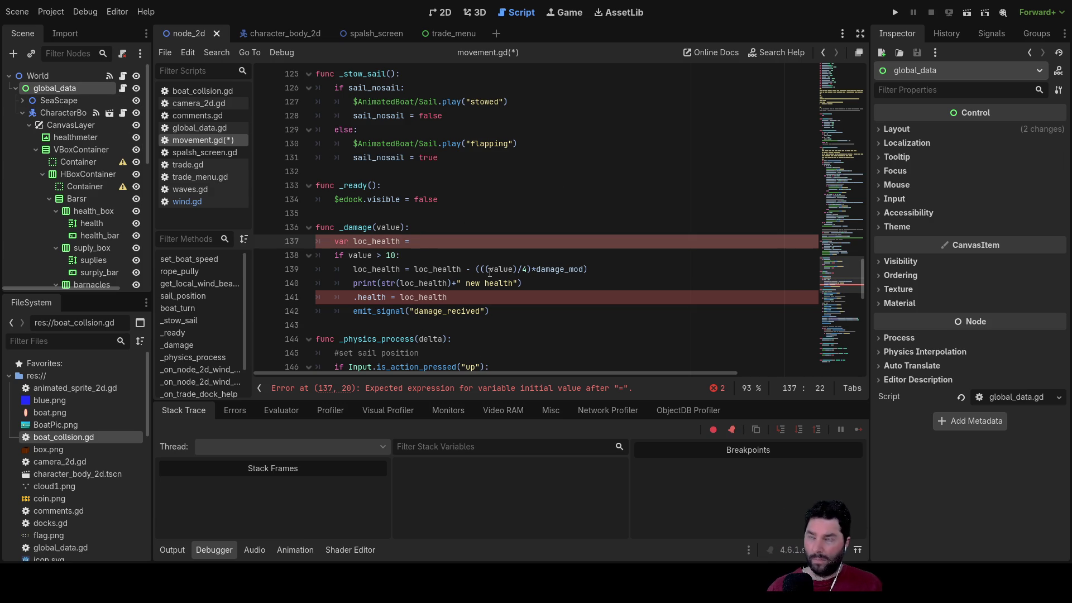
pyautogui.write('$')
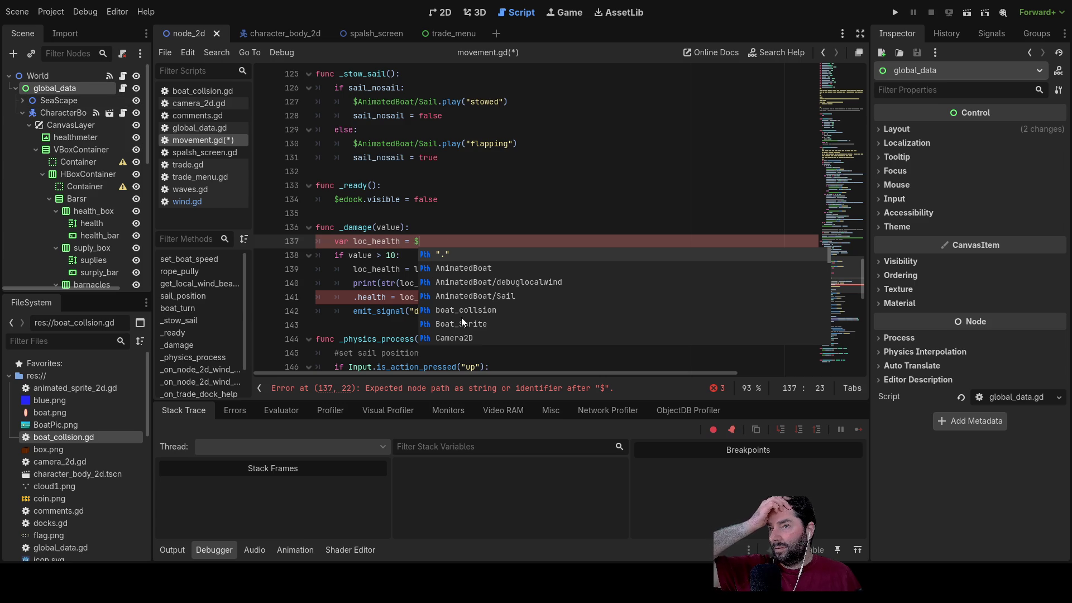
pyautogui.click(420, 241)
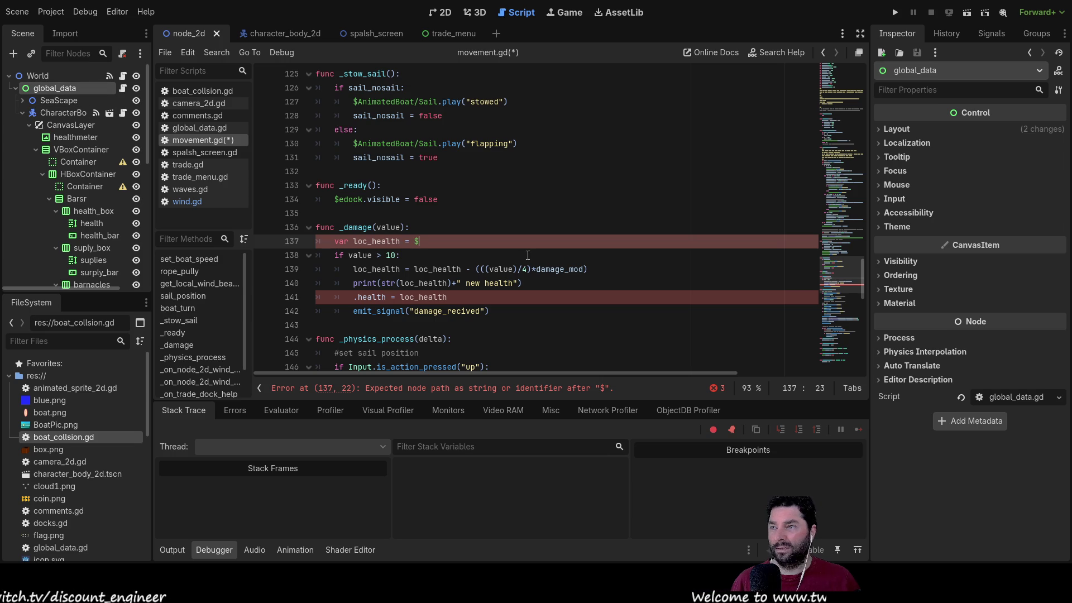
pyautogui.press('BackSpace')
# Step: Make line 137 read var loc_health = get_parent().health using autocompletion
pyautogui.write('get.pa')
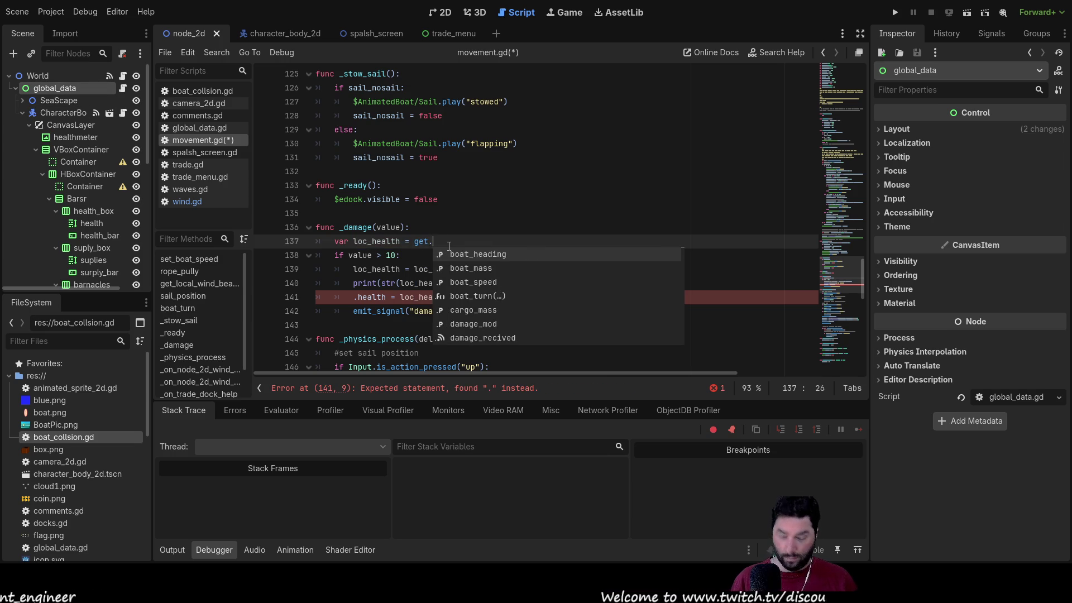
pyautogui.press('BackSpace')
pyautogui.press('BackSpace')
pyautogui.press('BackSpace')
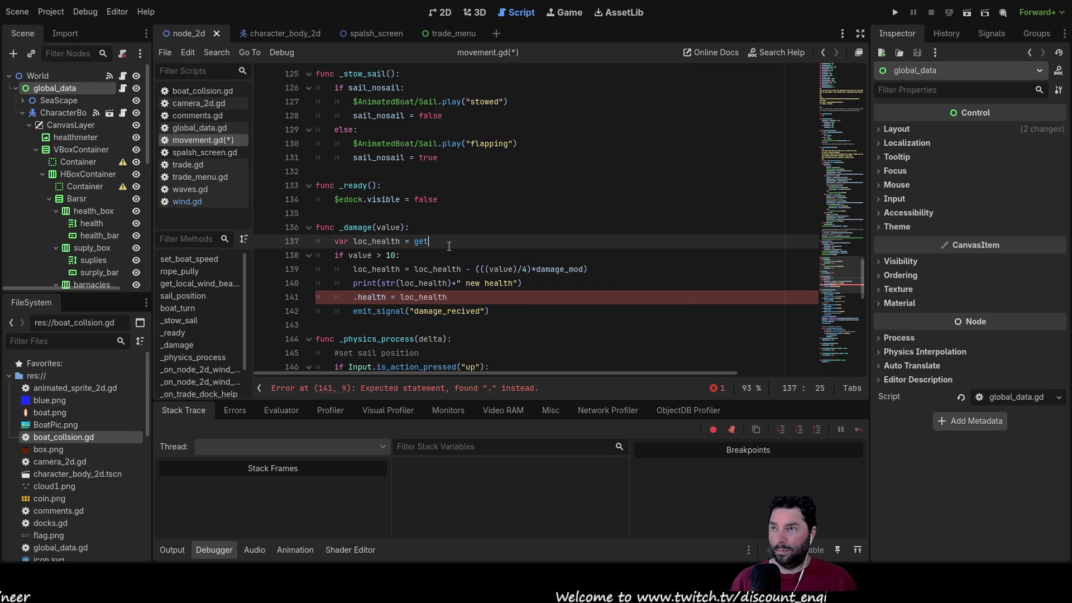
pyautogui.write('_par')
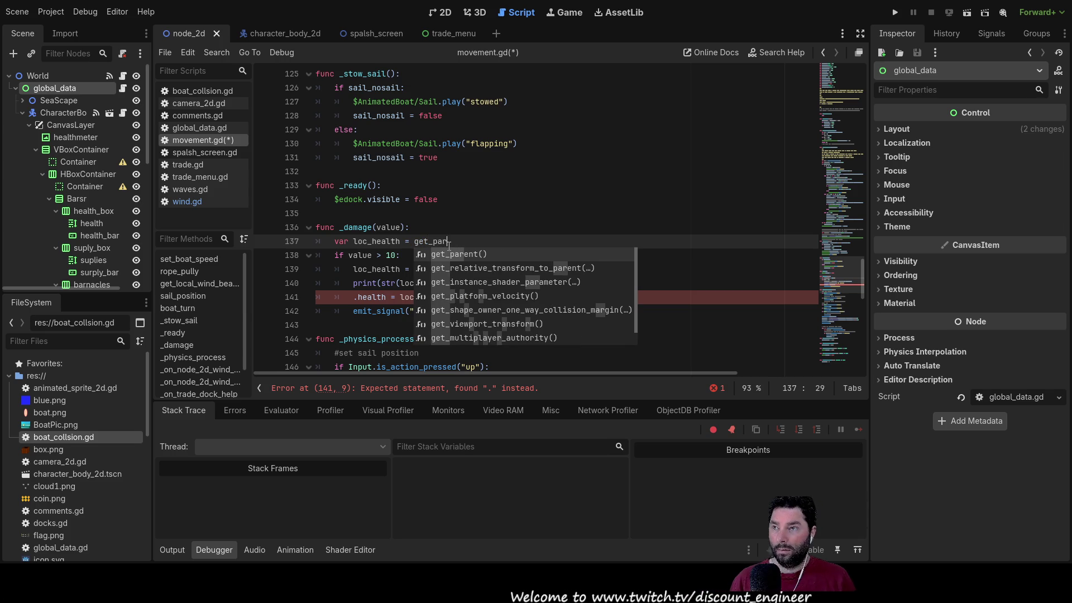
pyautogui.press('Return')
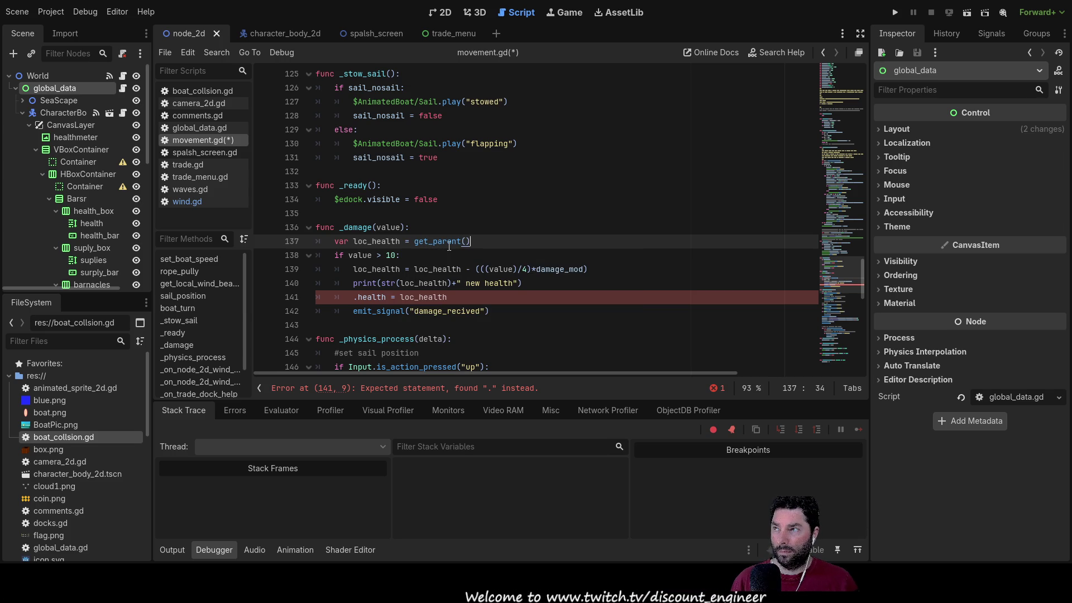
pyautogui.write('.')
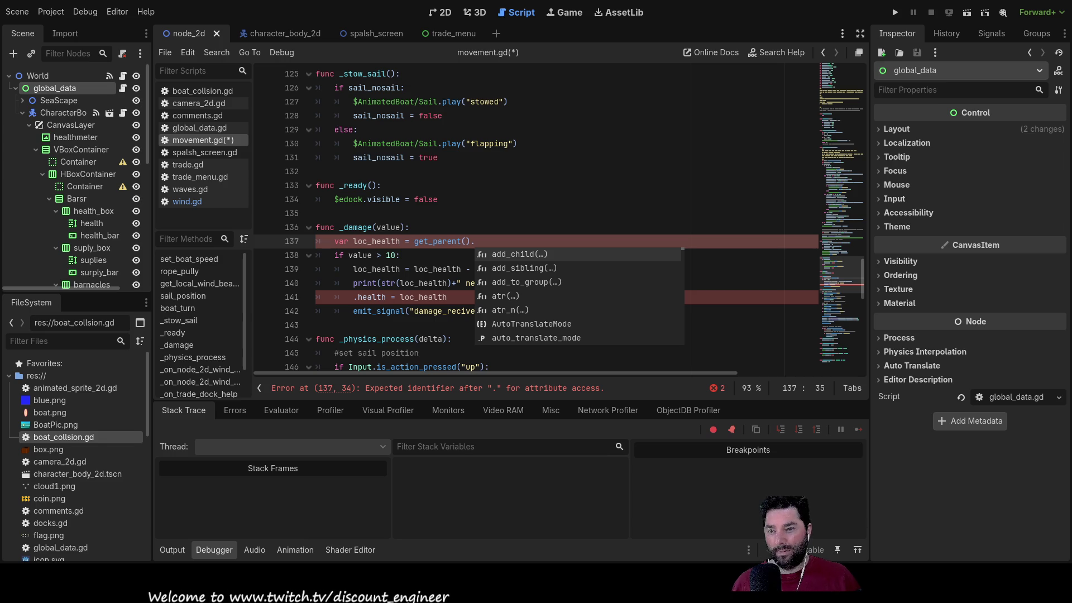
pyautogui.press('Escape')
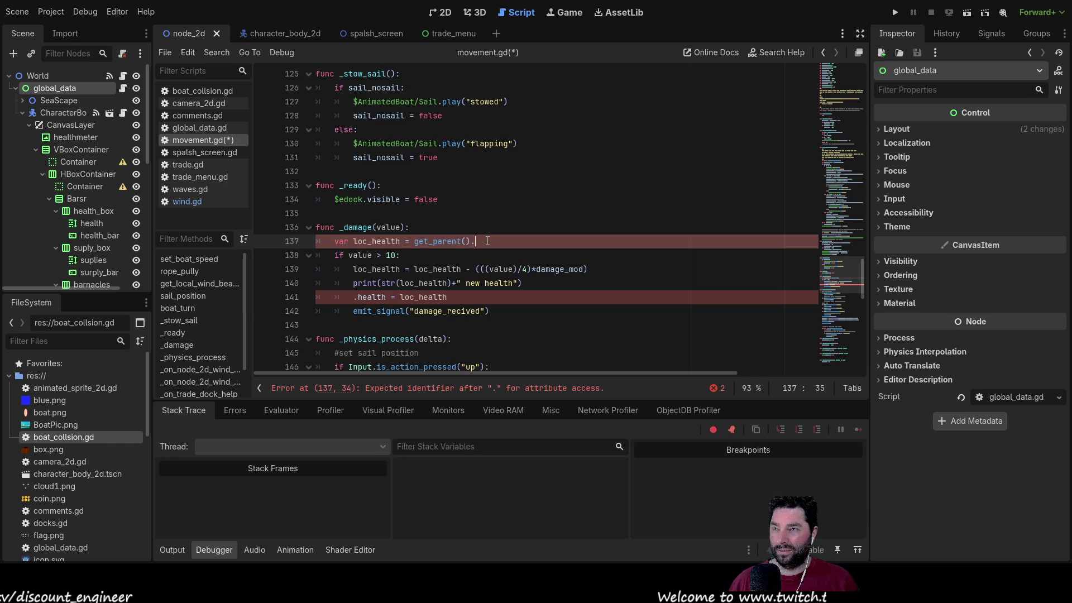
pyautogui.write('he')
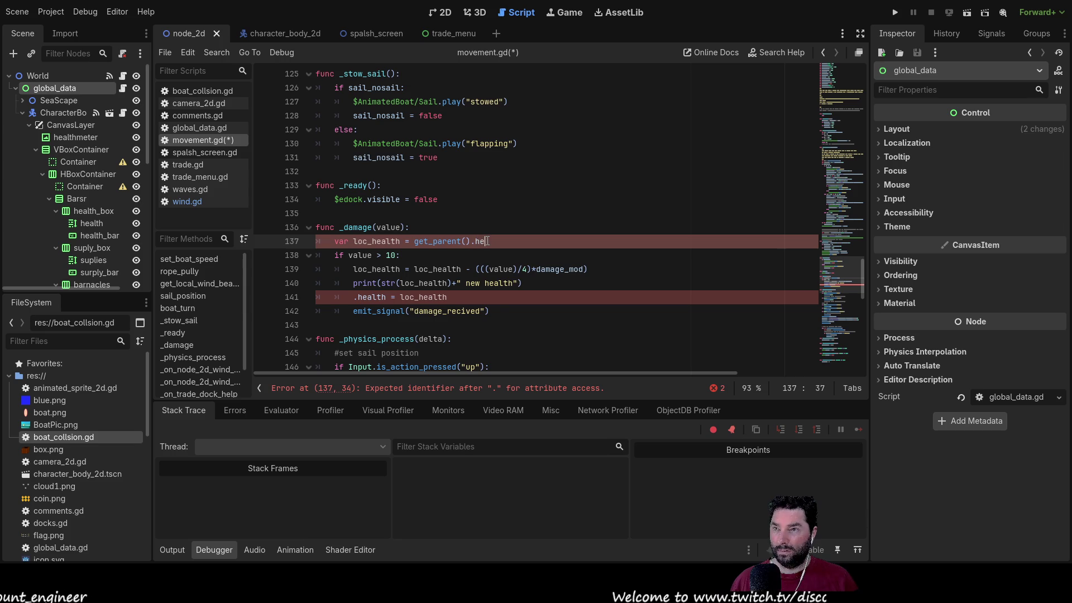
pyautogui.write('al')
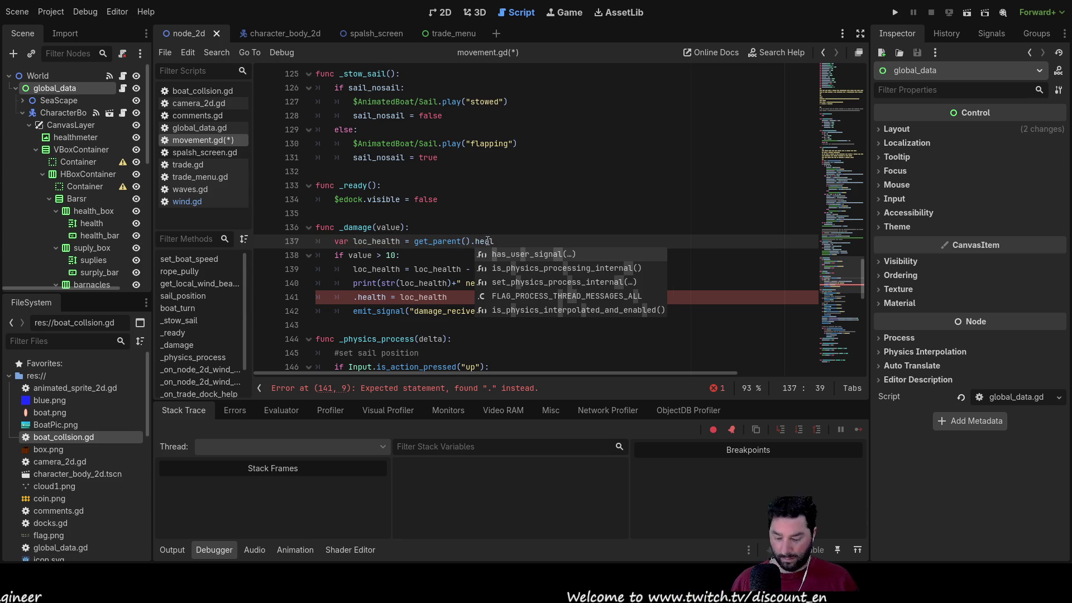
pyautogui.write('th')
pyautogui.press('Up')
# Step: Select get_parent().health on line 137 and move down to the health assignment on line 141
pyautogui.click(487, 241)
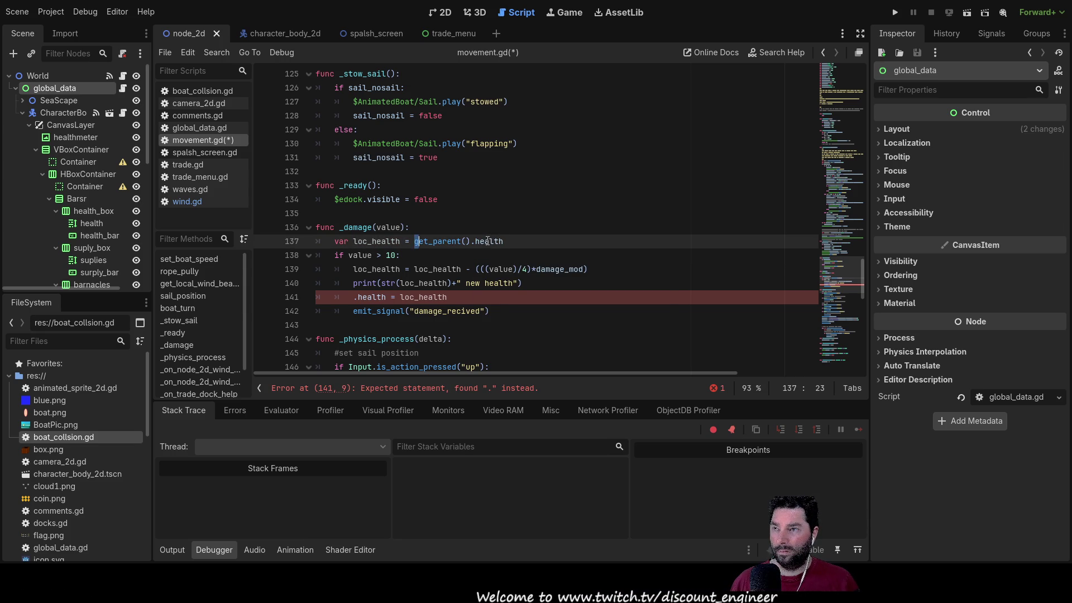
pyautogui.hotkey('shift', 'Right')
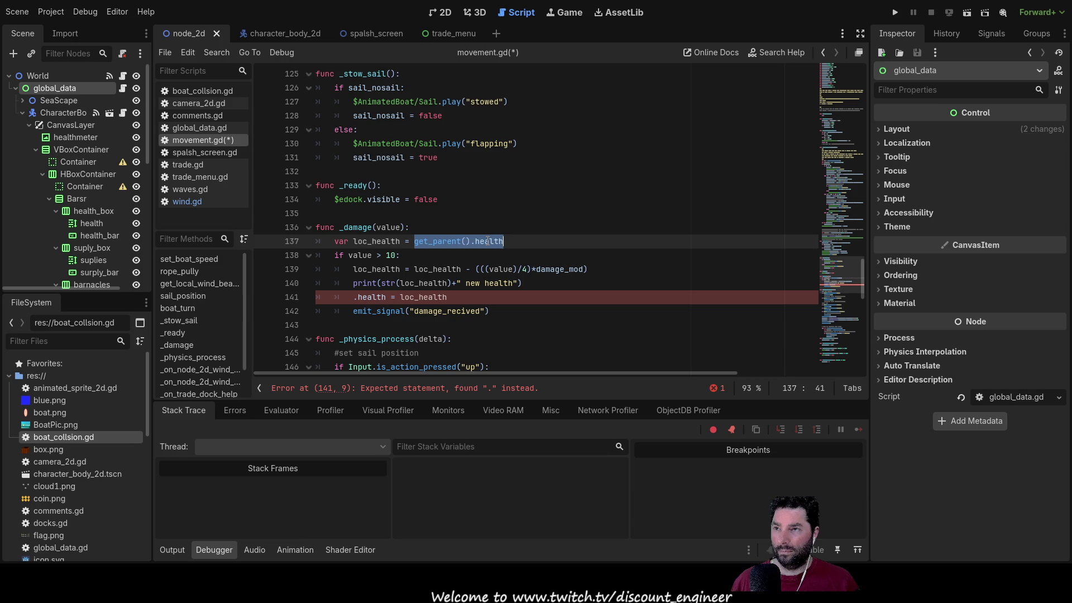
pyautogui.press('Down')
pyautogui.press('Down')
pyautogui.press('Down')
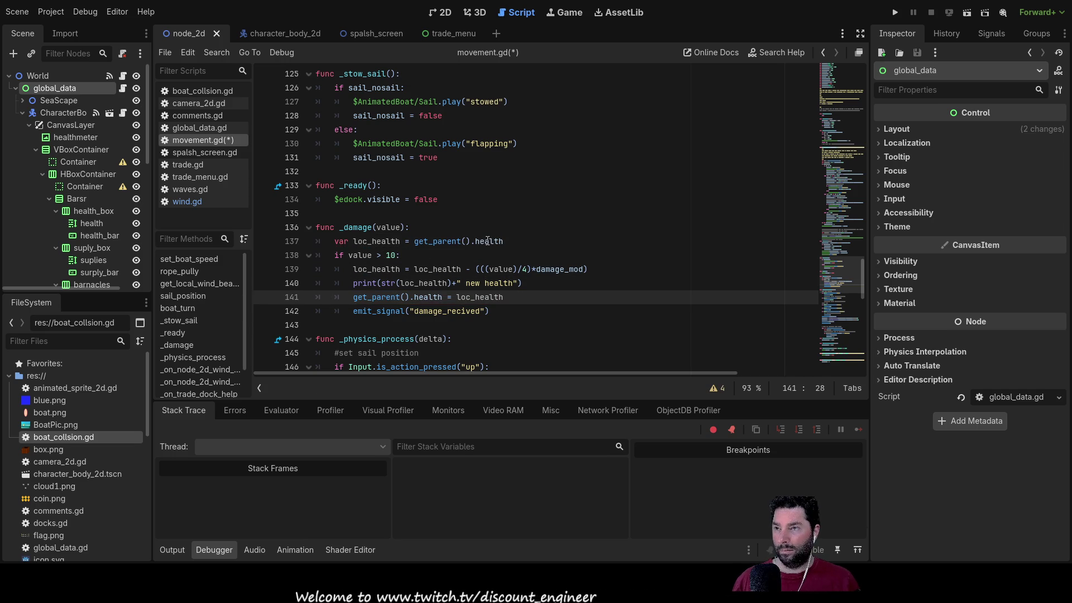
pyautogui.press('Up')
pyautogui.press('Down')
pyautogui.press('Up')
pyautogui.press('Down')
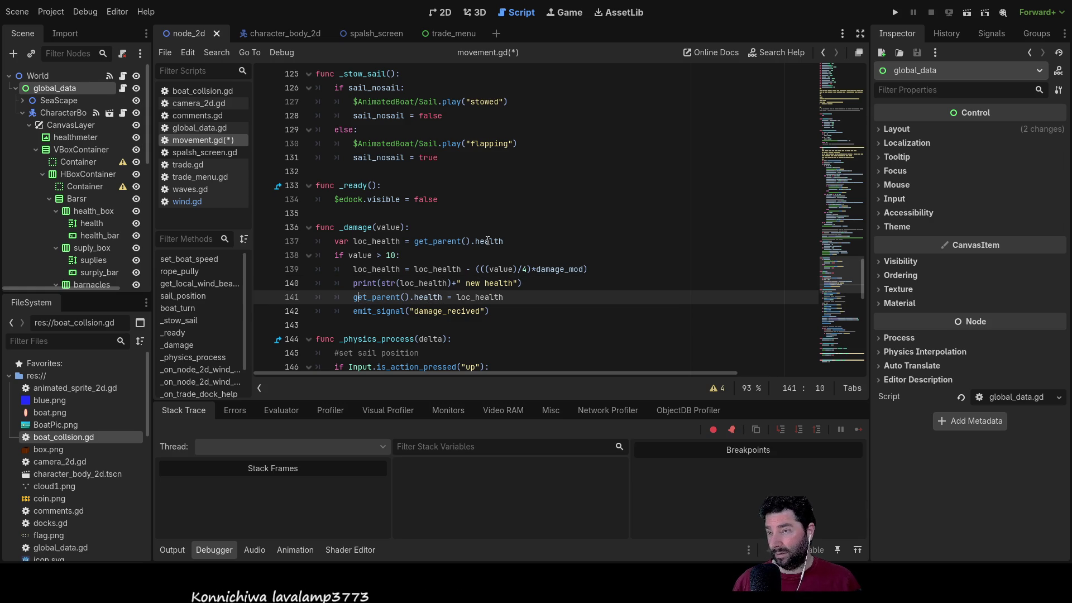
pyautogui.press('Left')
pyautogui.press('BackSpace')
pyautogui.write('s')
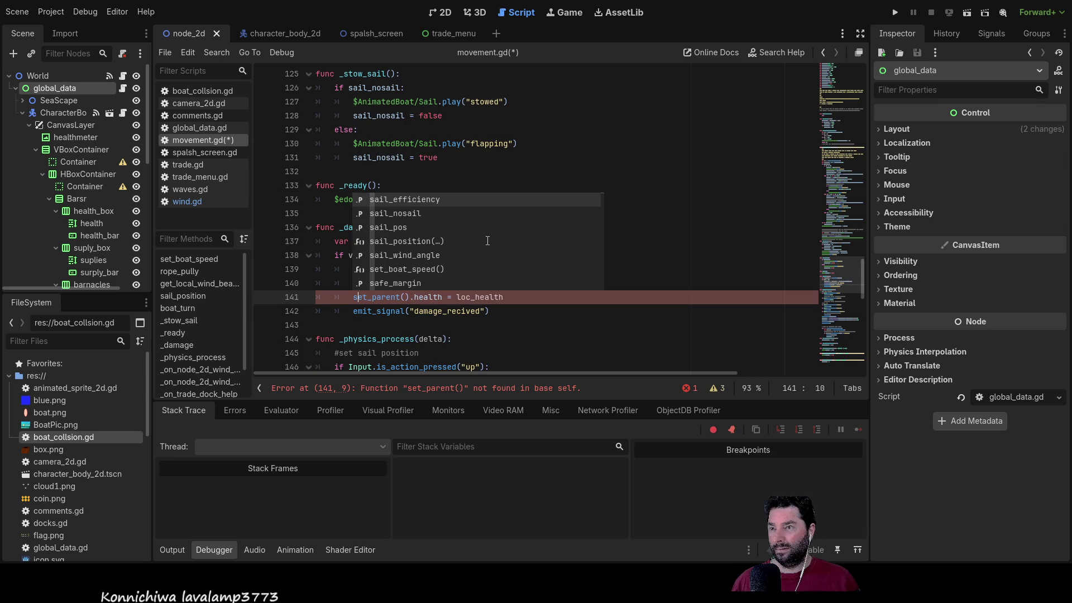
pyautogui.press('BackSpace')
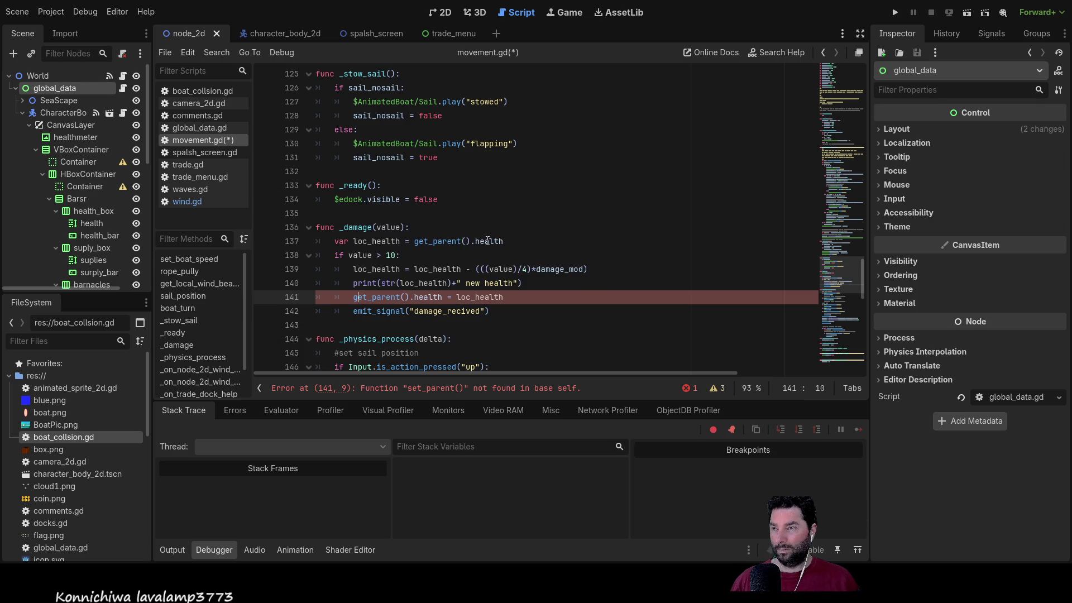
pyautogui.write('g')
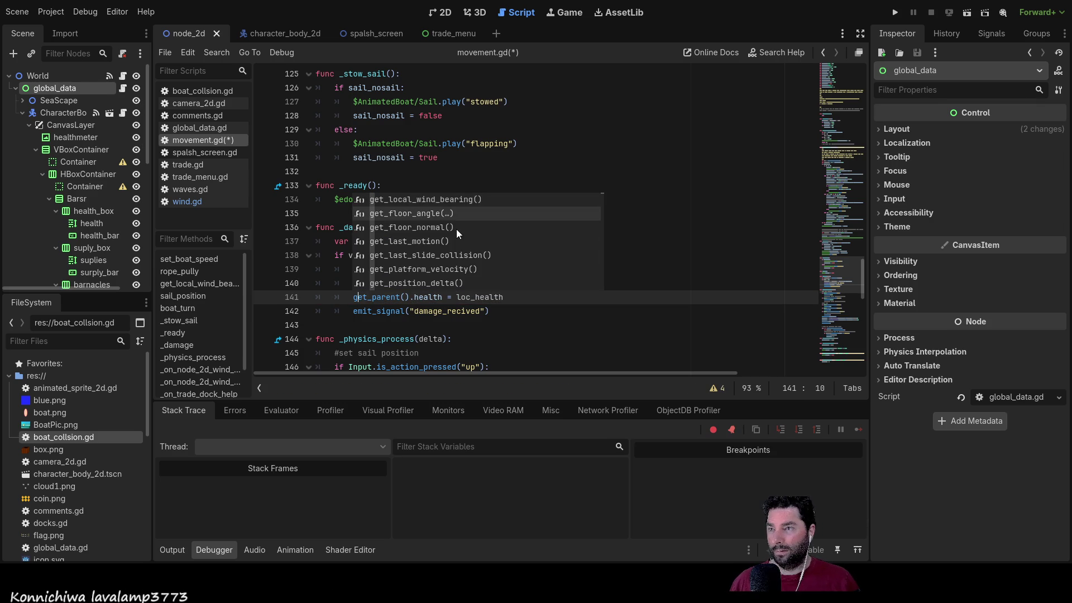
pyautogui.scroll(-5, 453, 246)
pyautogui.scroll(-6, 456, 256)
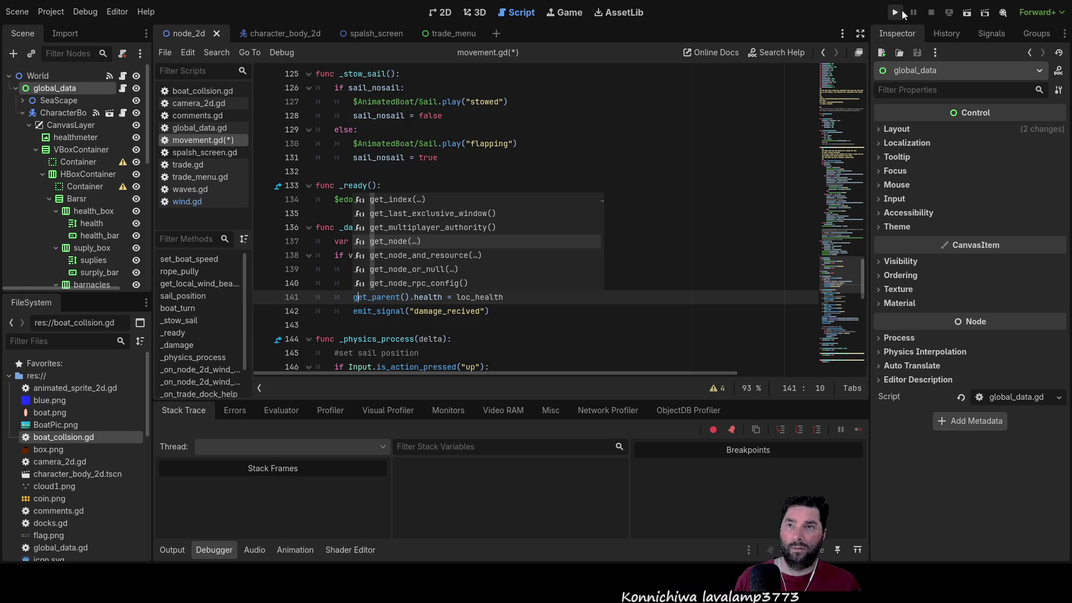
# Step: Run the project, start sailing, and try 16×, 8× and then 1× game speed
pyautogui.click(896, 12)
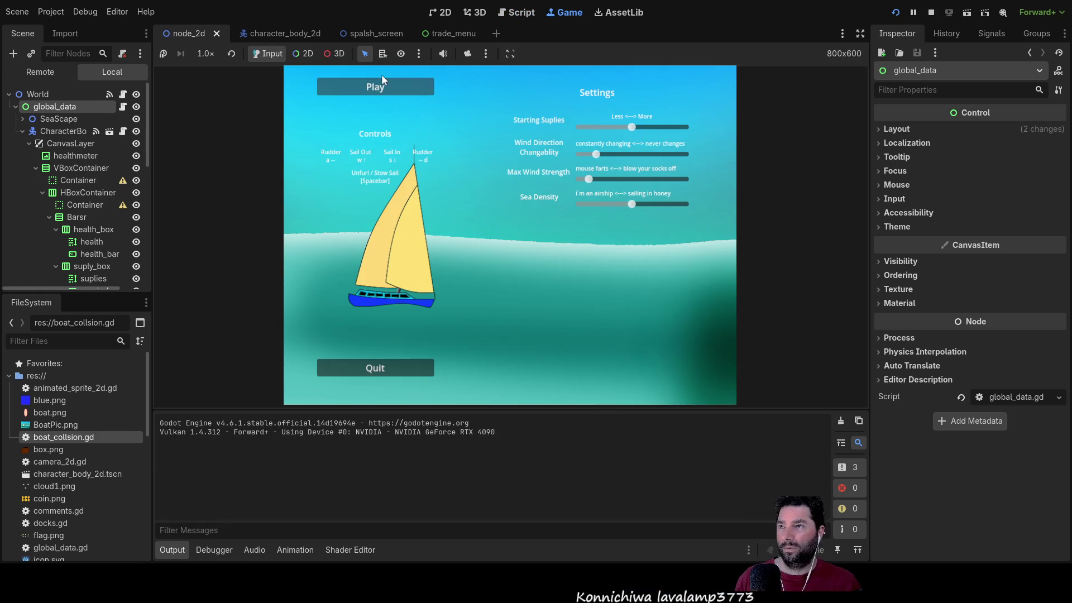
pyautogui.click(376, 88)
pyautogui.press('Up')
pyautogui.press('Up')
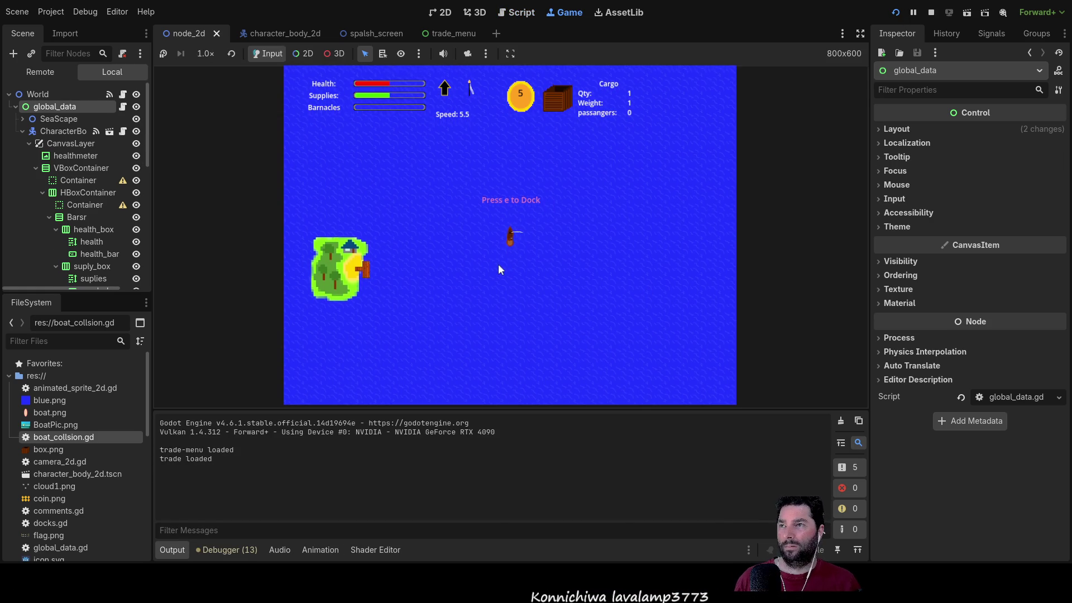
pyautogui.click(205, 53)
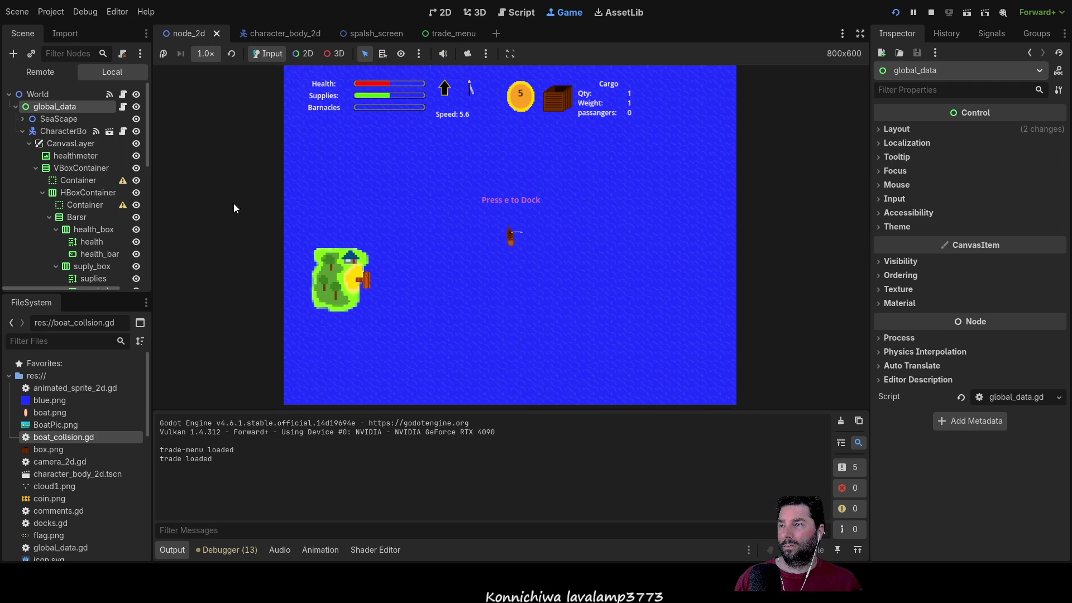
pyautogui.click(233, 229)
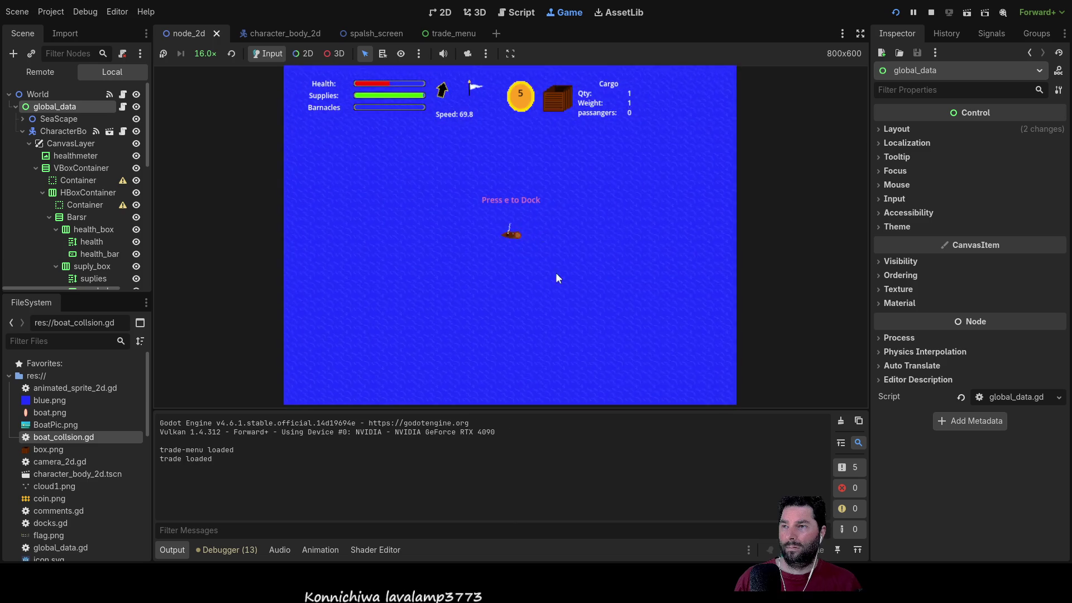
pyautogui.click(205, 54)
pyautogui.click(221, 172)
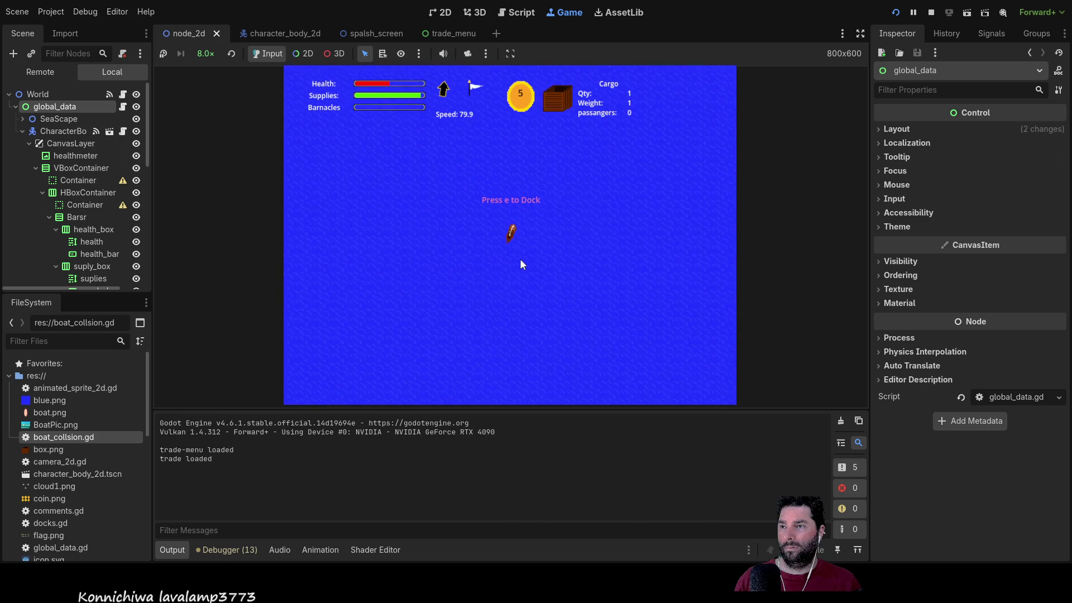
pyautogui.scroll(-5, 558, 285)
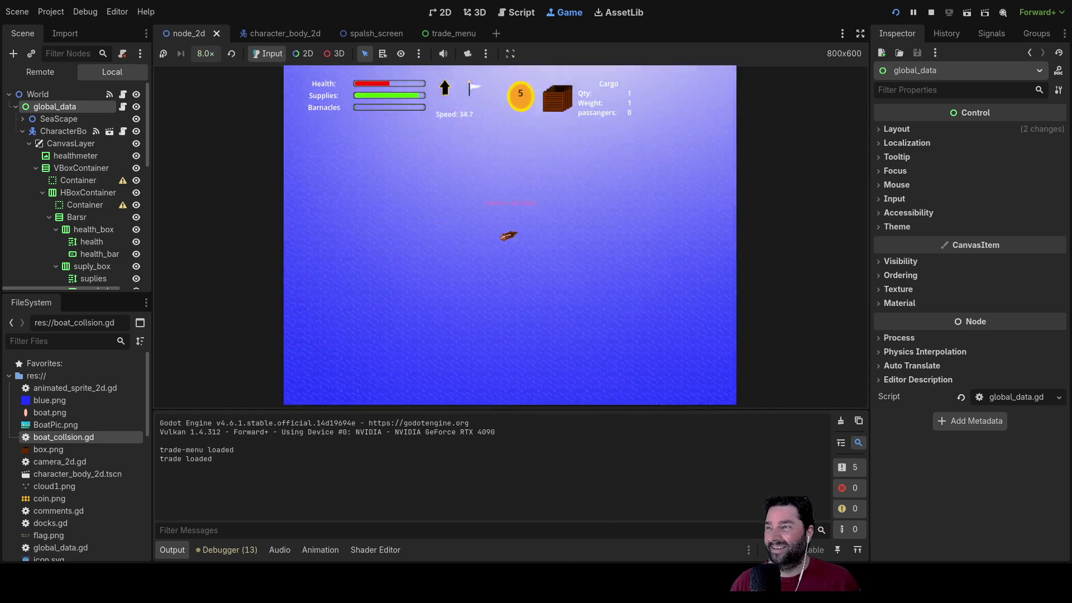
pyautogui.click(231, 53)
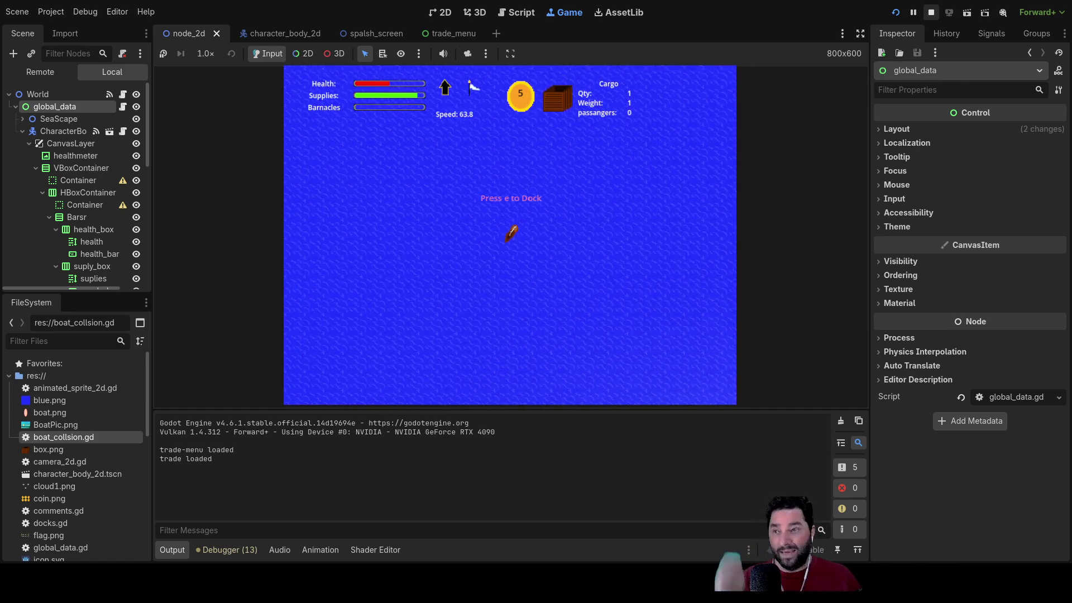
# Step: Steer the boat left and right with d and a, then stop the game with F8
pyautogui.press('d')
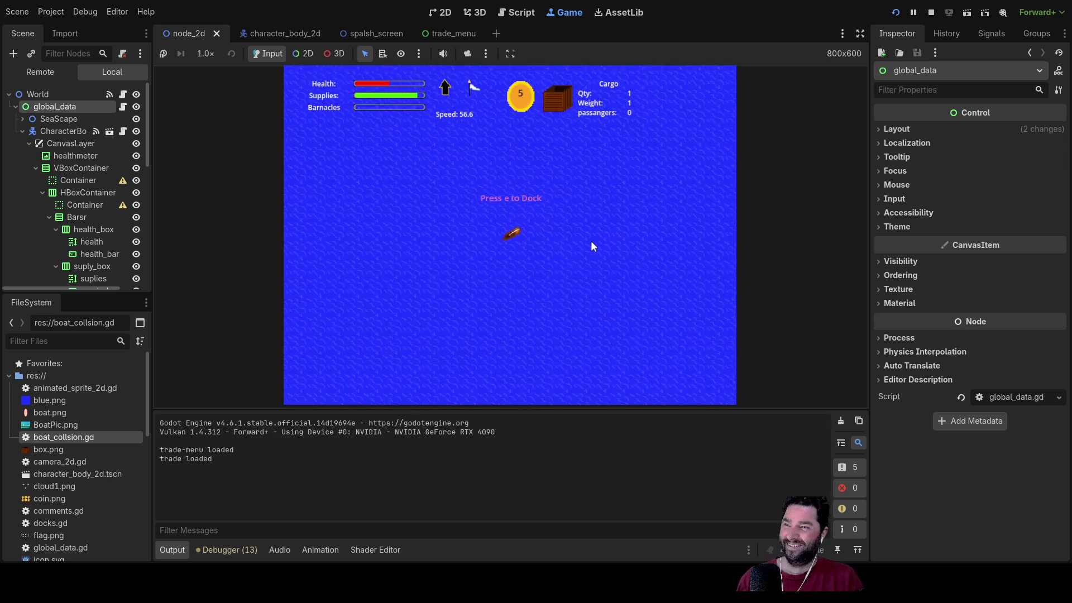
pyautogui.press('a')
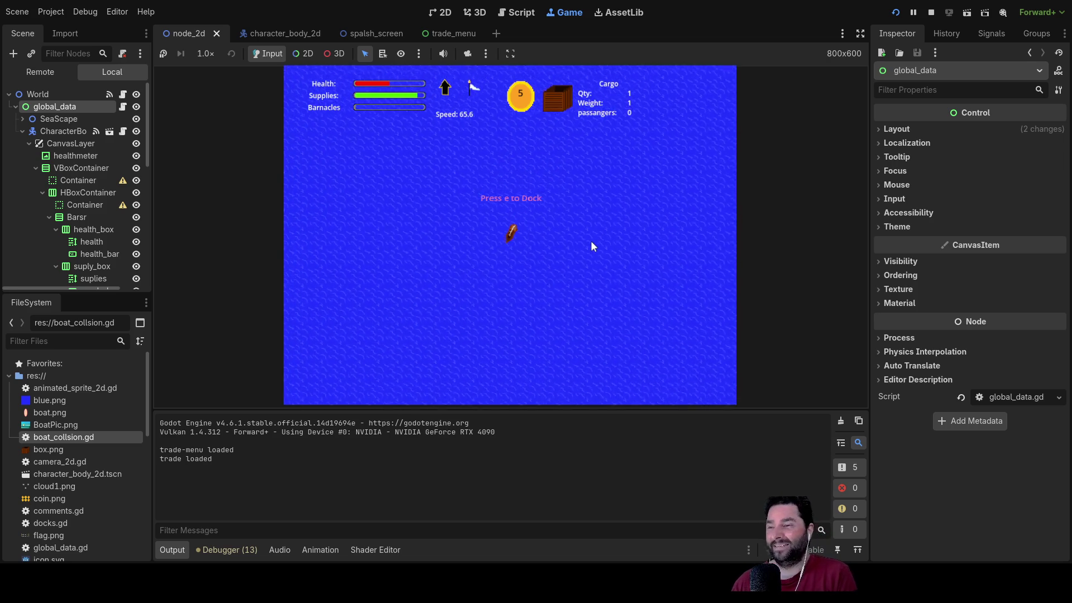
pyautogui.press('d')
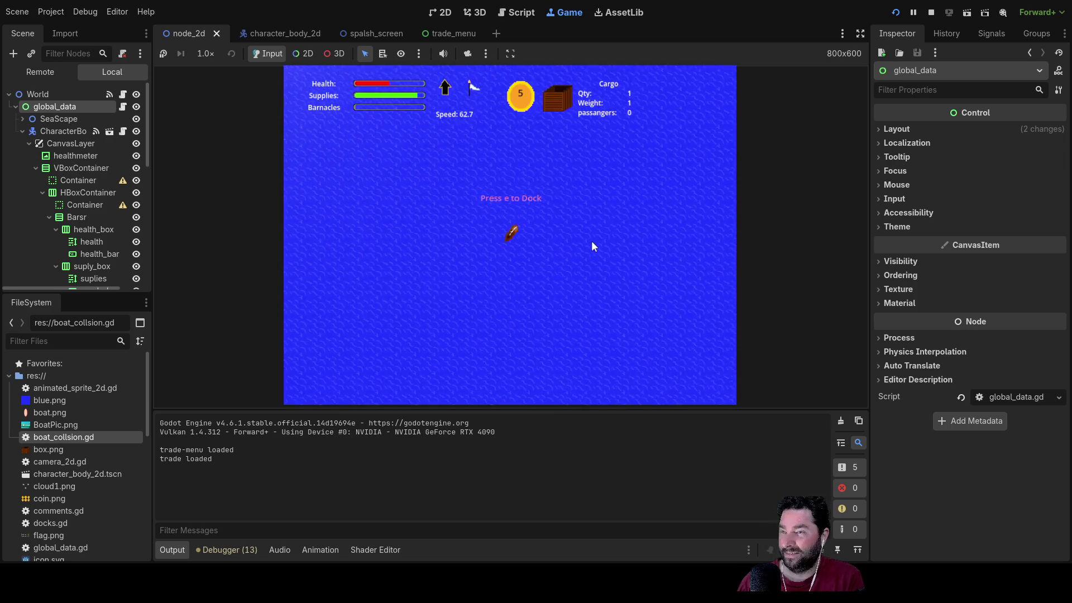
pyautogui.press('a')
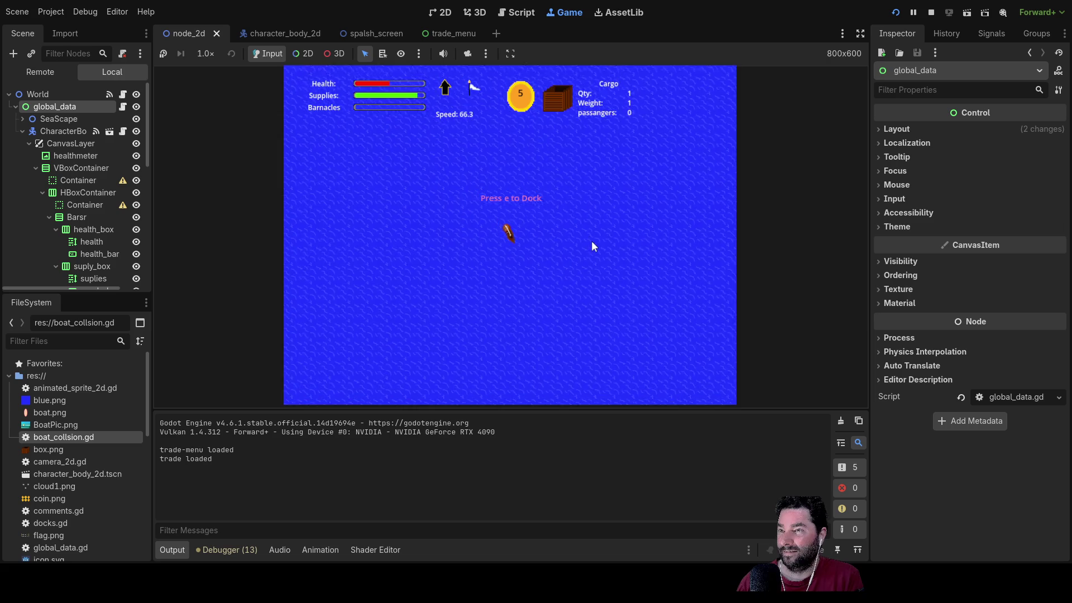
pyautogui.press('d')
pyautogui.press('F8')
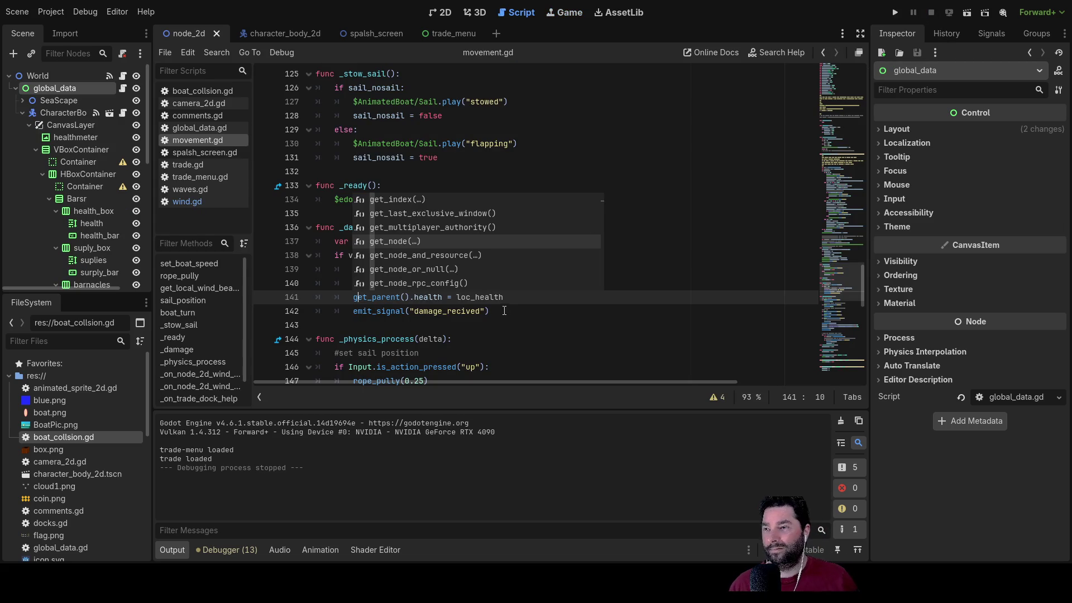
pyautogui.click(512, 325)
pyautogui.scroll(-8, 514, 335)
pyautogui.scroll(-8, 514, 339)
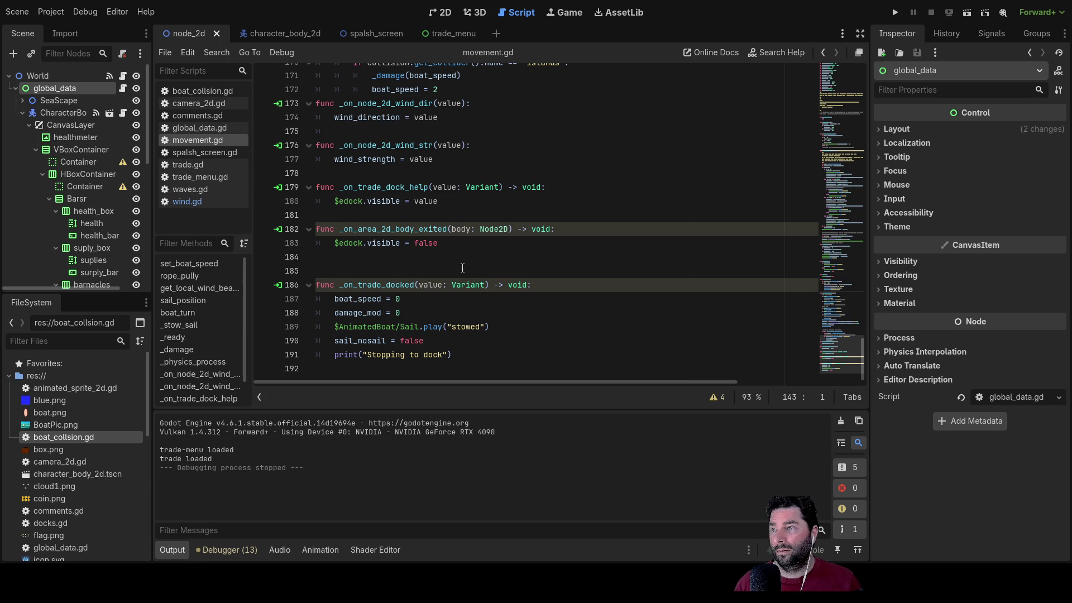
pyautogui.click(469, 203)
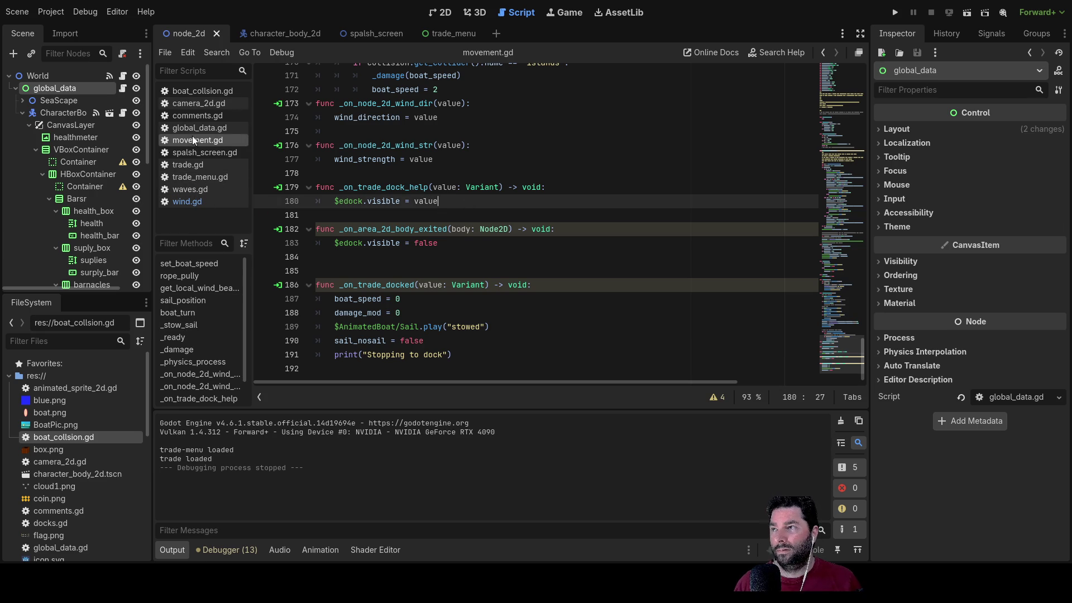
# Step: Change line 170's collision condition to name == "islands" or "dock"
pyautogui.scroll(5, 509, 282)
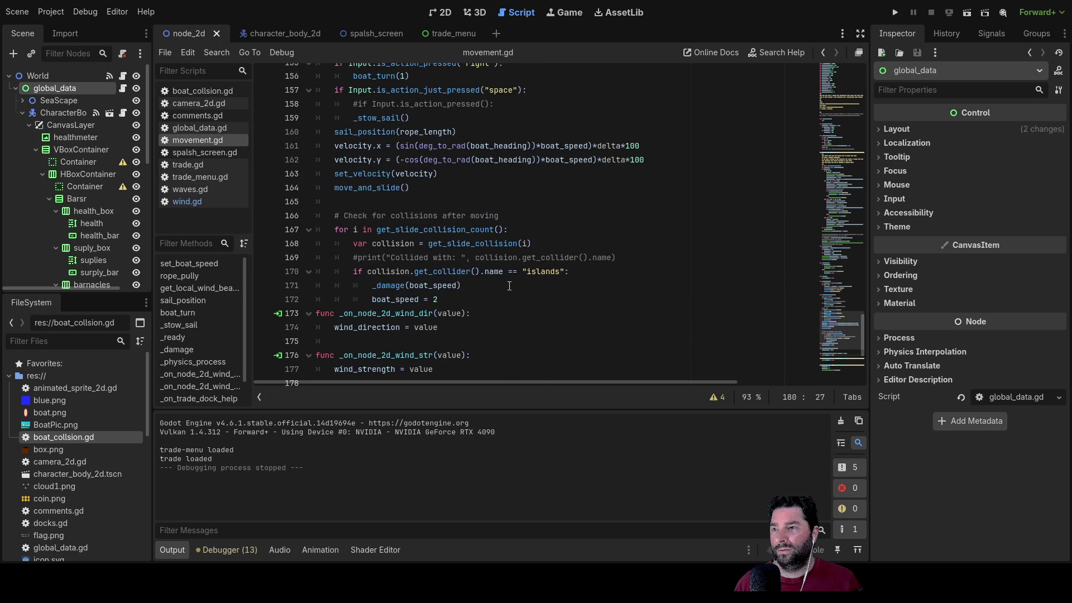
pyautogui.click(584, 272)
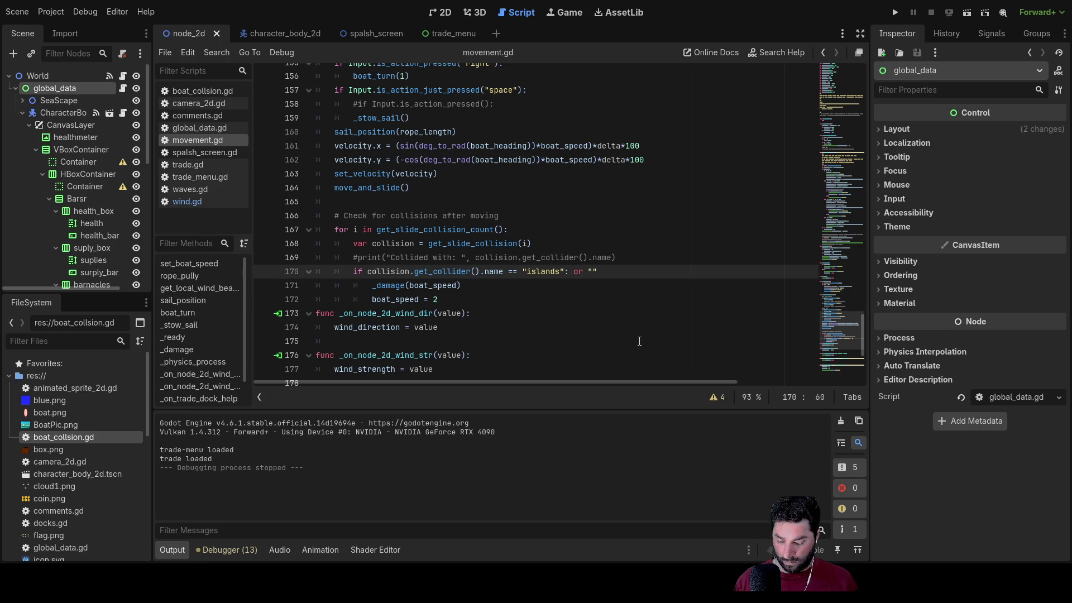
pyautogui.write('dock')
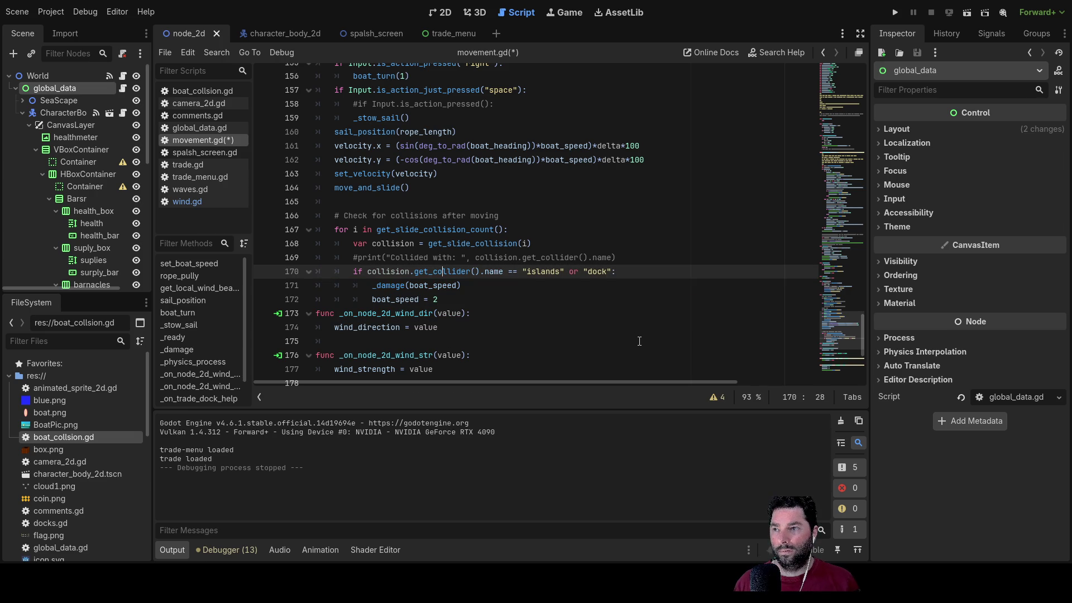
pyautogui.press('Down')
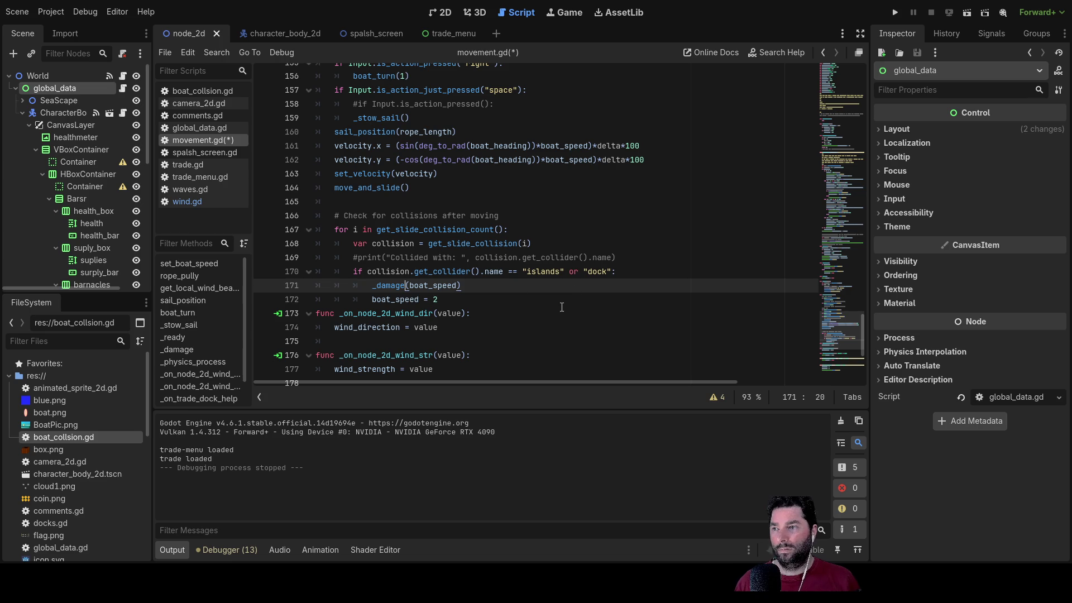
pyautogui.scroll(-1, 562, 307)
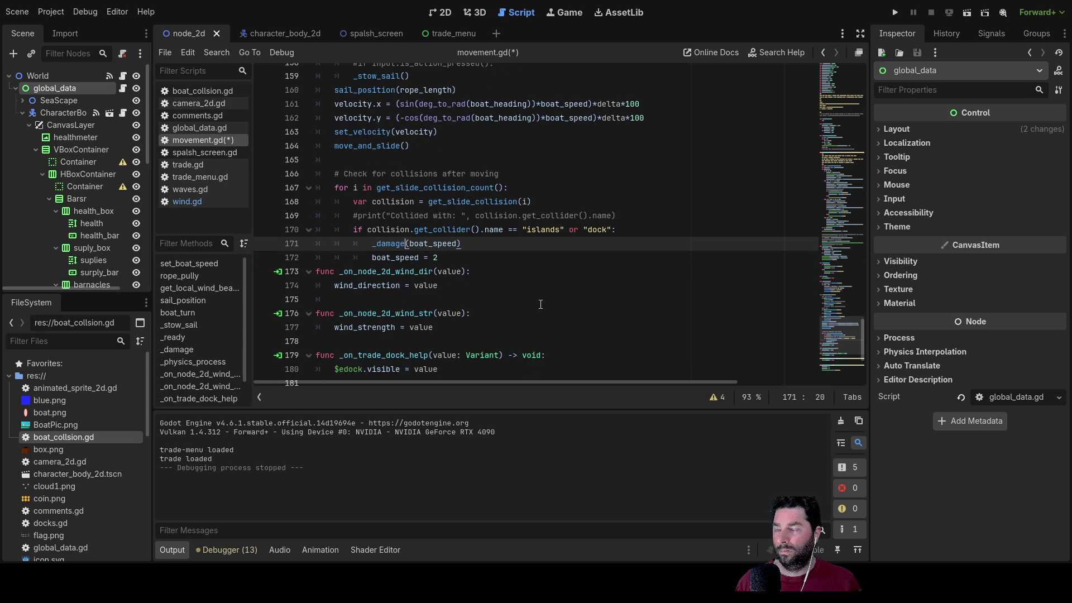
pyautogui.scroll(5, 541, 305)
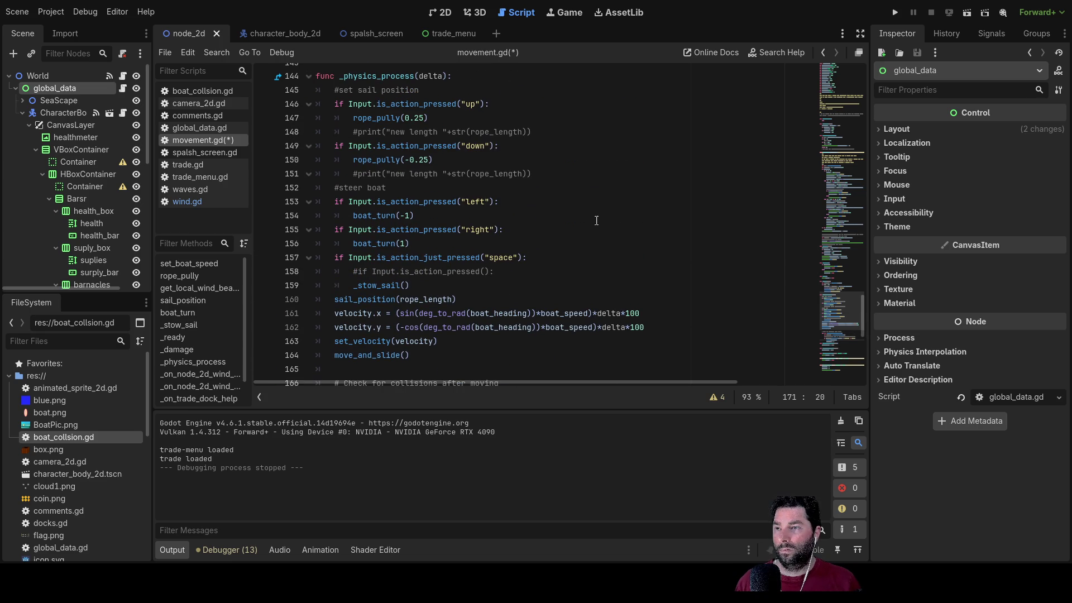
# Step: Run the game, sail the boat into the island's dock to take damage, then restart with F5
pyautogui.click(896, 16)
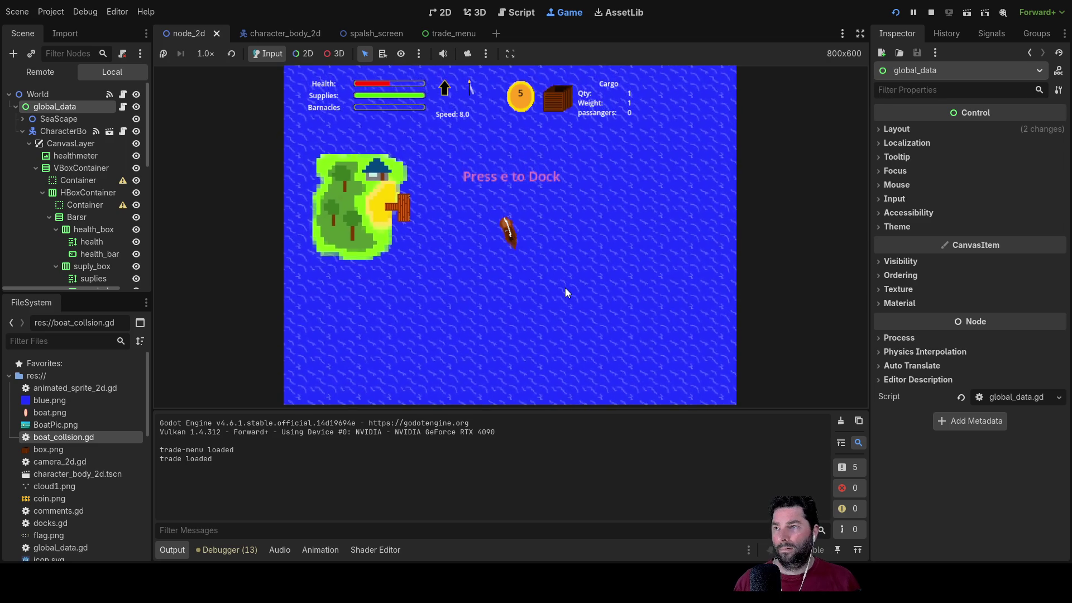
pyautogui.press('d')
pyautogui.press('d')
pyautogui.press('d')
pyautogui.press('d')
pyautogui.press('d')
pyautogui.press('d')
pyautogui.press('w')
pyautogui.press('d')
pyautogui.press('d')
pyautogui.press('d')
pyautogui.scroll(3, 565, 287)
pyautogui.press('w')
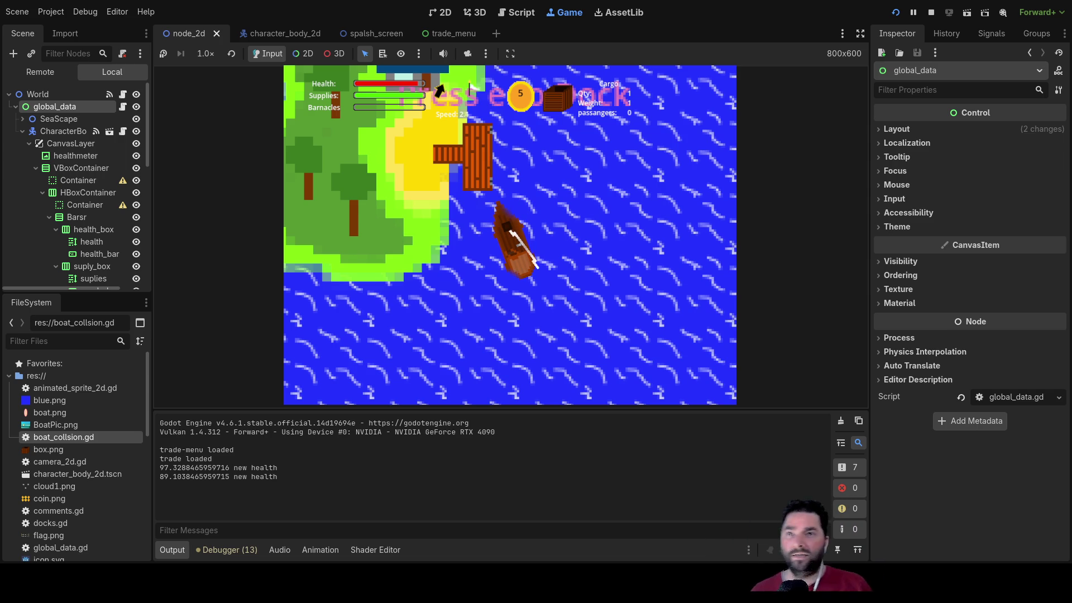
pyautogui.press('F5')
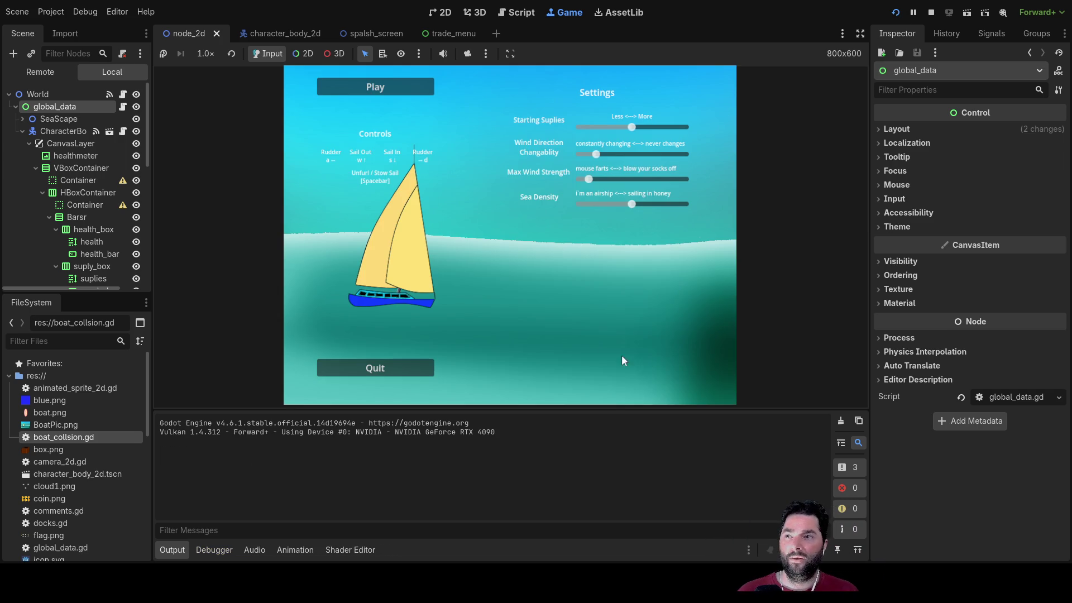
# Step: Play a test run at 16x speed, steer the boat, return to 1x, and stop the game
pyautogui.click(420, 89)
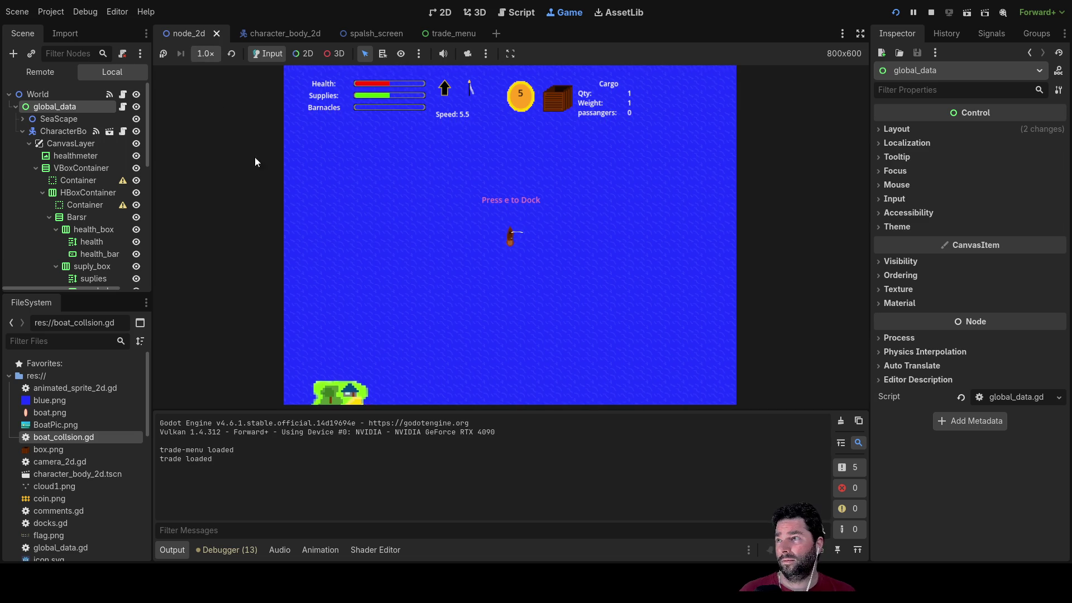
pyautogui.click(205, 53)
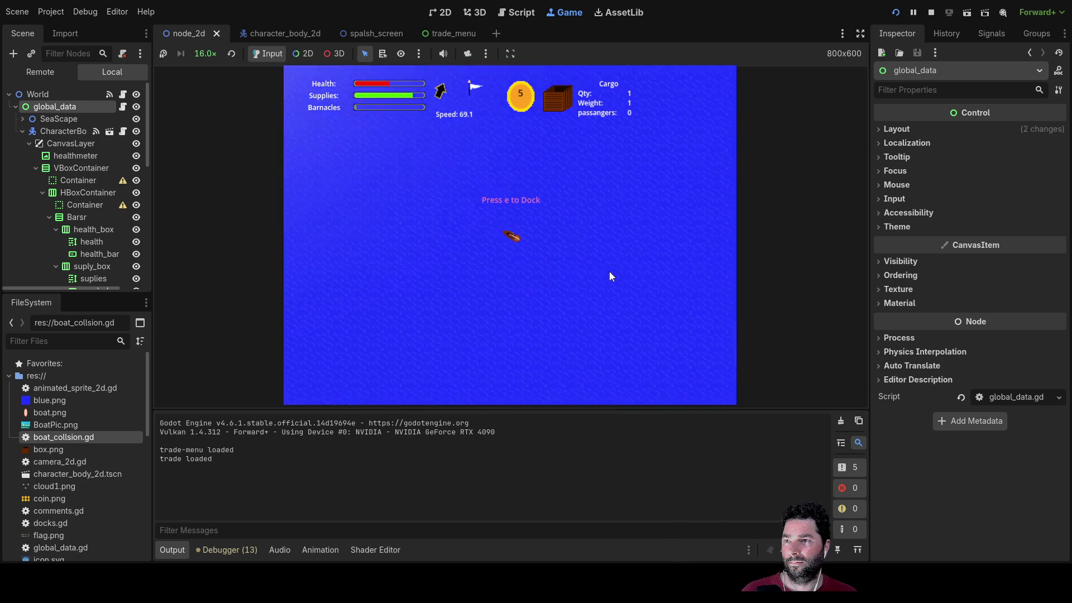
pyautogui.press('Right')
pyautogui.press('Left')
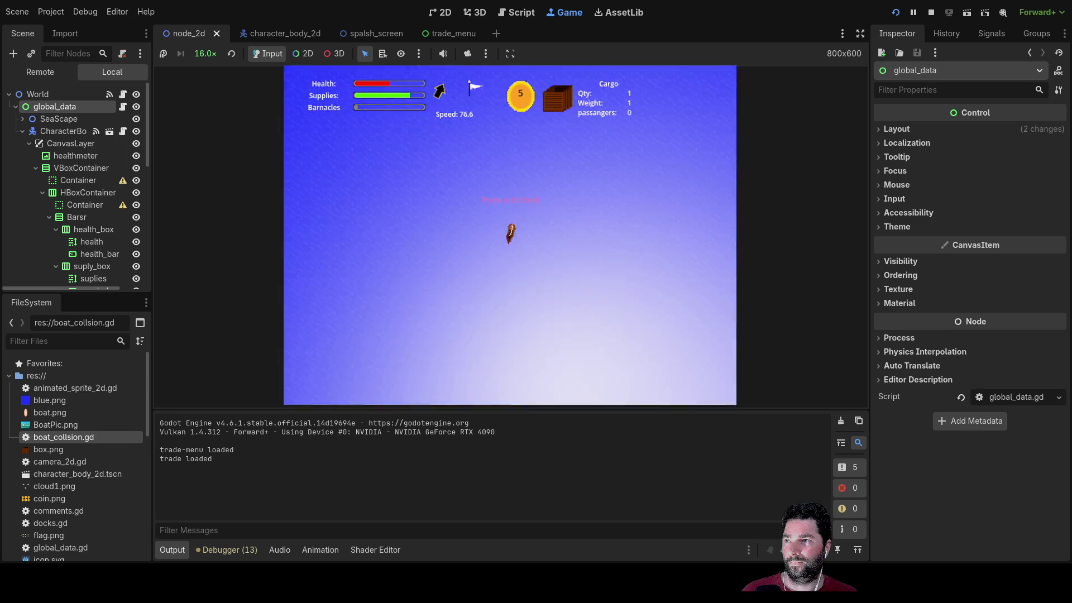
pyautogui.click(231, 53)
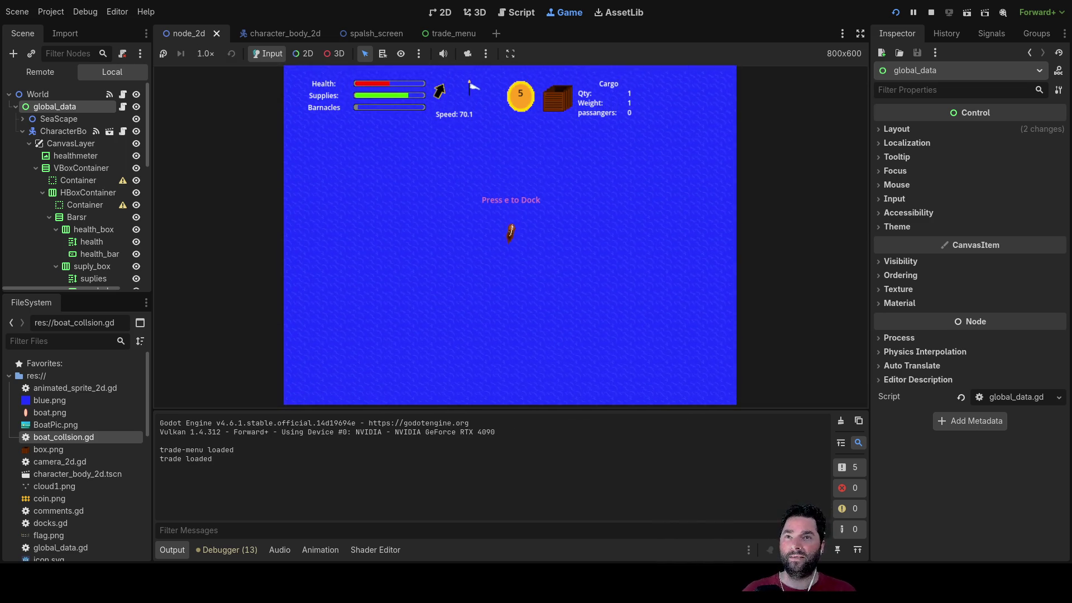
pyautogui.click(929, 12)
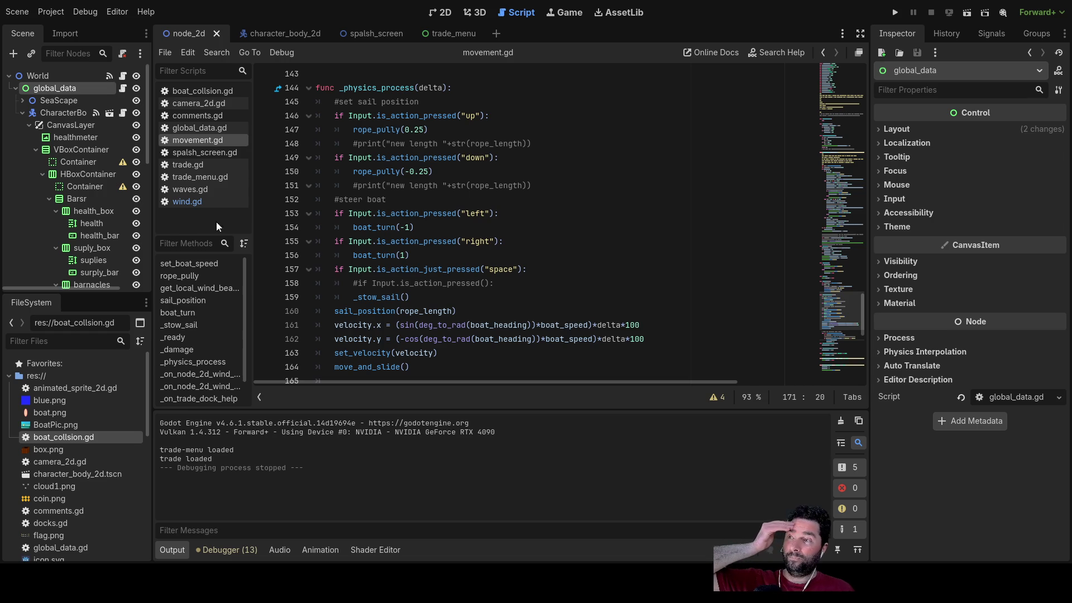
# Step: Set the Inspector Value of health_bar and surply_bar to 100
pyautogui.click(93, 213)
pyautogui.click(89, 236)
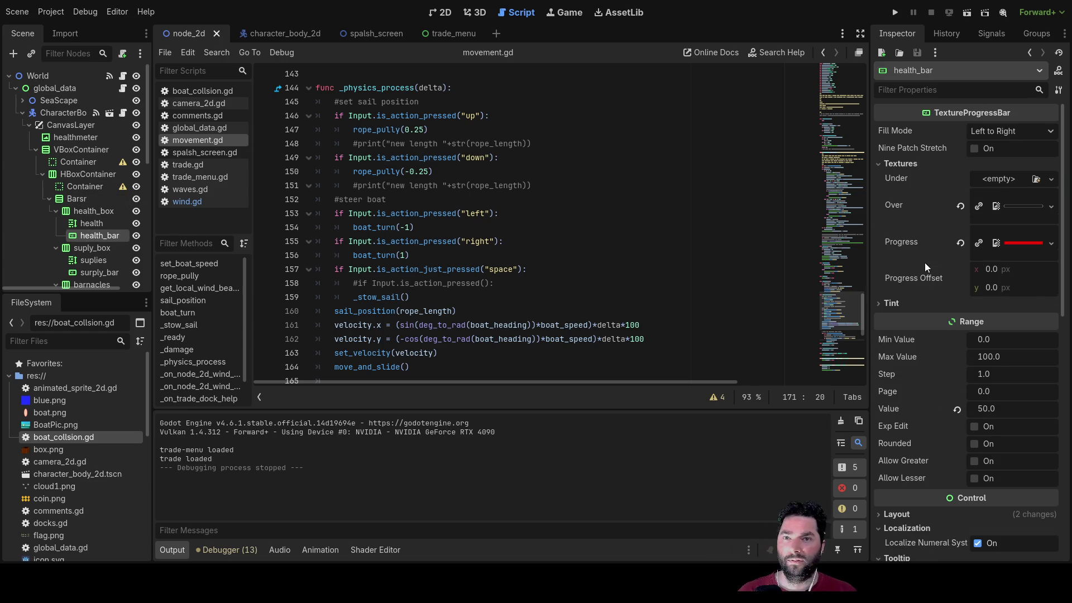
pyautogui.click(989, 408)
pyautogui.write('100')
pyautogui.press('Return')
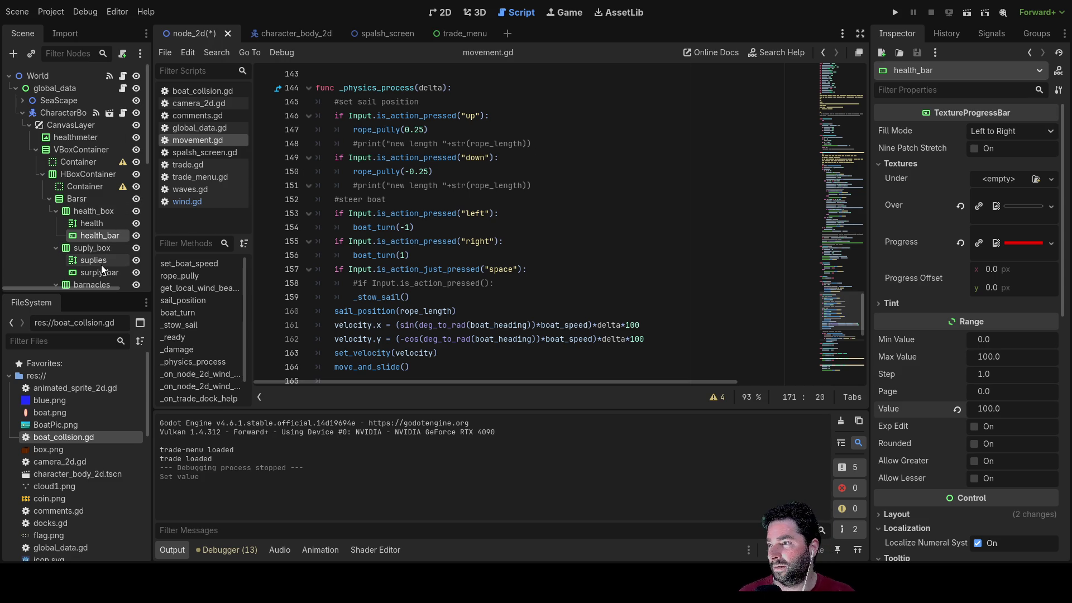
pyautogui.click(99, 268)
pyautogui.click(988, 409)
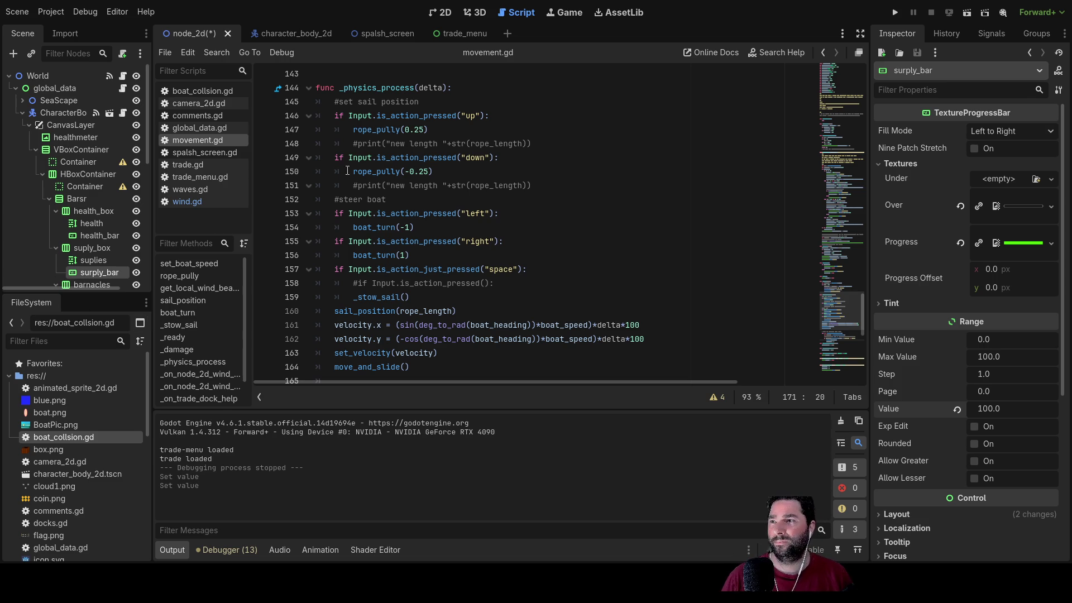
# Step: Scroll through movement.gd, then switch to the 2D view to see the full Health and Supplies bars
pyautogui.scroll(15, 356, 202)
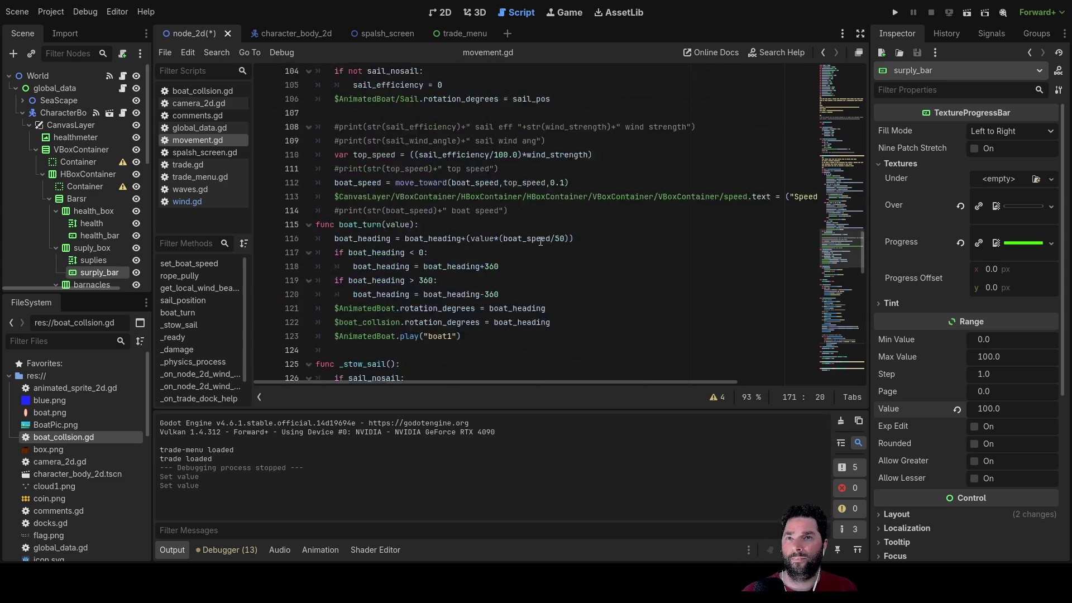
pyautogui.scroll(18, 541, 241)
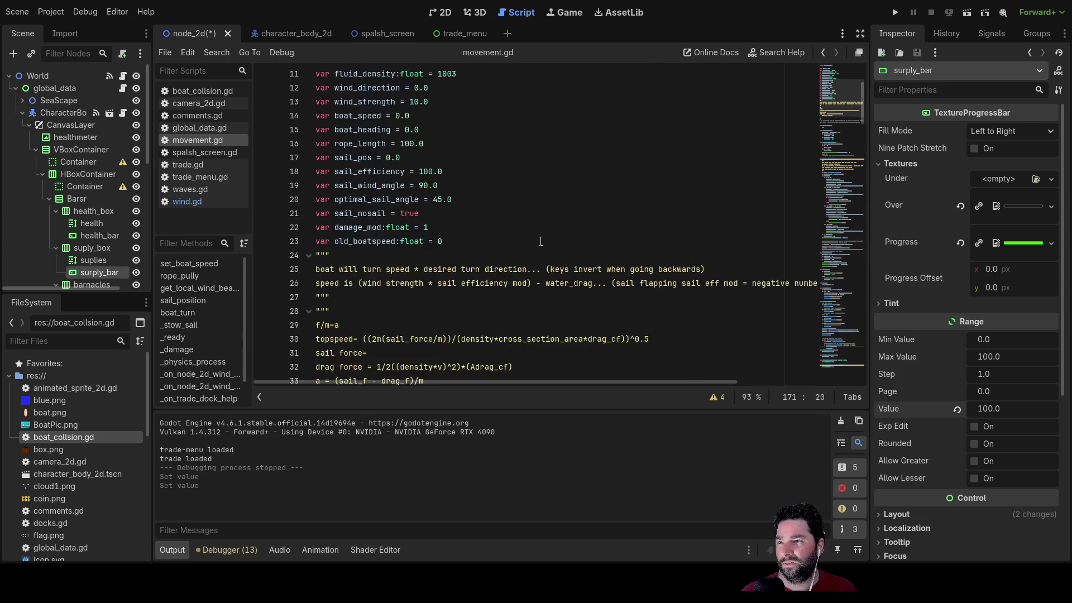
pyautogui.scroll(-20, 541, 241)
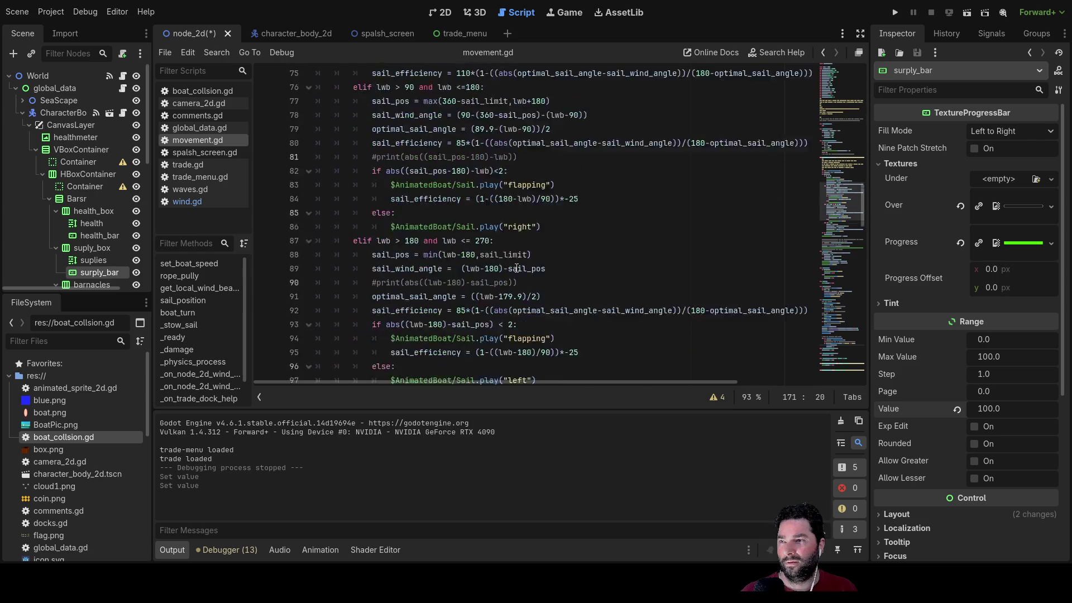
pyautogui.scroll(-15, 516, 263)
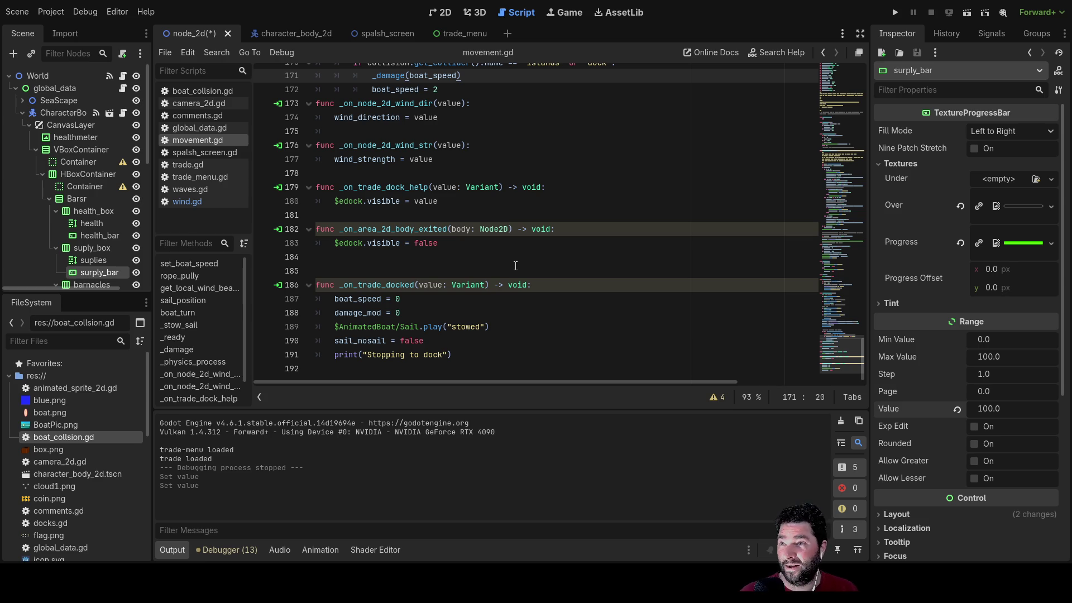
pyautogui.click(444, 13)
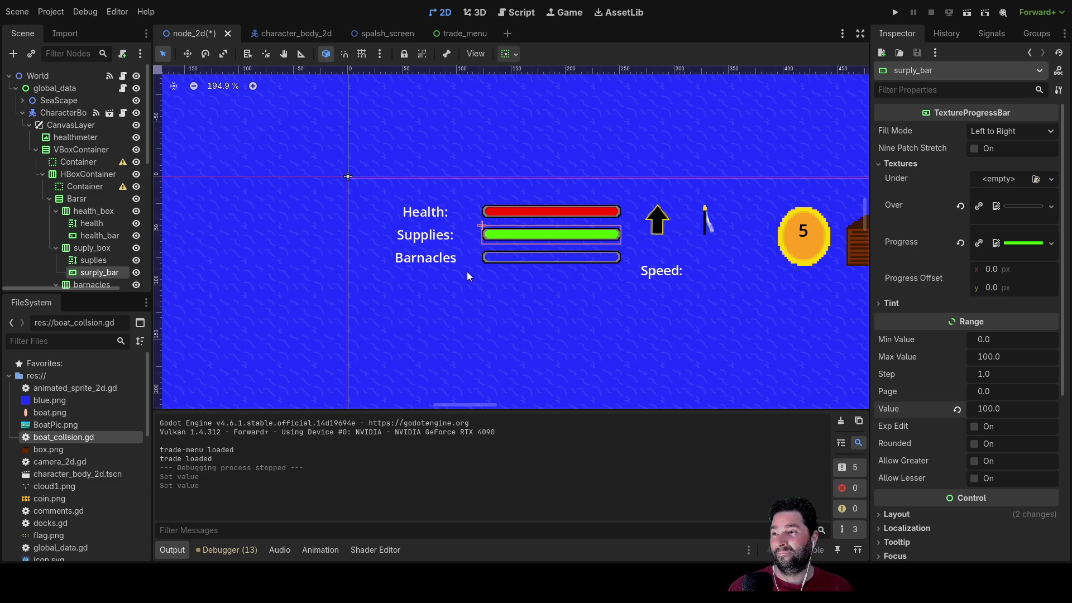
pyautogui.scroll(-10, 467, 271)
pyautogui.scroll(8, 511, 204)
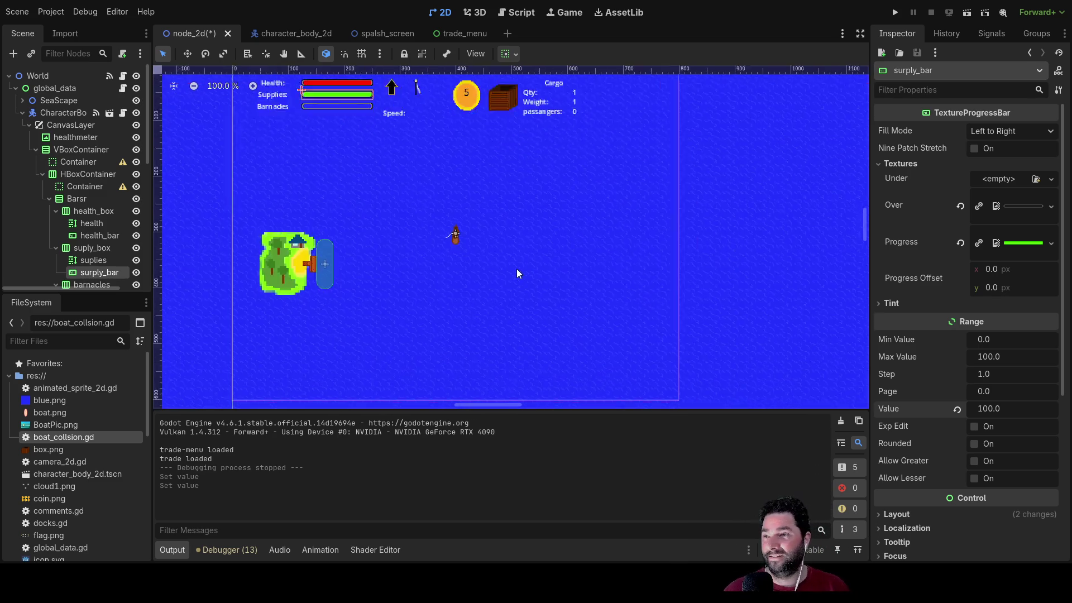
pyautogui.moveTo(628, 353)
pyautogui.mouseDown()
pyautogui.moveTo(568, 269)
pyautogui.moveTo(570, 290)
pyautogui.mouseUp()
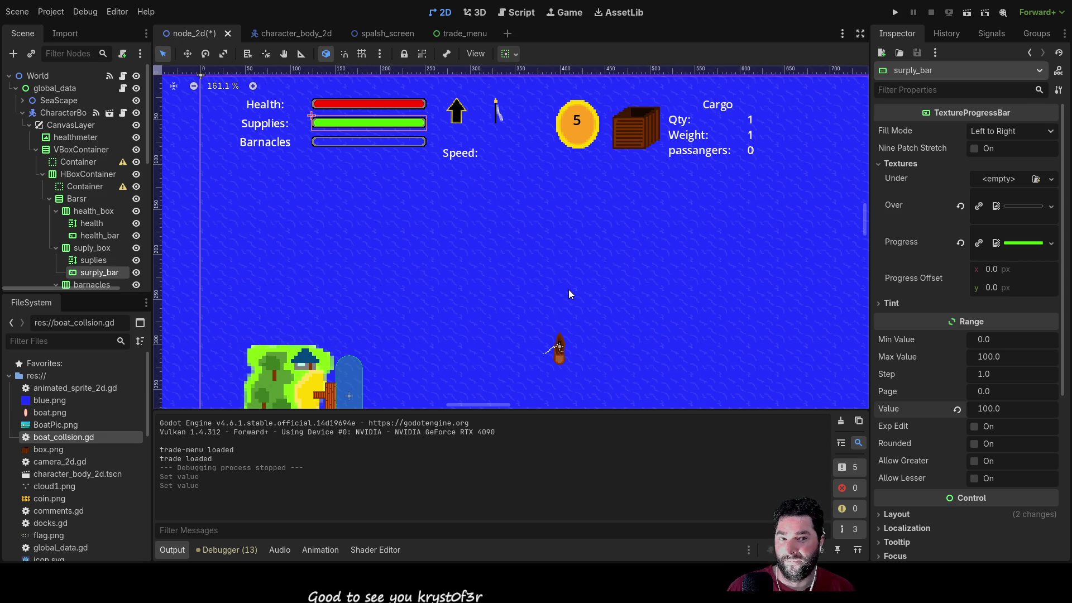
# Step: Open the trade_menu scene, select the Buy column container, and add a VBoxContainer child
pyautogui.click(454, 34)
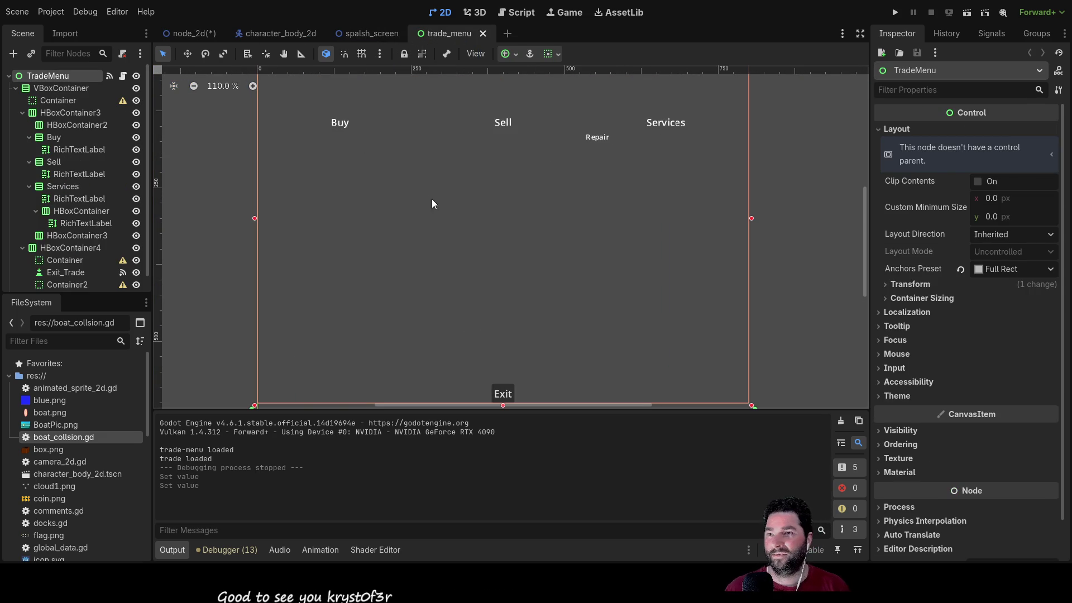
pyautogui.scroll(-1, 53, 103)
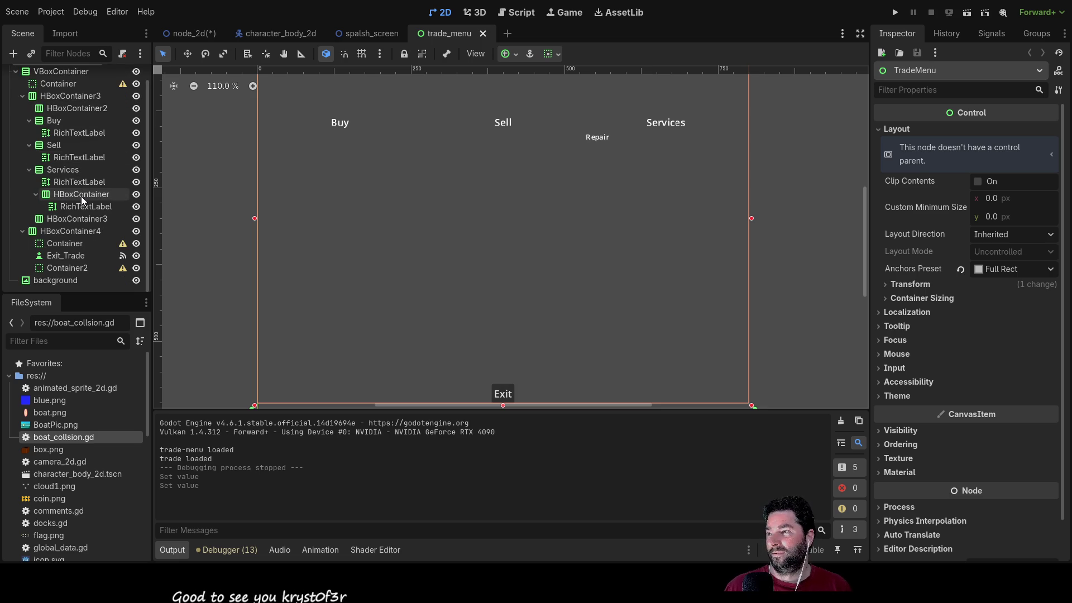
pyautogui.scroll(1, 81, 196)
pyautogui.moveTo(403, 233)
pyautogui.mouseDown()
pyautogui.moveTo(416, 287)
pyautogui.moveTo(440, 260)
pyautogui.mouseUp()
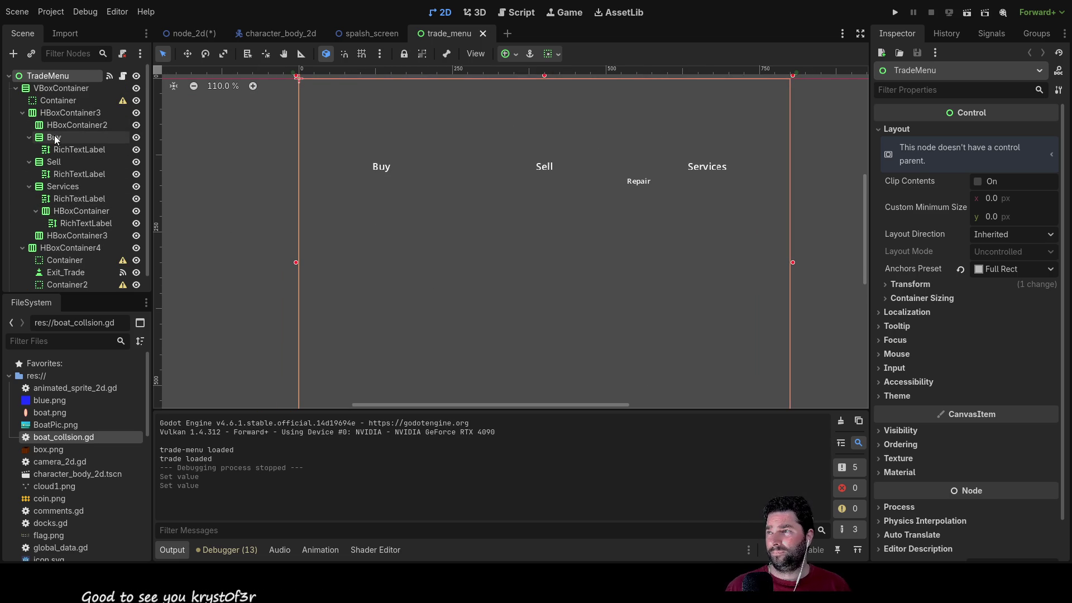
pyautogui.click(67, 150)
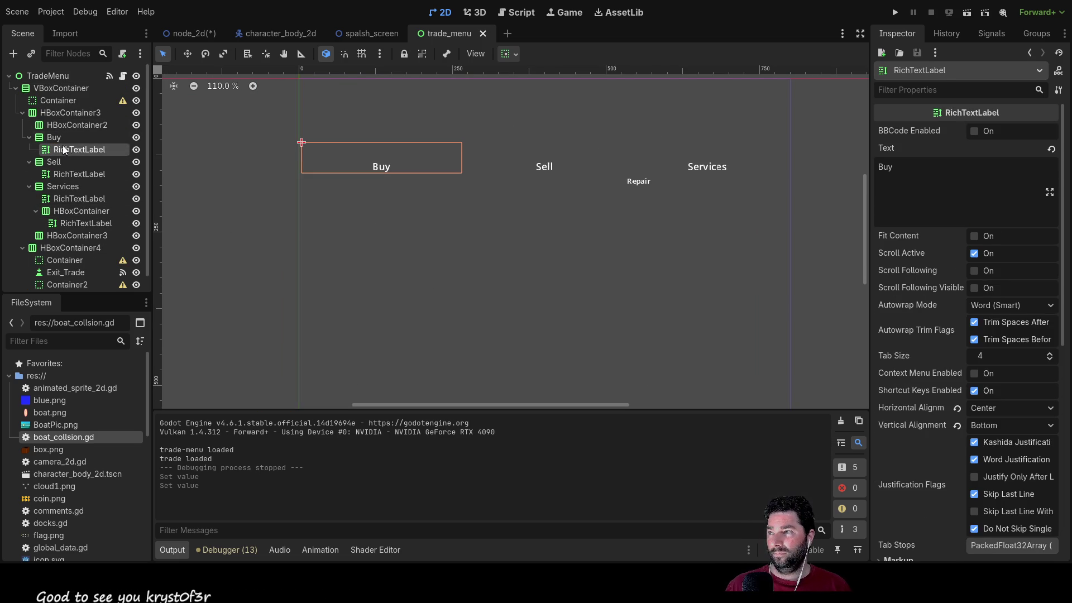
pyautogui.click(54, 139)
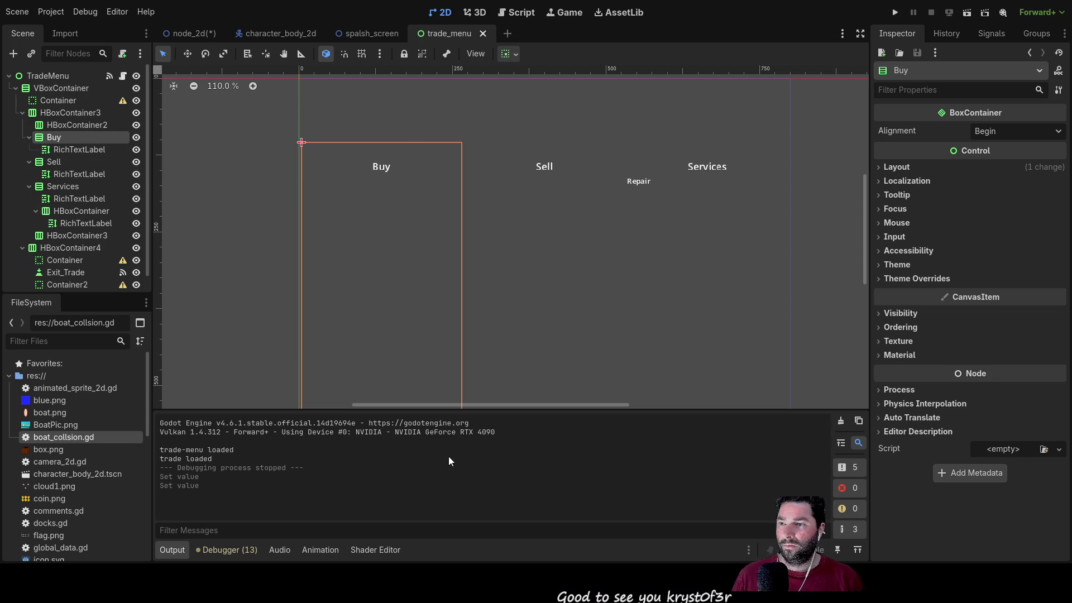
pyautogui.hotkey('ctrl', 'a')
pyautogui.press('Return')
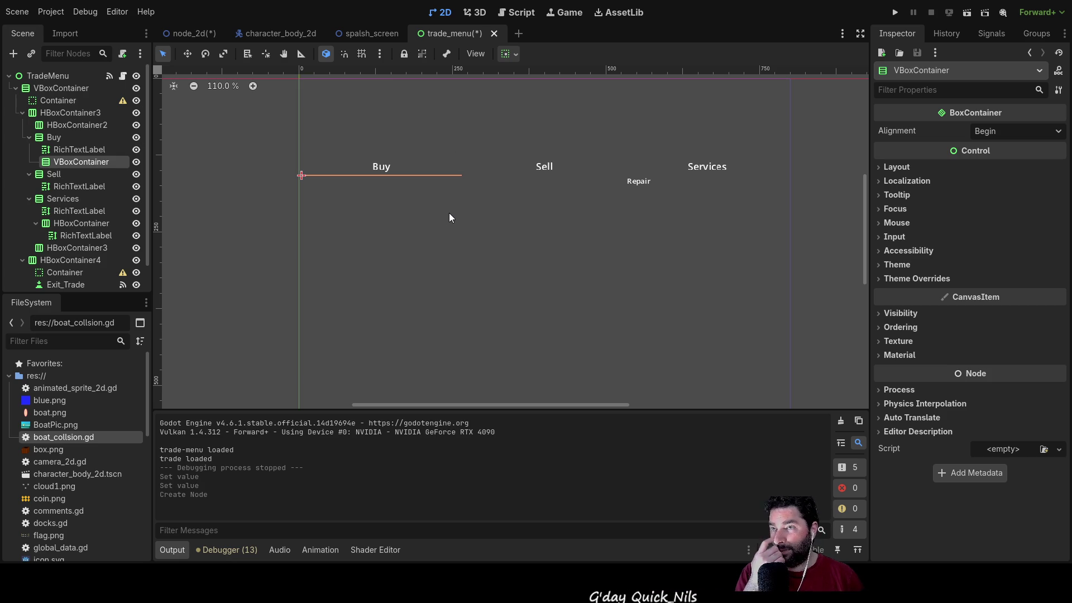
# Step: Add a Button child to the VBoxContainer and set its text to 'Buy'
pyautogui.doubleClick(450, 470)
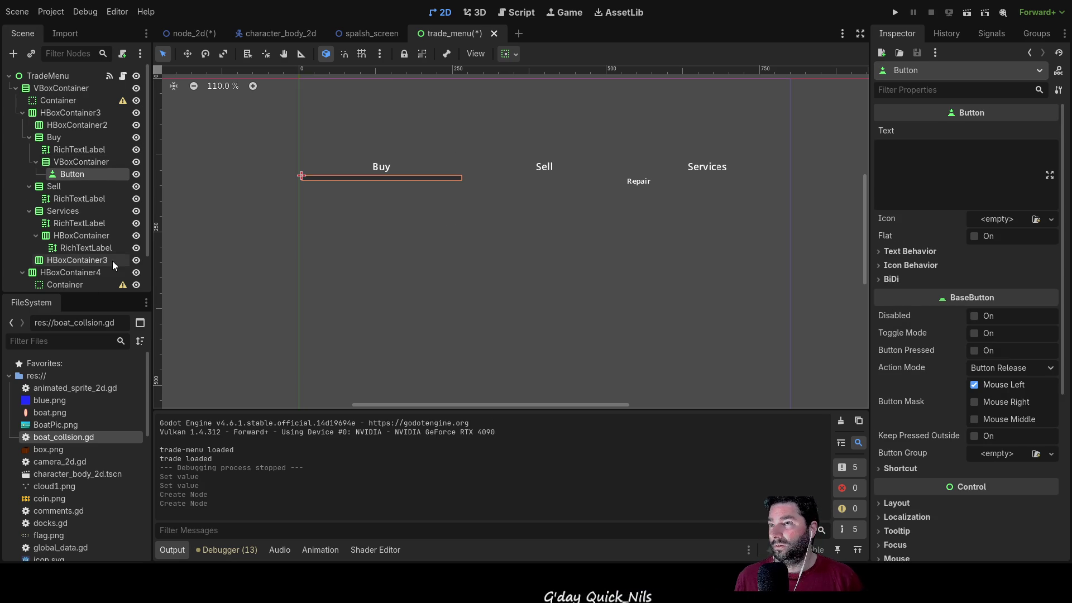
pyautogui.click(912, 169)
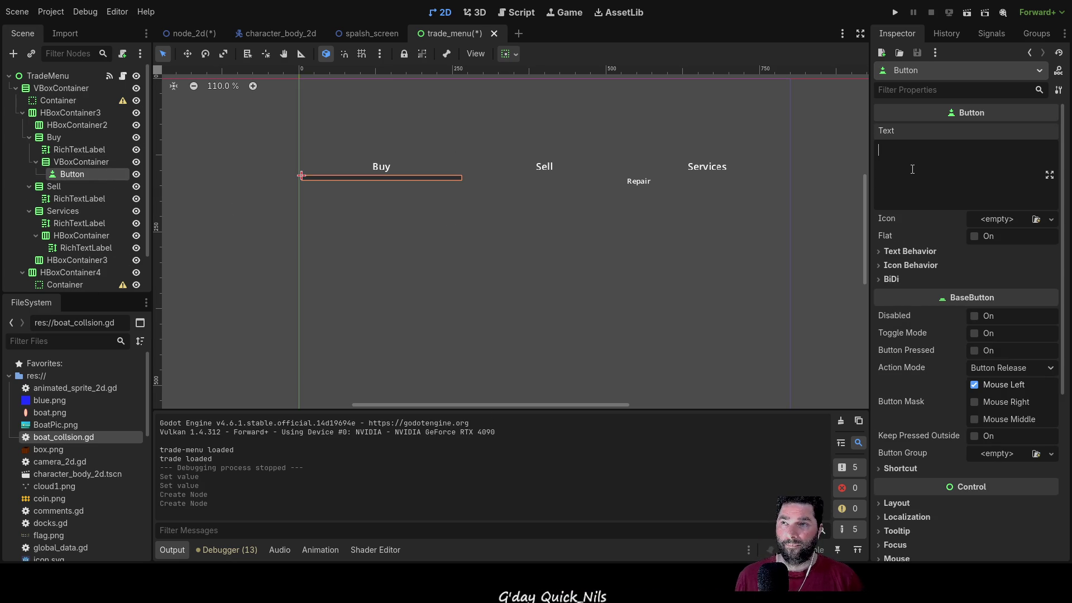
pyautogui.write('Buy')
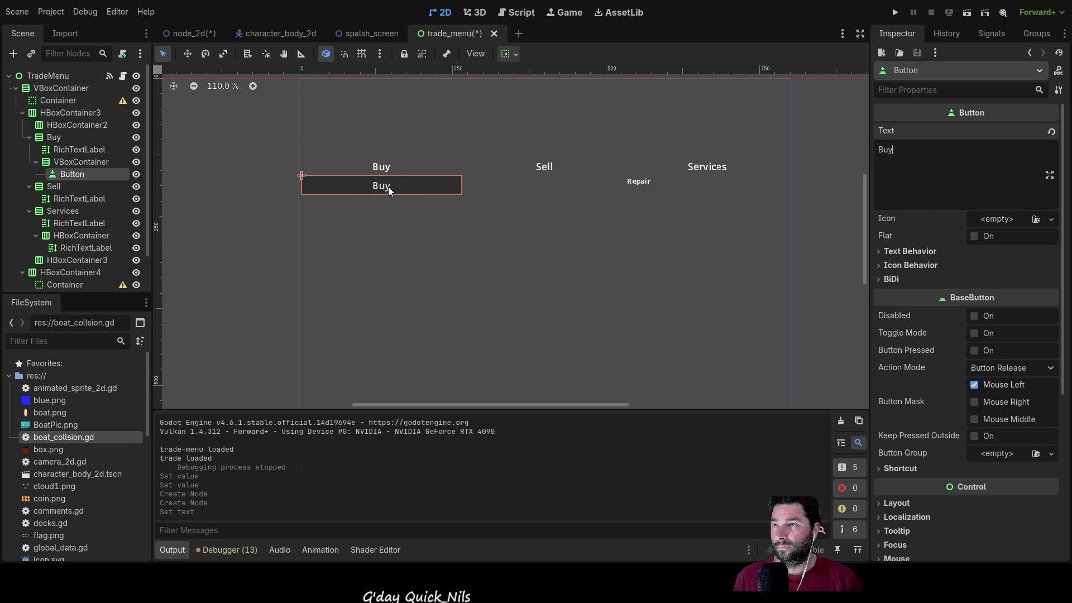
pyautogui.hotkey('ctrl', 'a')
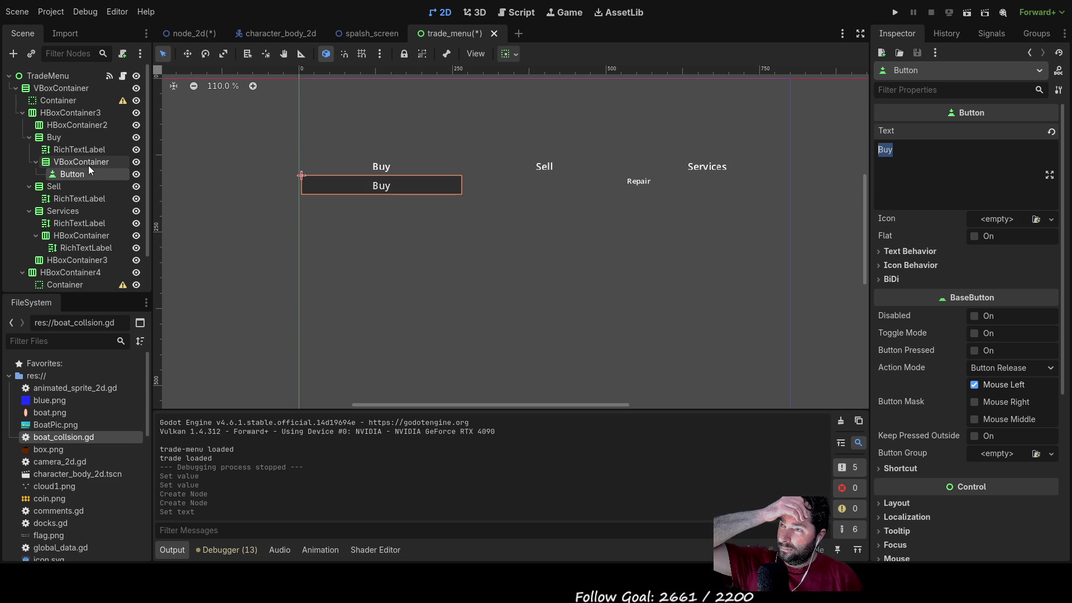
pyautogui.click(79, 160)
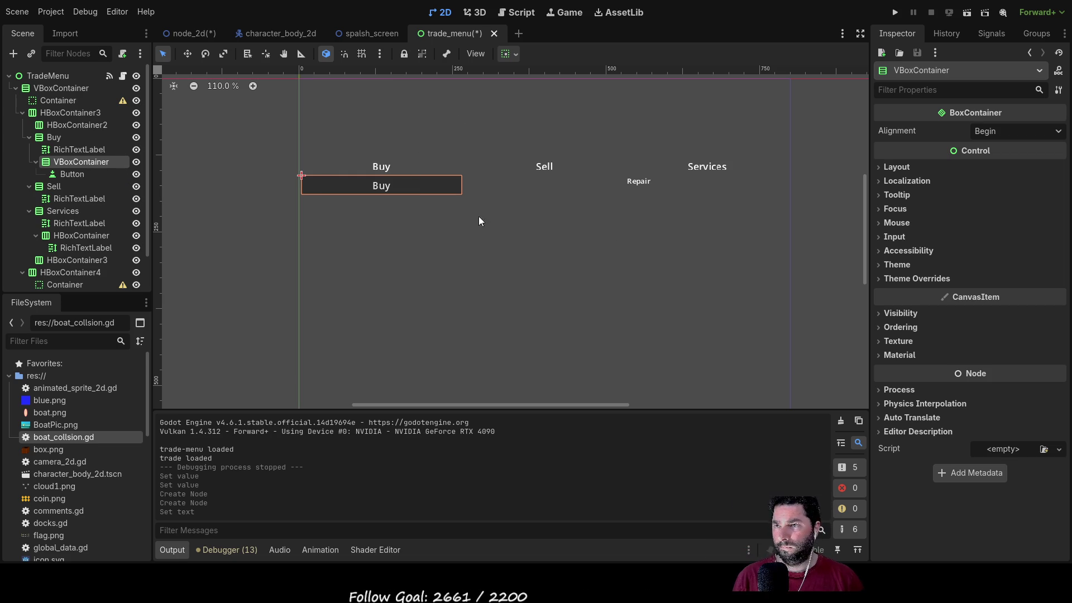
# Step: Add a RichTextLabel above the Buy button with the text 'Supplies'
pyautogui.hotkey('ctrl', 'a')
pyautogui.press('Return')
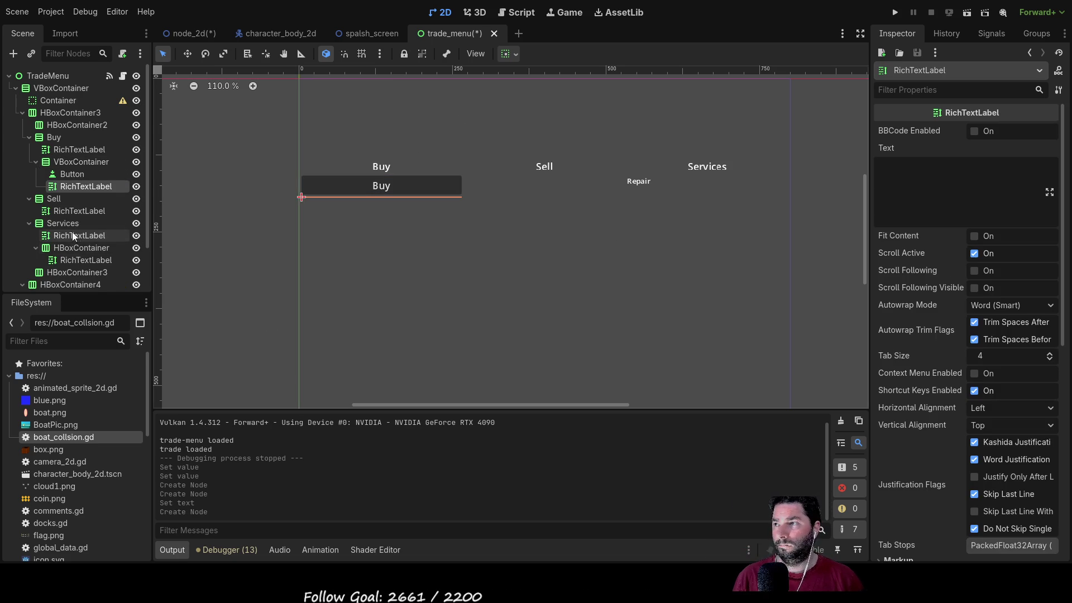
pyautogui.moveTo(82, 186); pyautogui.dragTo(71, 168)
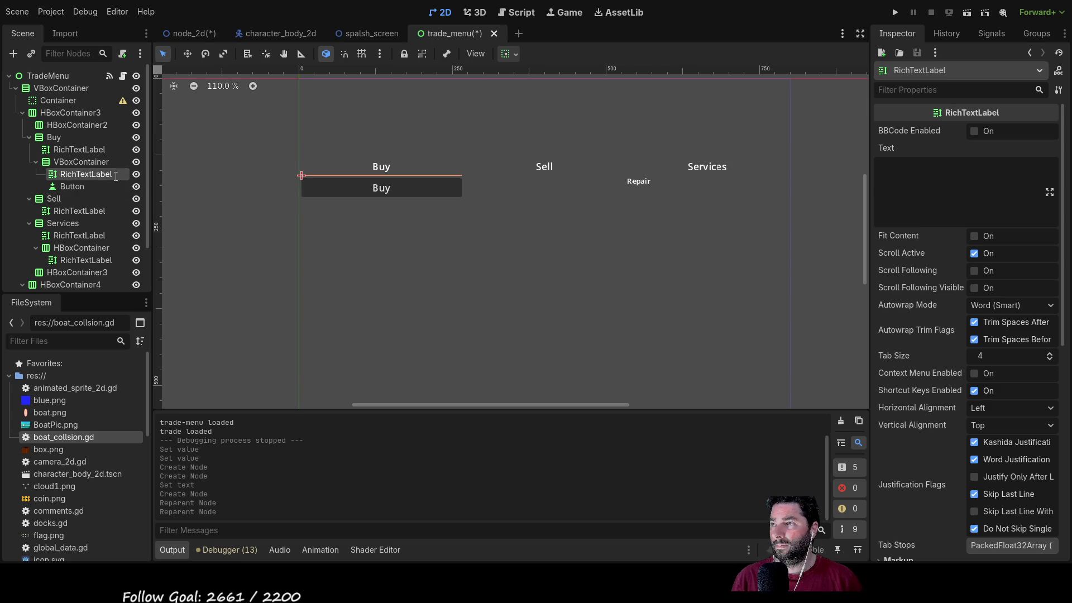
pyautogui.click(897, 174)
pyautogui.write('Supplies')
# Step: Enable Fit Content on the Supplies label
pyautogui.scroll(-5, 892, 259)
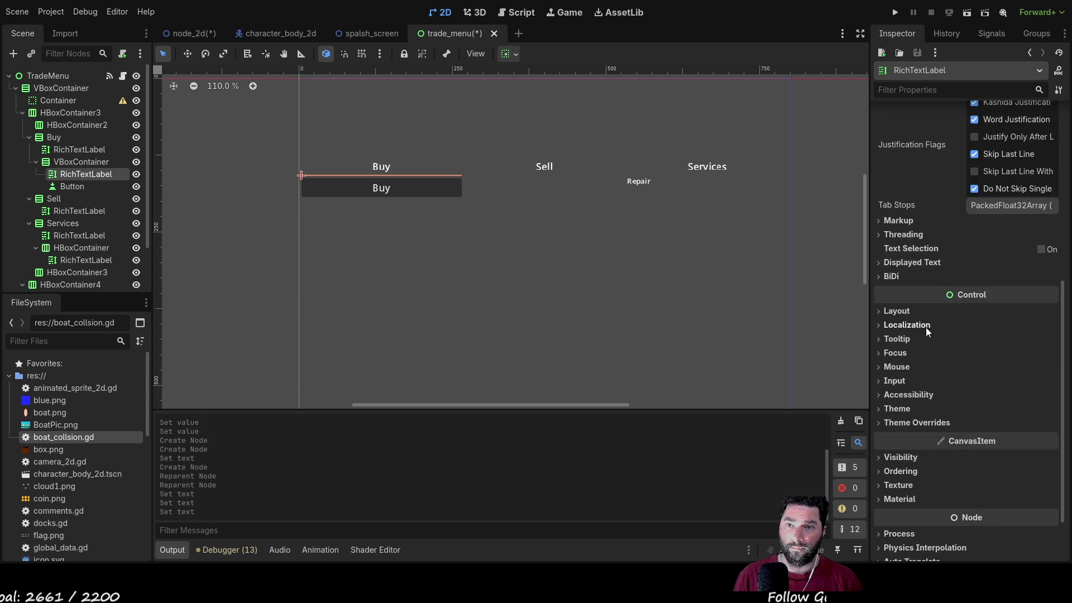
pyautogui.scroll(1, 907, 306)
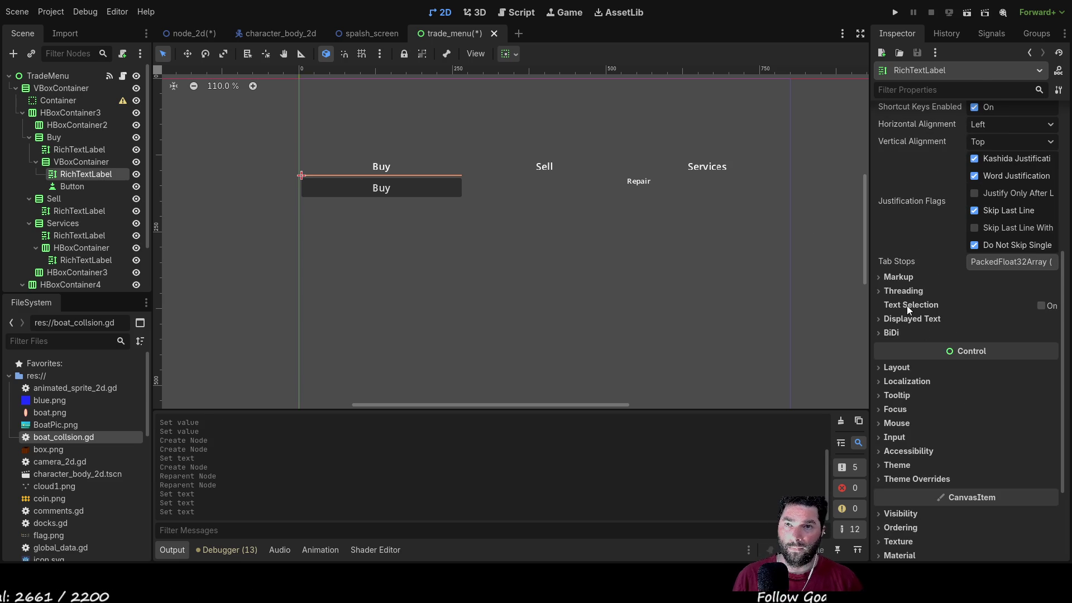
pyautogui.click(882, 370)
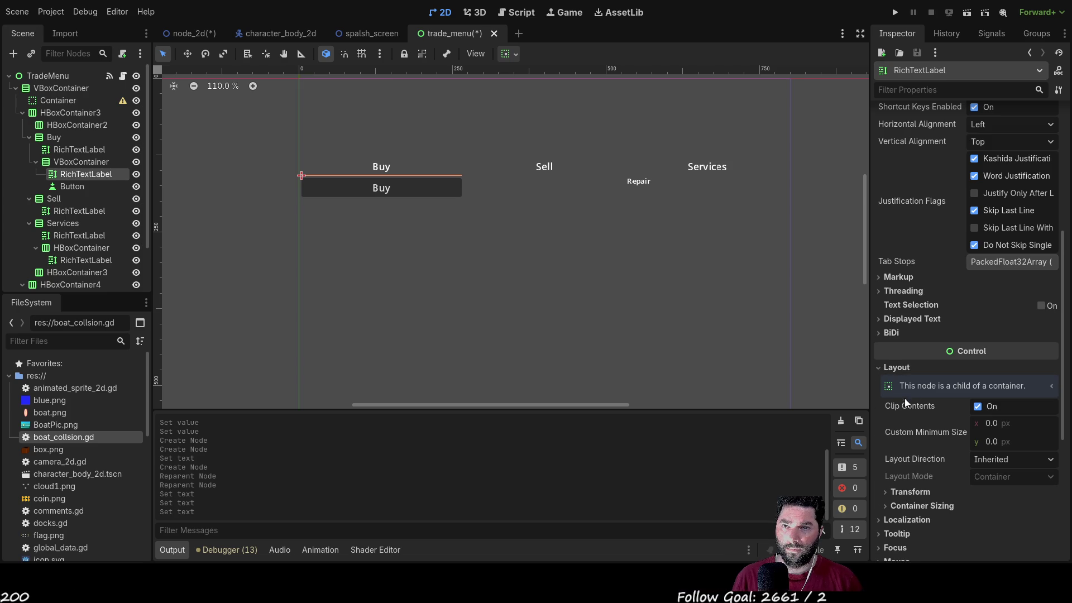
pyautogui.click(883, 367)
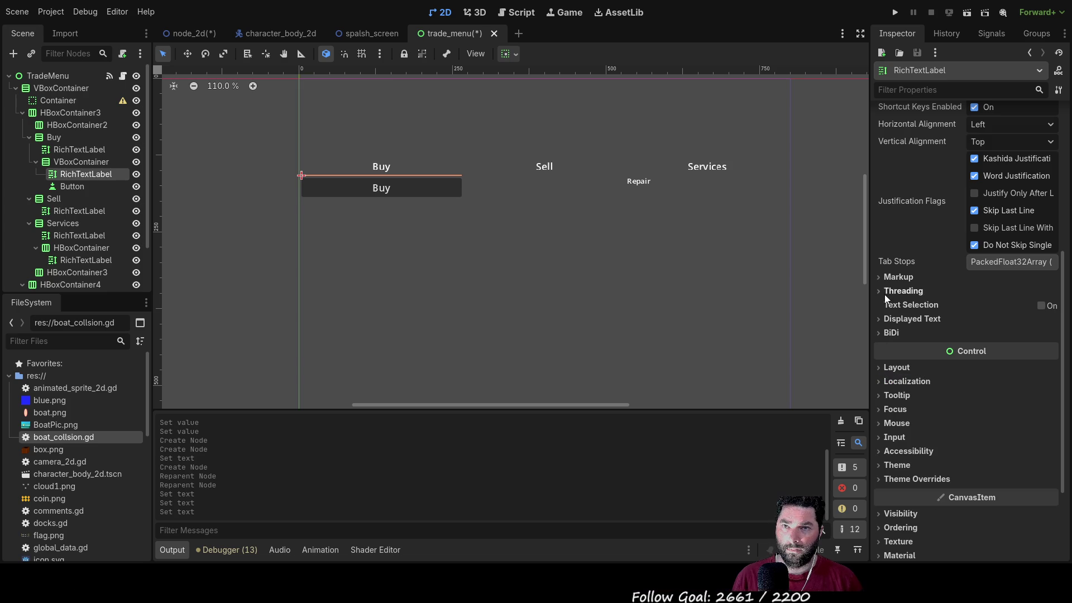
pyautogui.scroll(4, 956, 307)
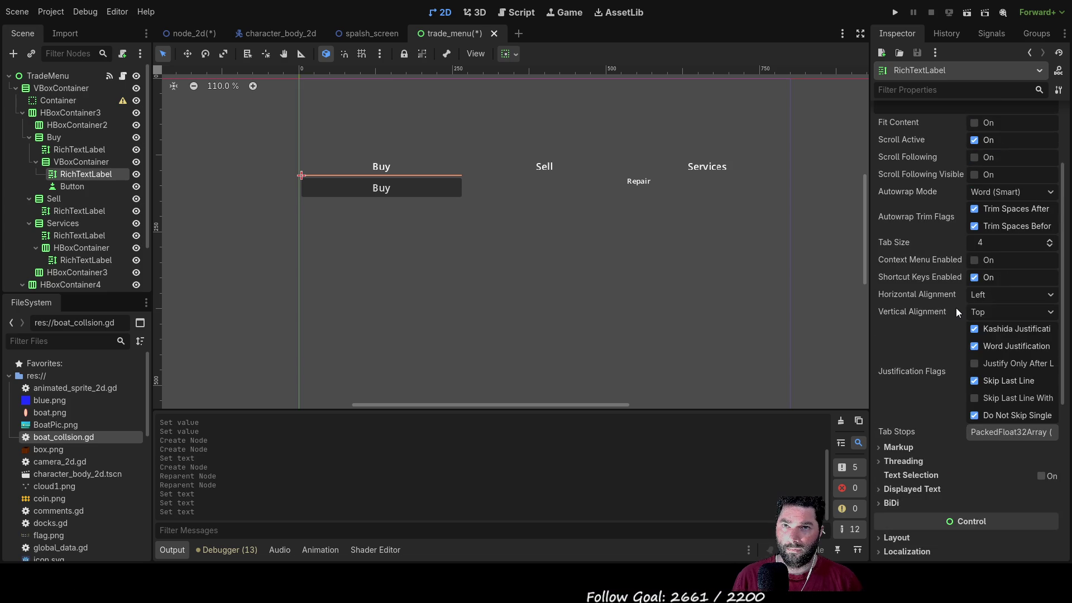
pyautogui.scroll(1, 956, 302)
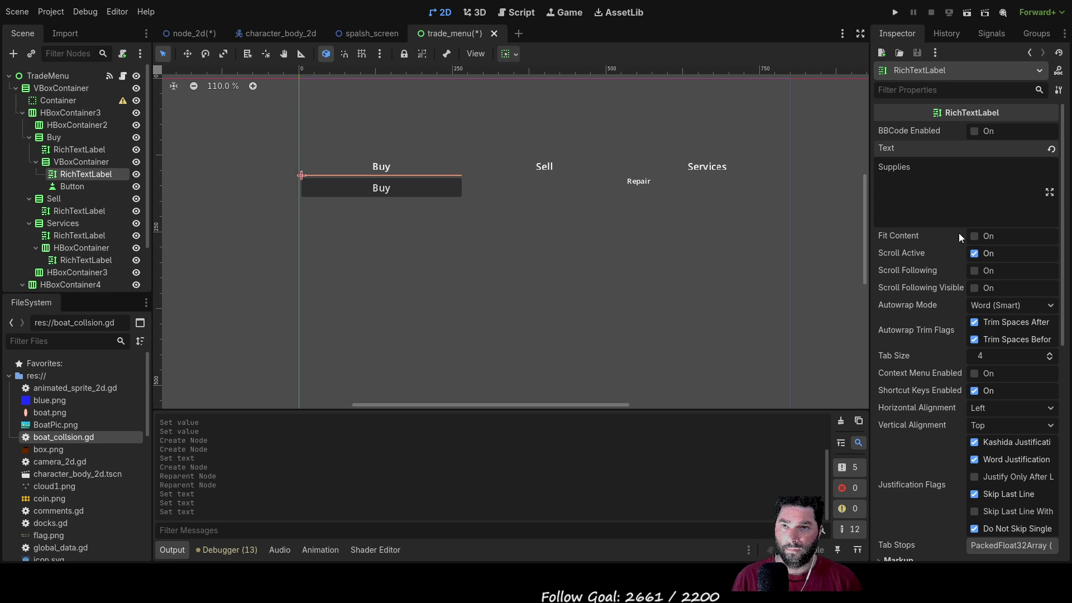
pyautogui.click(975, 237)
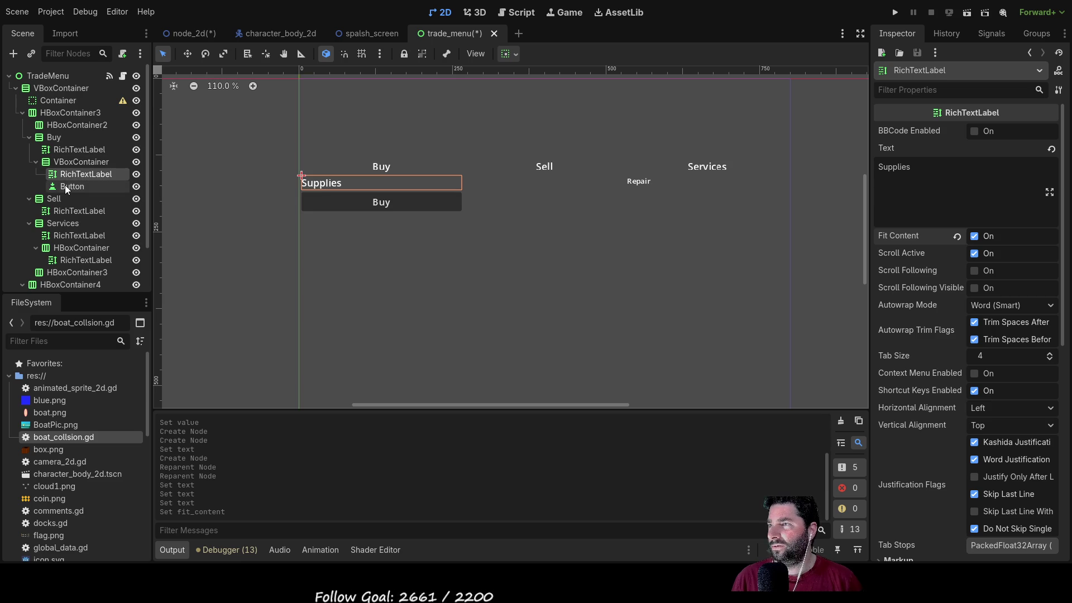
pyautogui.click(77, 163)
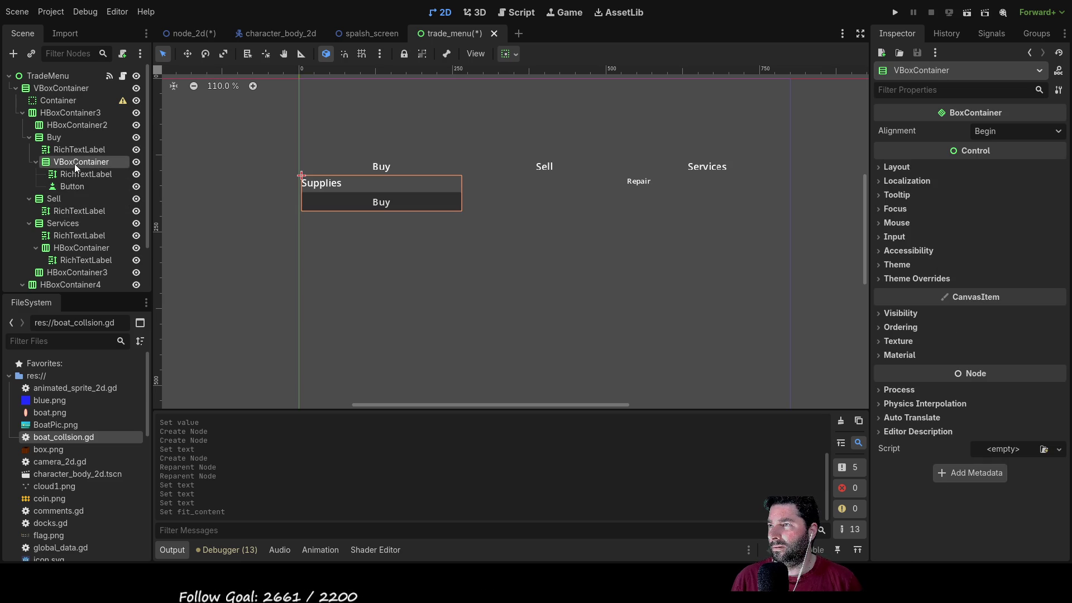
pyautogui.click(52, 137)
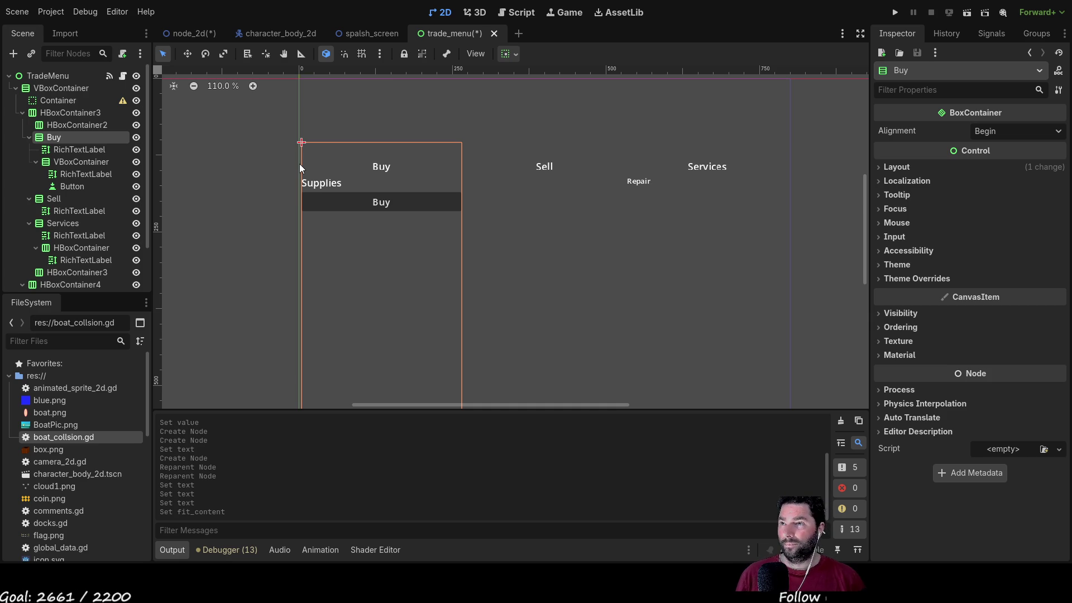
# Step: Add an HBoxContainer to the Buy column and move the Supplies label into it
pyautogui.hotkey('ctrl', 'a')
pyautogui.press('Return')
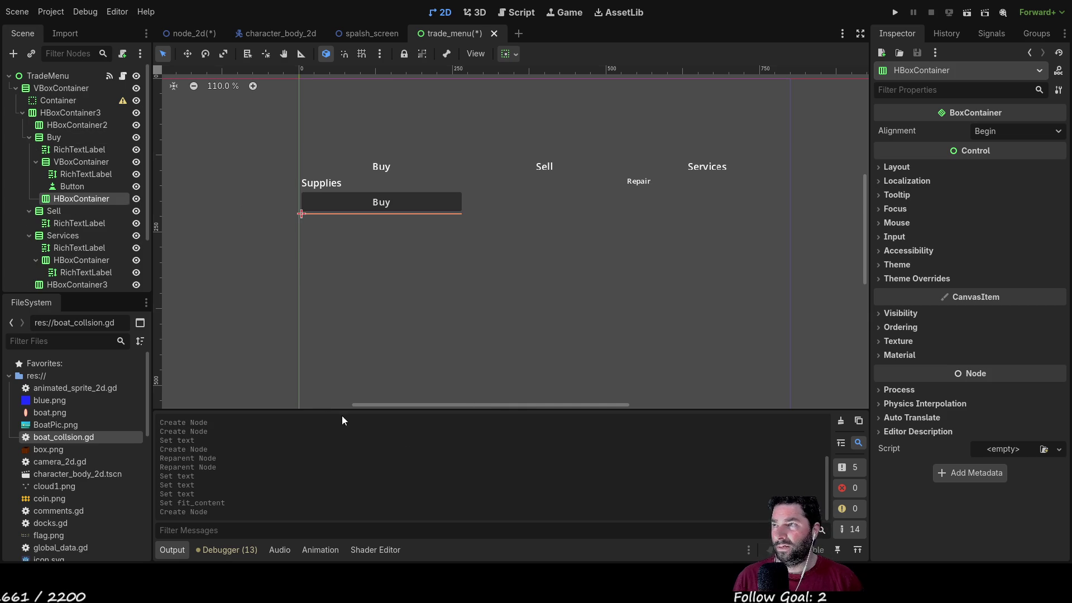
pyautogui.click(84, 175)
pyautogui.moveTo(78, 173)
pyautogui.mouseDown()
pyautogui.moveTo(85, 198)
pyautogui.moveTo(69, 173)
pyautogui.moveTo(72, 186)
pyautogui.mouseUp()
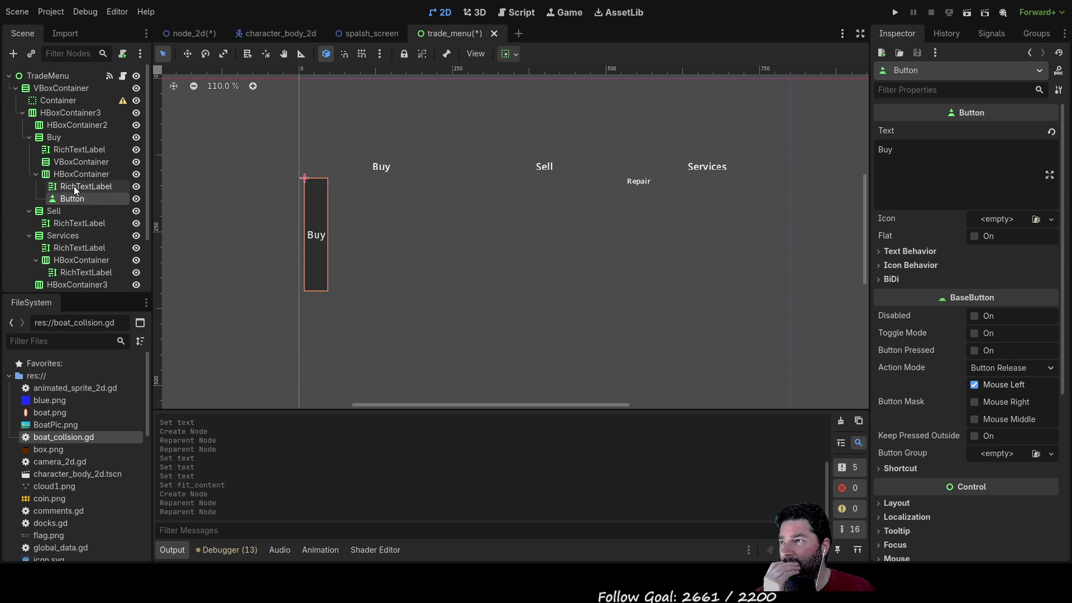
pyautogui.click(98, 186)
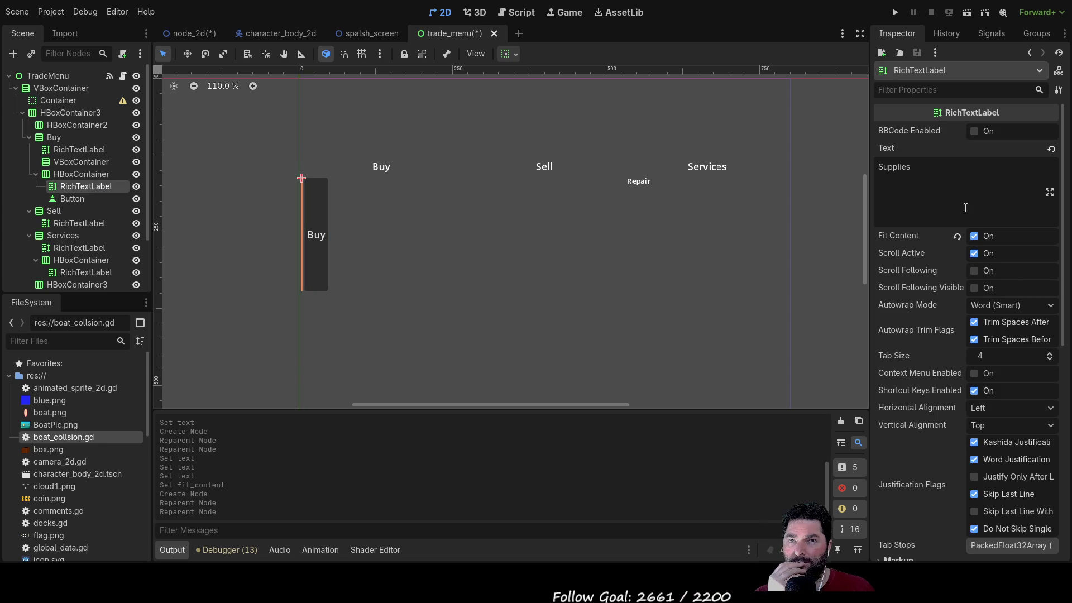
pyautogui.click(974, 236)
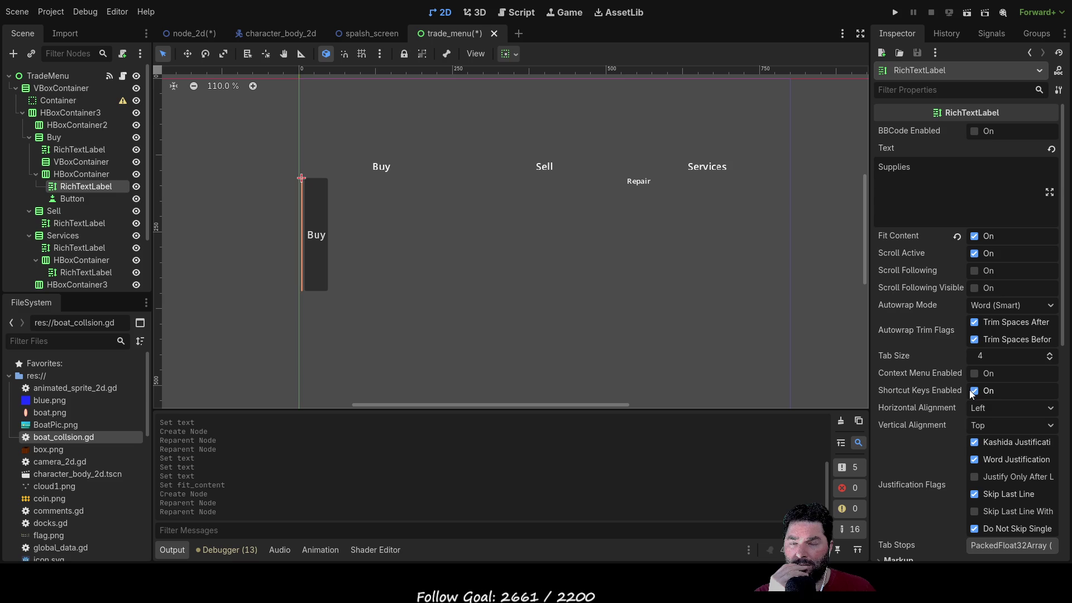
# Step: Enable Container Sizing Horizontal Expand on the Supplies label
pyautogui.scroll(-5, 933, 394)
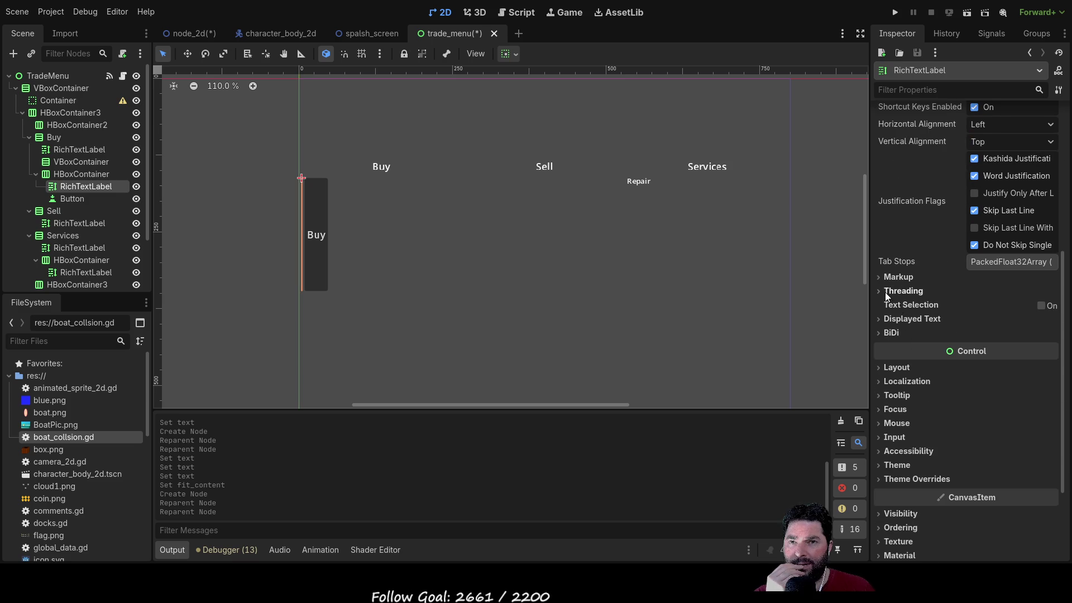
pyautogui.click(884, 369)
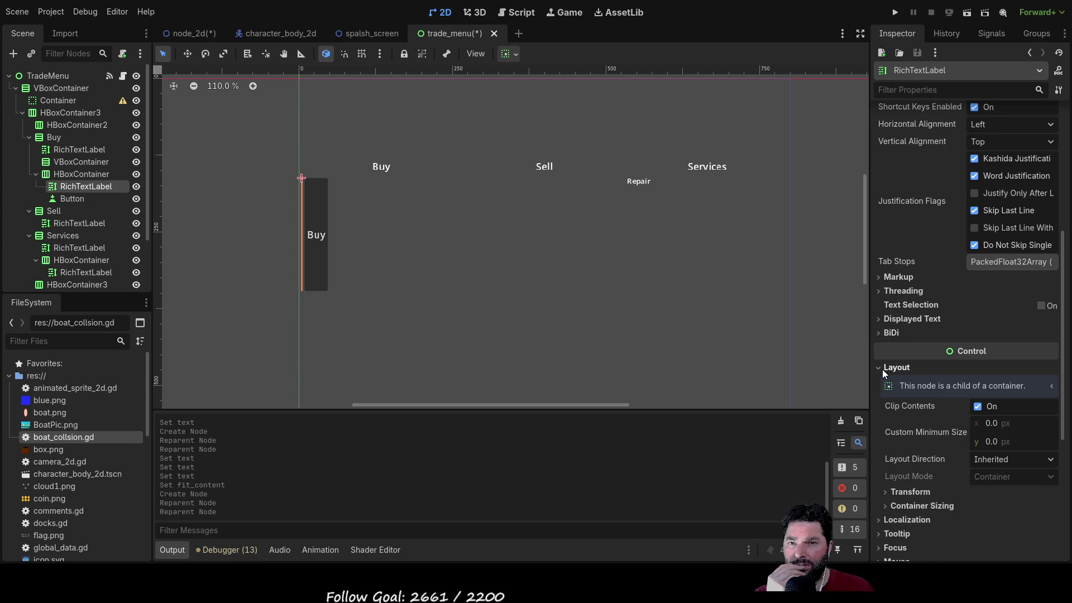
pyautogui.scroll(-1, 898, 480)
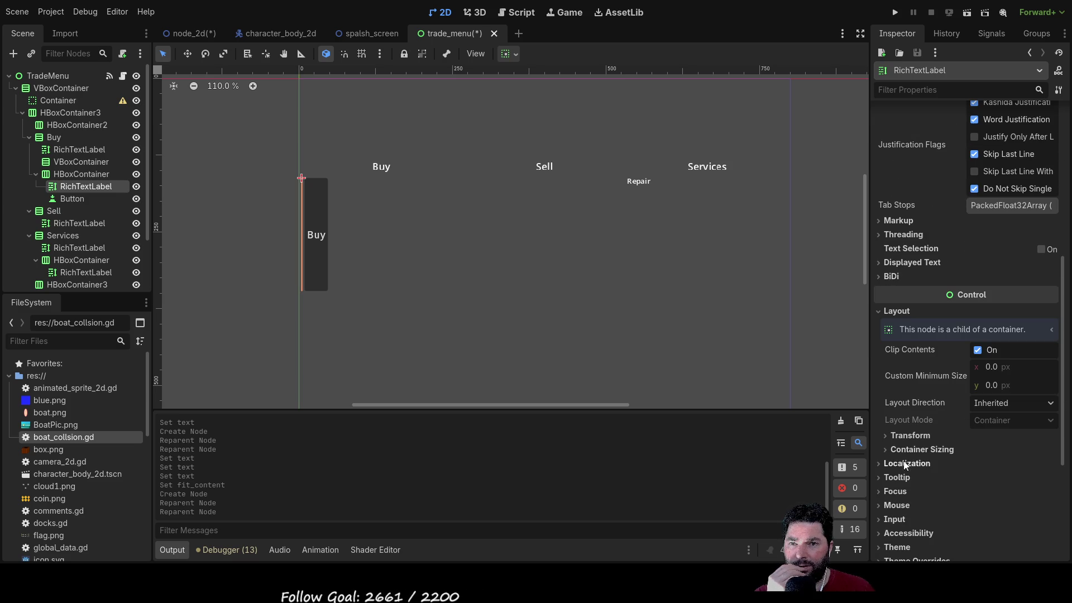
pyautogui.click(903, 449)
pyautogui.click(982, 482)
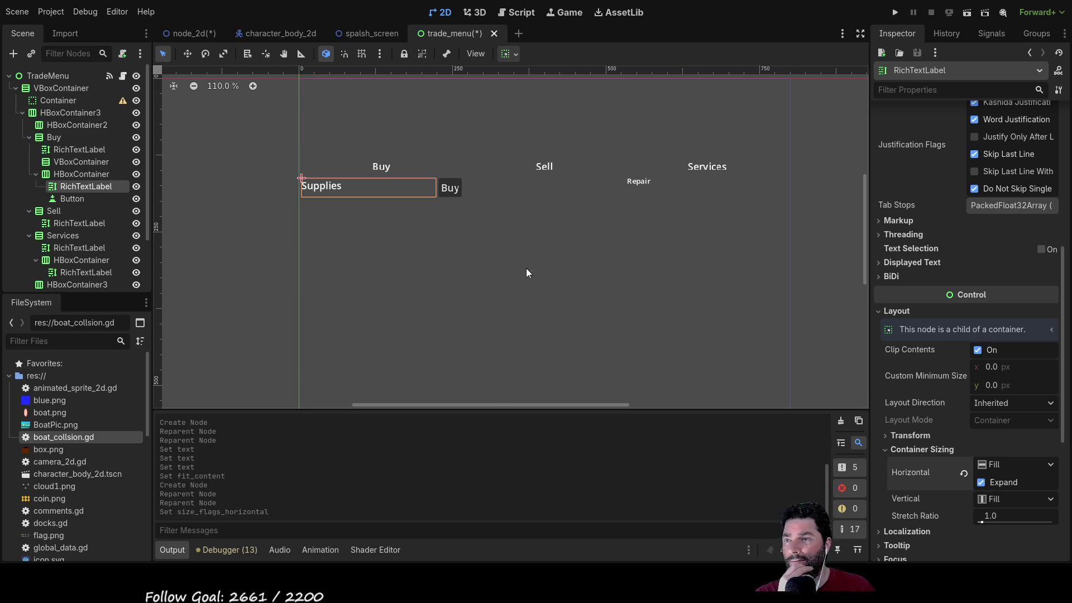
# Step: Delete the now-redundant VBoxContainer under the Buy column
pyautogui.click(88, 175)
pyautogui.click(82, 188)
pyautogui.click(83, 197)
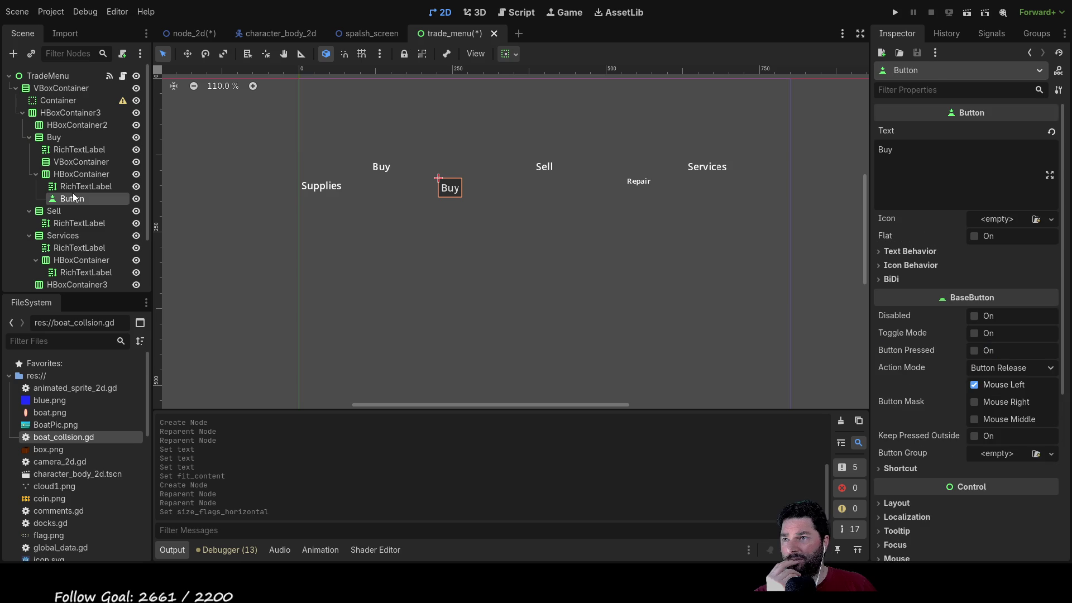
pyautogui.click(82, 174)
pyautogui.click(76, 163)
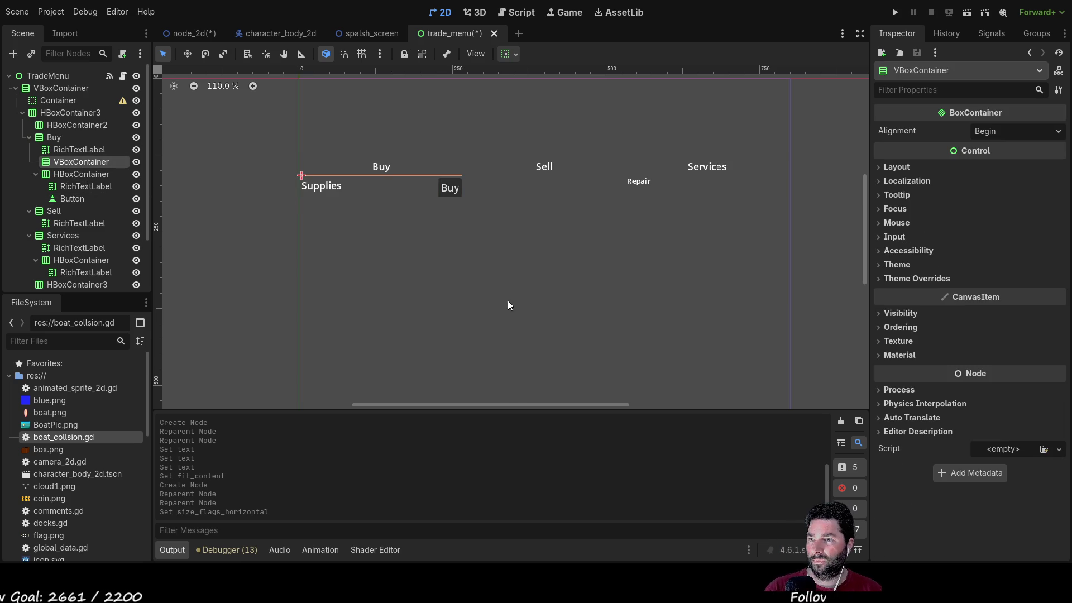
pyautogui.press('Delete')
pyautogui.click(65, 163)
pyautogui.click(75, 170)
pyautogui.click(77, 163)
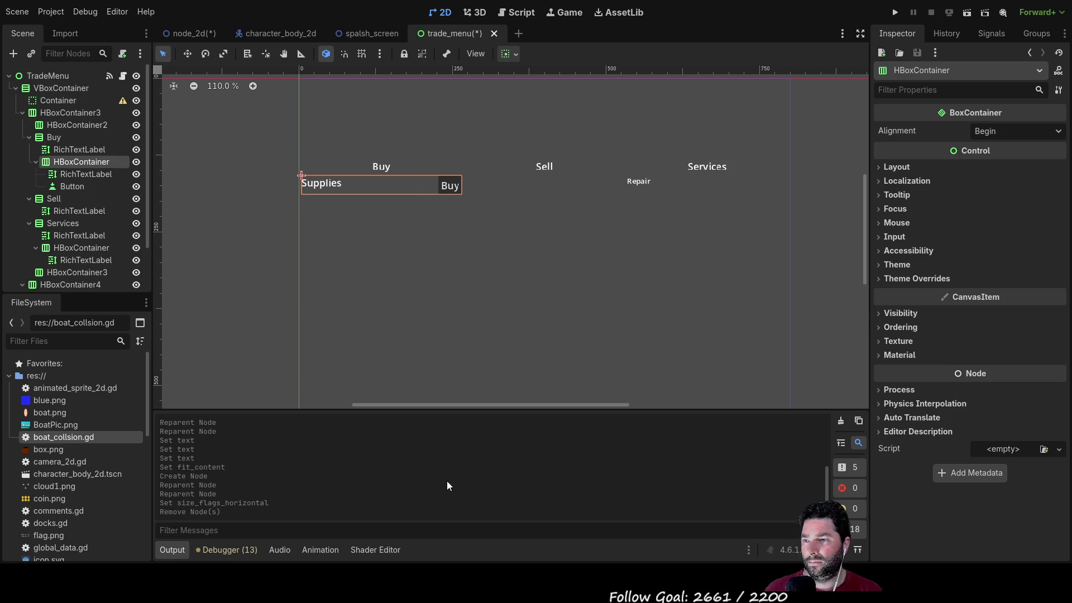
# Step: Add a second RichTextLabel to the row, placed before the Buy button
pyautogui.hotkey('ctrl', 'a')
pyautogui.press('Return')
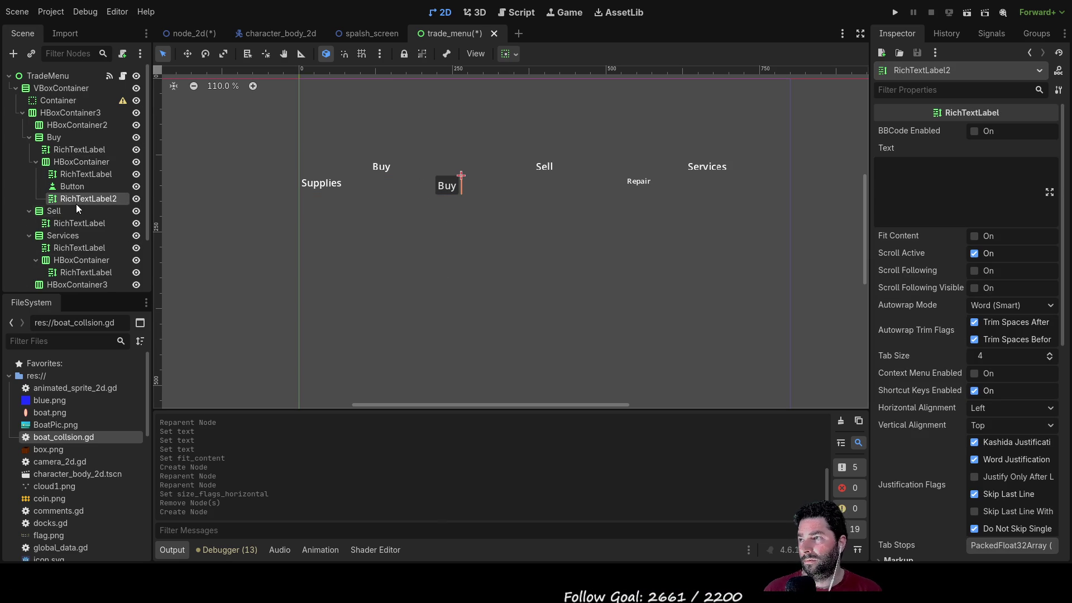
pyautogui.moveTo(76, 199); pyautogui.dragTo(75, 181)
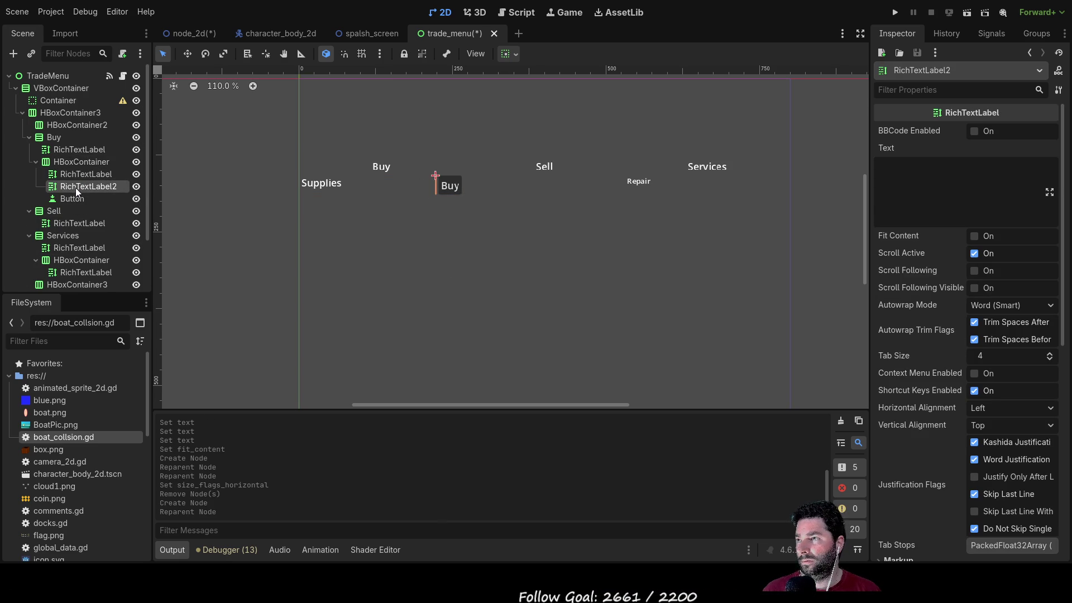
pyautogui.click(889, 166)
# Step: Set the new label's text to 'Qty: 10' and expand its theme font overrides
pyautogui.write('Q')
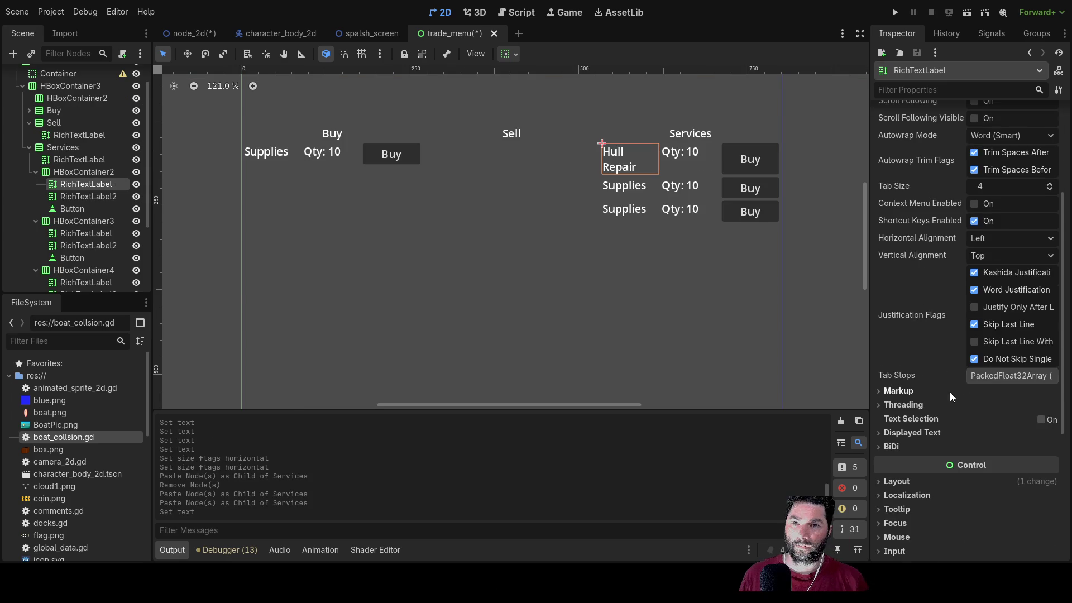
pyautogui.scroll(-2, 943, 242)
pyautogui.scroll(2, 940, 229)
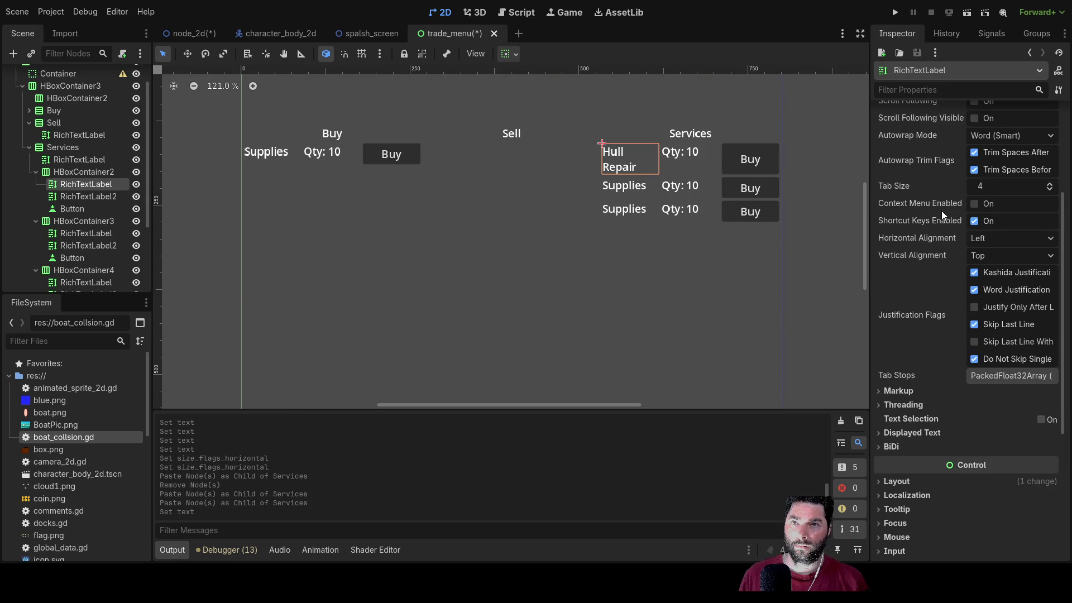
pyautogui.scroll(2, 942, 218)
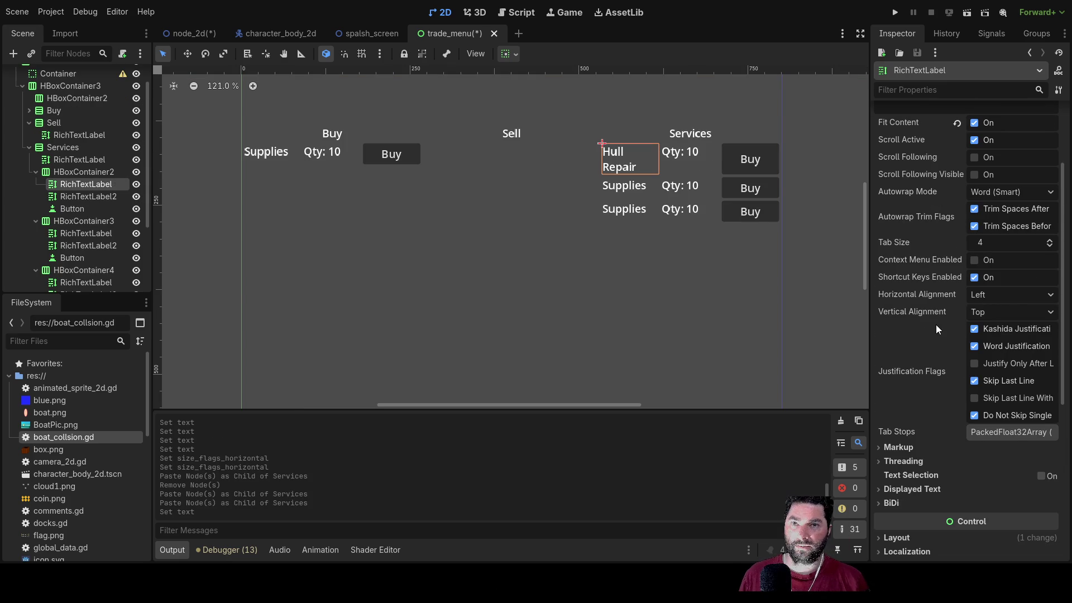
pyautogui.scroll(3, 936, 324)
pyautogui.scroll(-10, 933, 332)
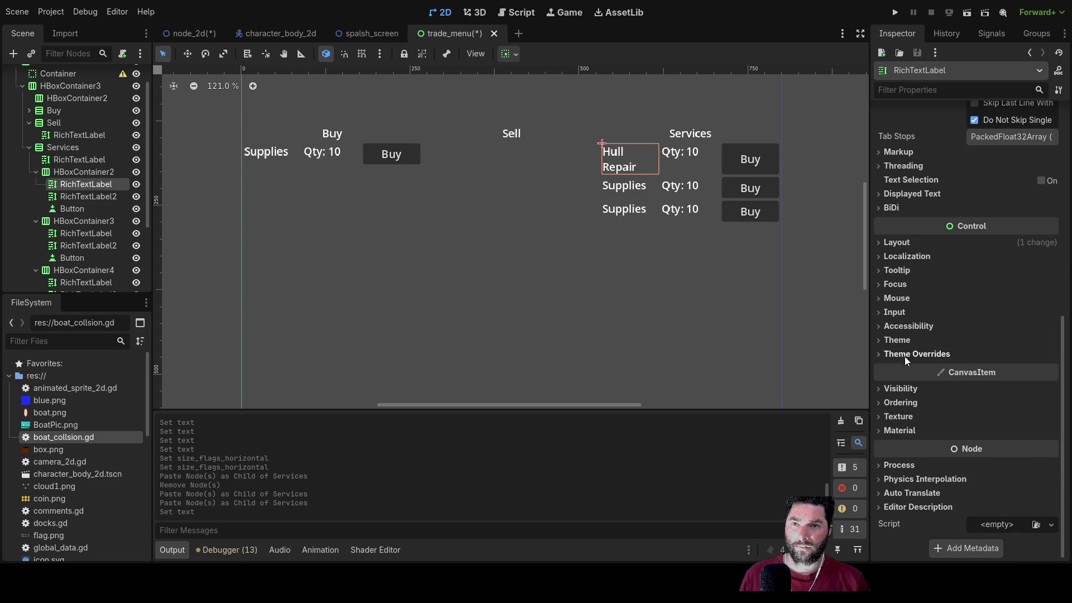
pyautogui.click(881, 354)
pyautogui.click(887, 396)
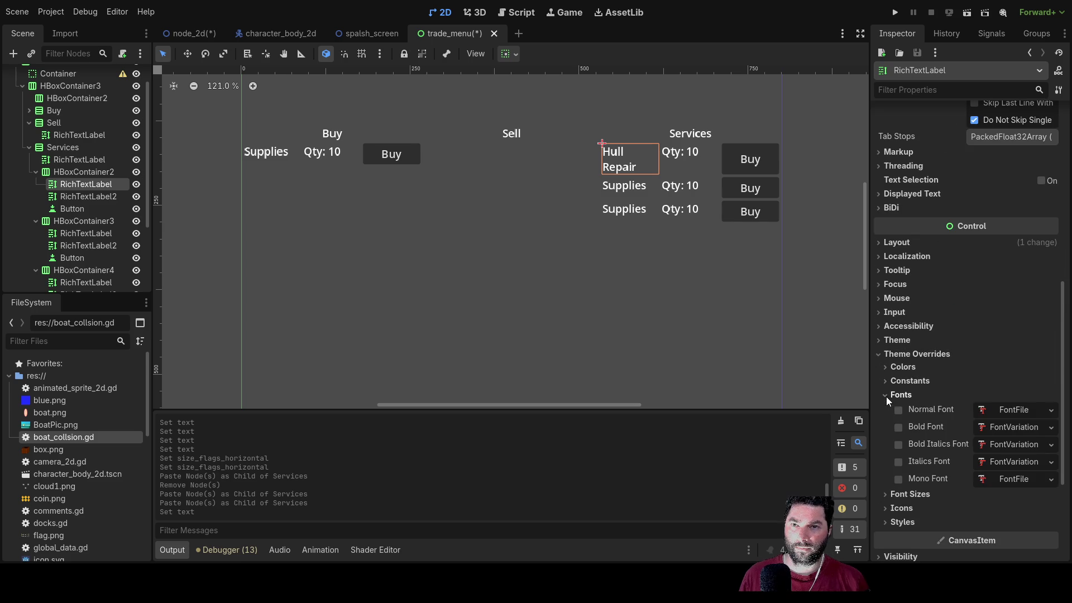
# Step: Multi-select the name and quantity labels of the Hull Repair and both Supplies rows
pyautogui.click(630, 185)
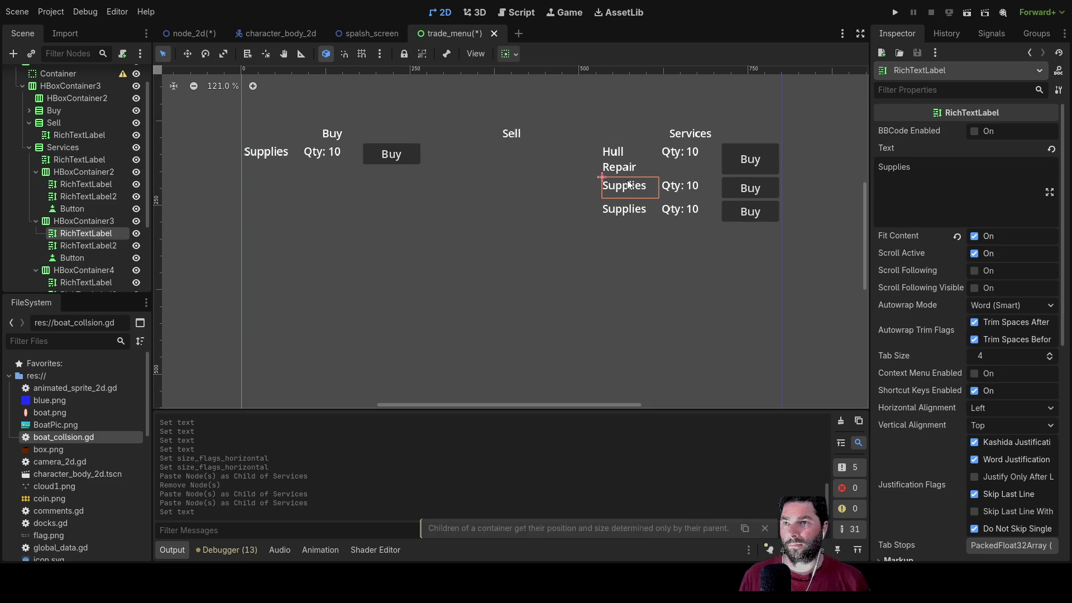
pyautogui.keyDown('ctrl'); pyautogui.click(76, 247); pyautogui.keyUp('ctrl')
pyautogui.keyDown('ctrl'); pyautogui.click(73, 195); pyautogui.keyUp('ctrl')
pyautogui.keyDown('ctrl'); pyautogui.click(78, 184); pyautogui.keyUp('ctrl')
pyautogui.scroll(-2, 81, 193)
pyautogui.keyDown('ctrl'); pyautogui.click(78, 242); pyautogui.keyUp('ctrl')
pyautogui.keyDown('ctrl'); pyautogui.click(79, 229); pyautogui.keyUp('ctrl')
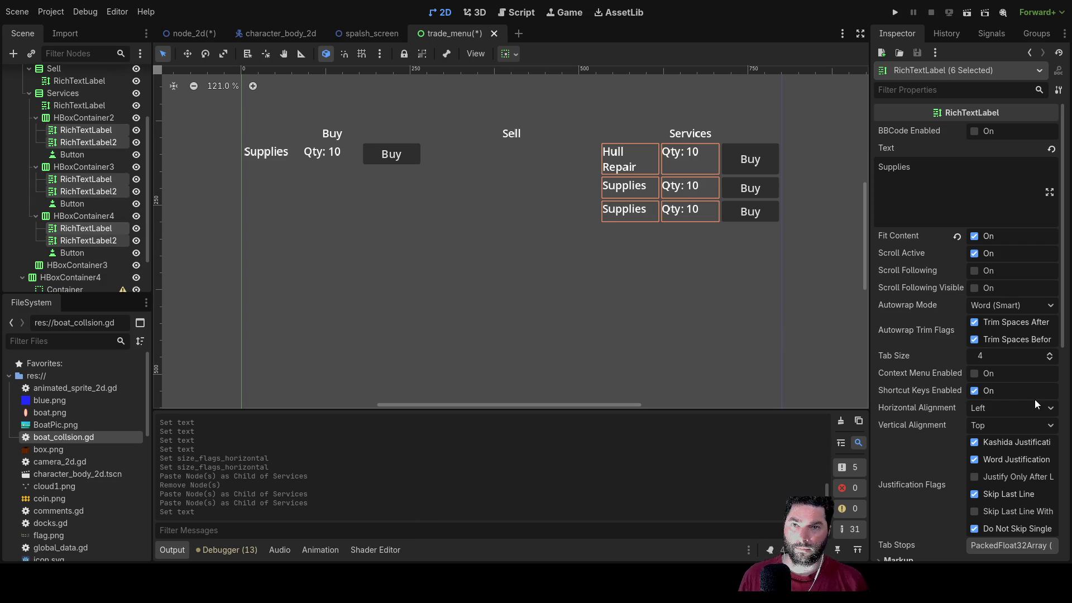
pyautogui.scroll(-5, 880, 361)
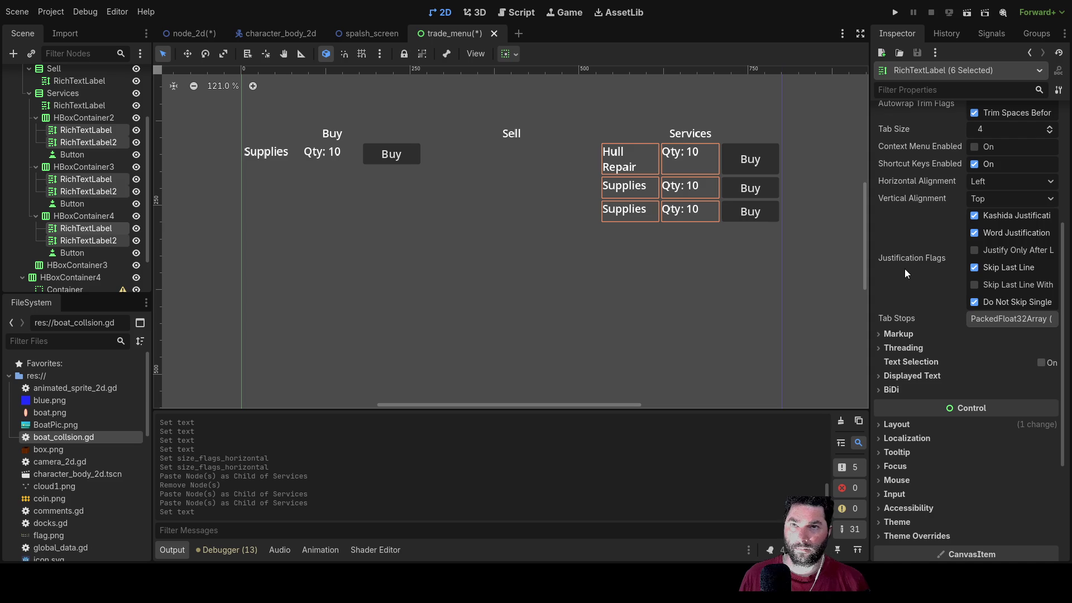
pyautogui.scroll(3, 906, 268)
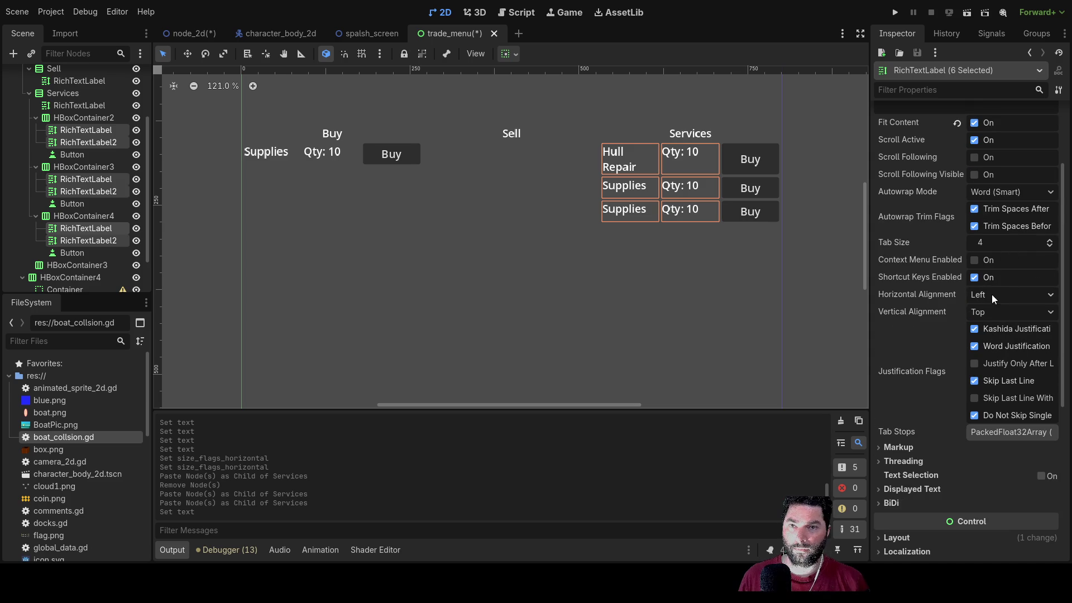
# Step: Override the six labels' Normal Font Size to 12 px
pyautogui.scroll(2, 977, 338)
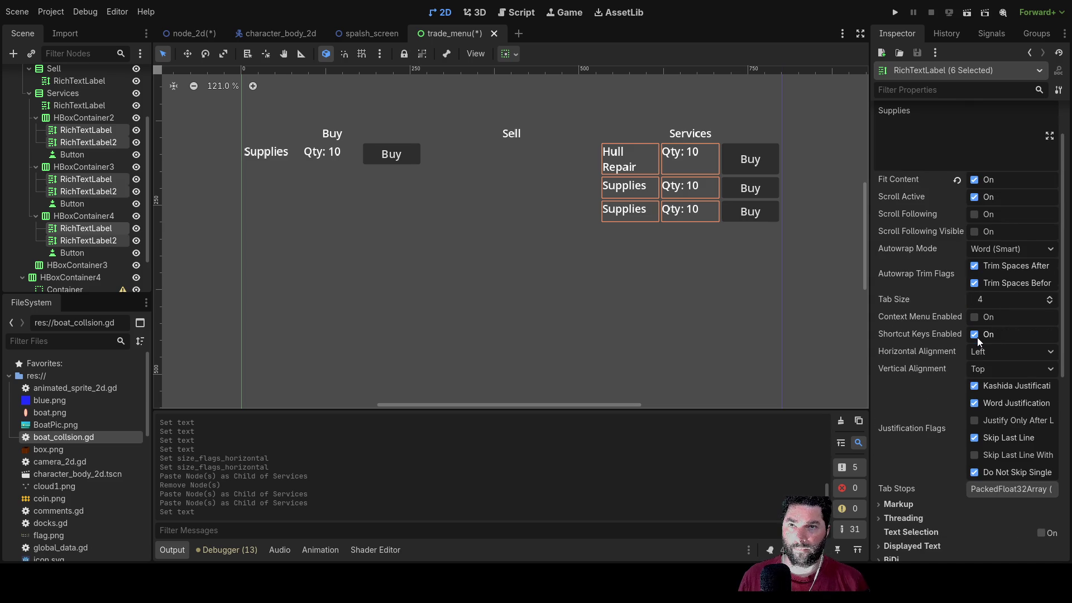
pyautogui.scroll(-2, 977, 337)
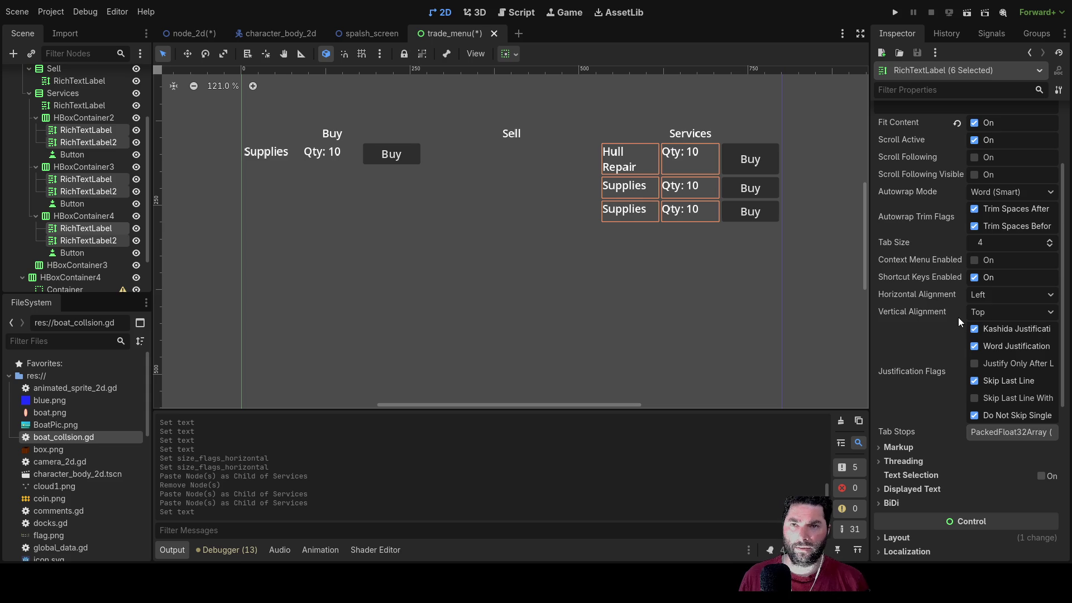
pyautogui.scroll(-4, 942, 311)
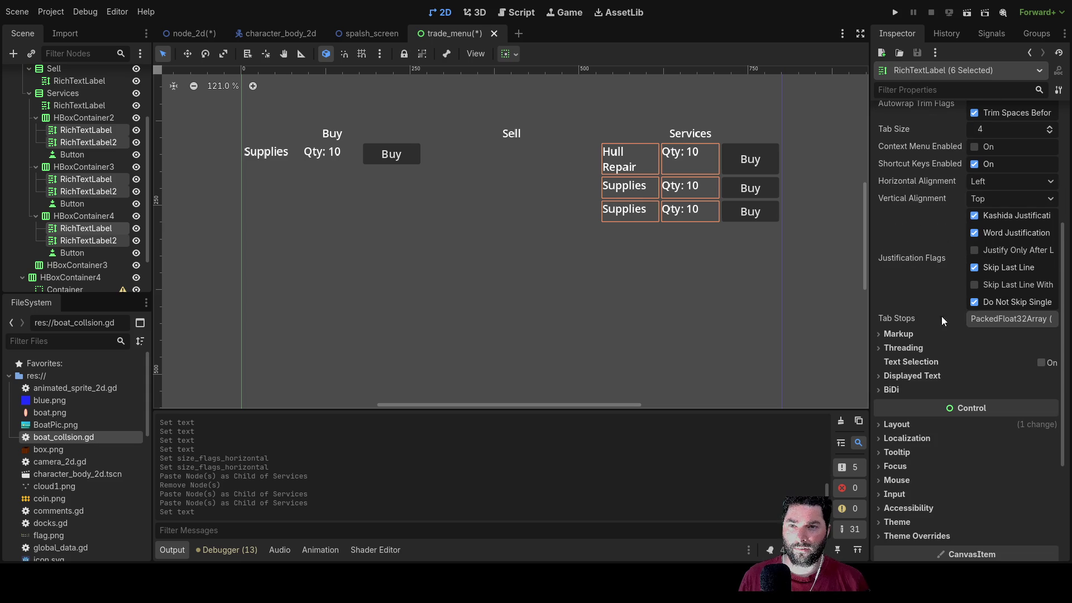
pyautogui.scroll(-4, 941, 314)
pyautogui.click(880, 423)
pyautogui.scroll(-2, 946, 415)
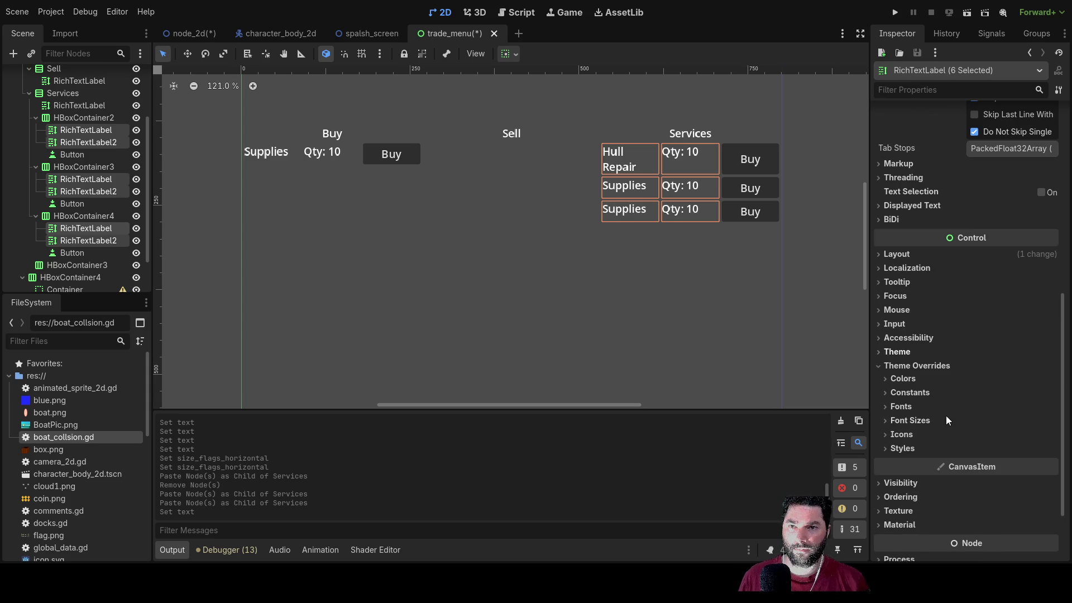
pyautogui.click(890, 421)
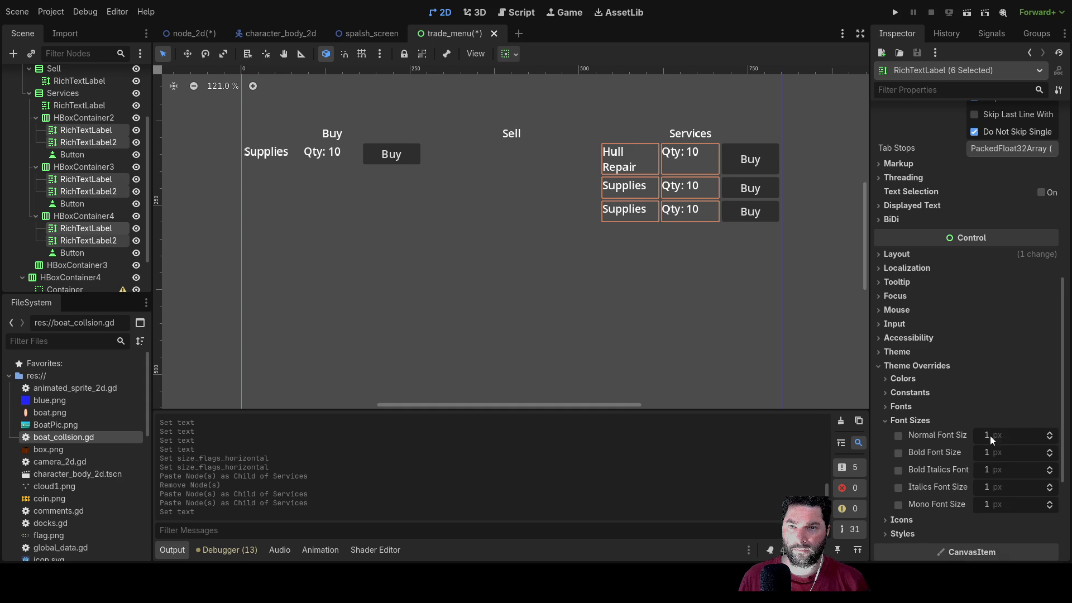
pyautogui.click(1051, 434)
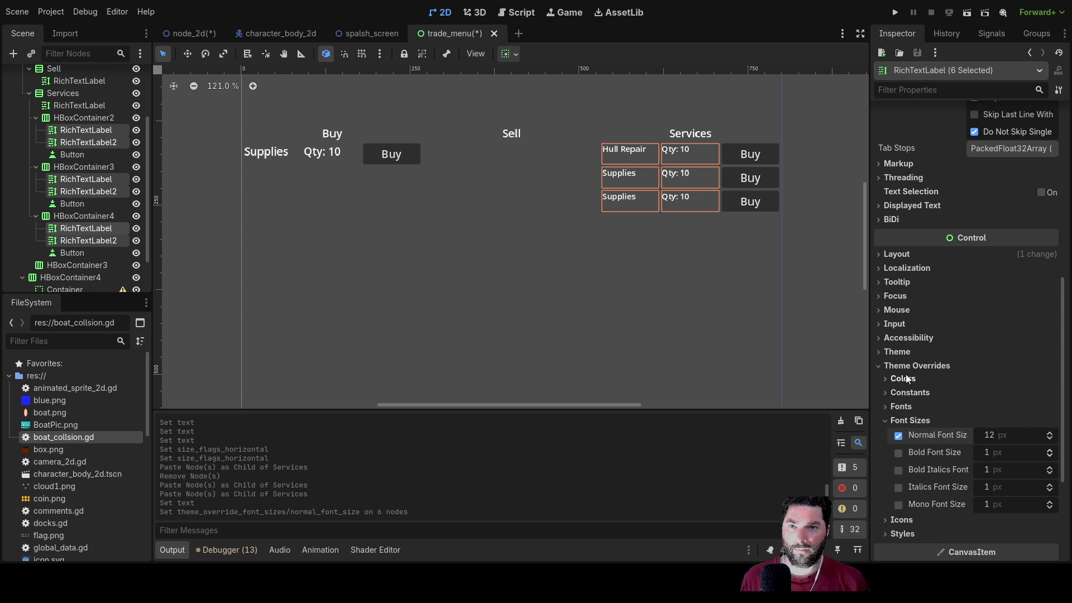
pyautogui.click(880, 366)
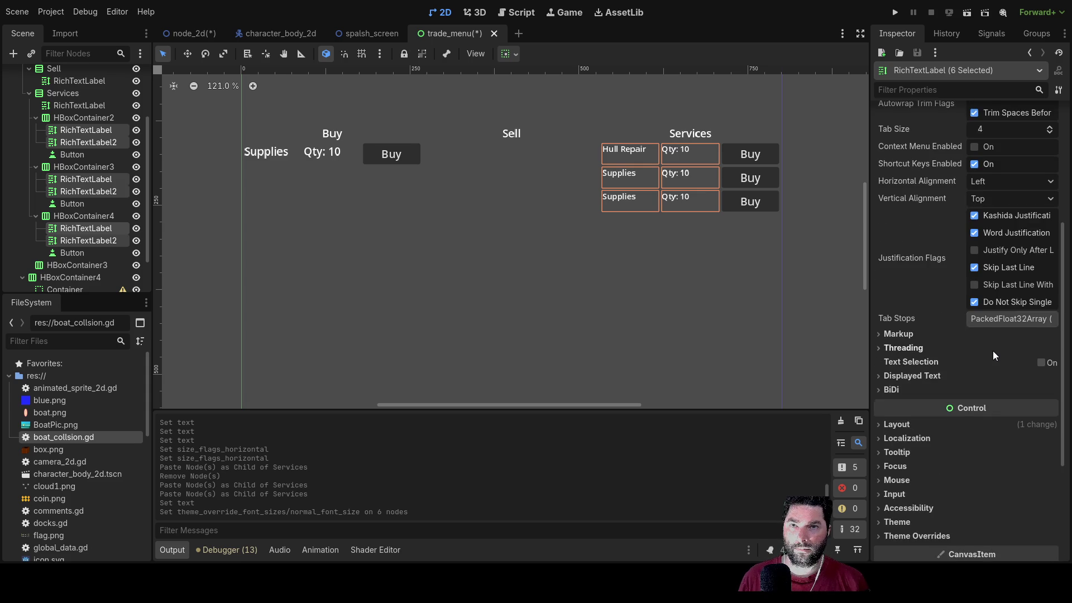
# Step: Set the labels' Horizontal and Vertical Alignment to Center
pyautogui.scroll(1, 993, 350)
pyautogui.click(1004, 273)
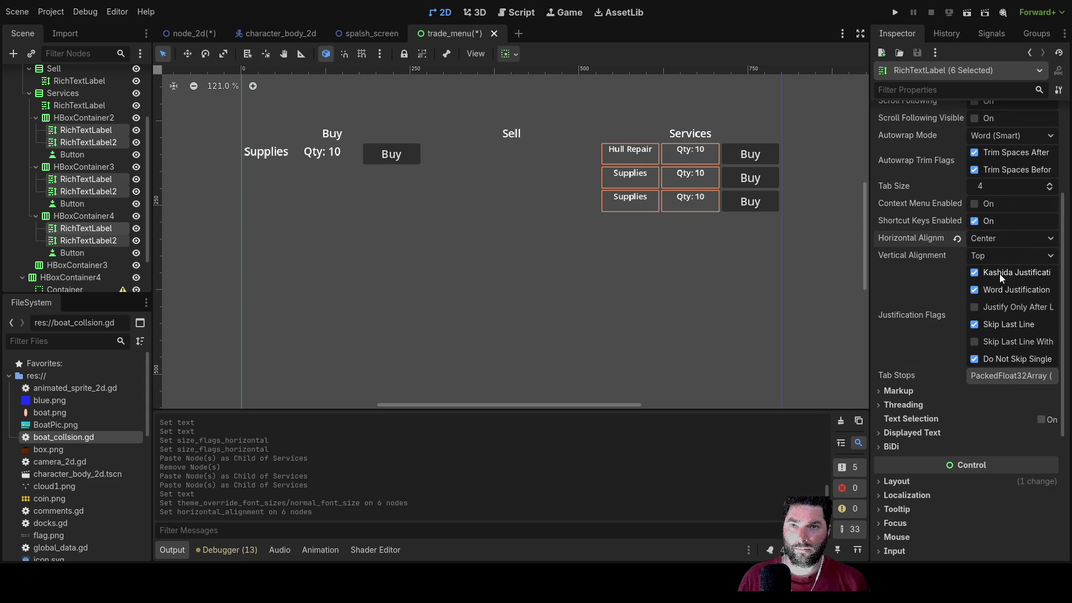
pyautogui.click(997, 287)
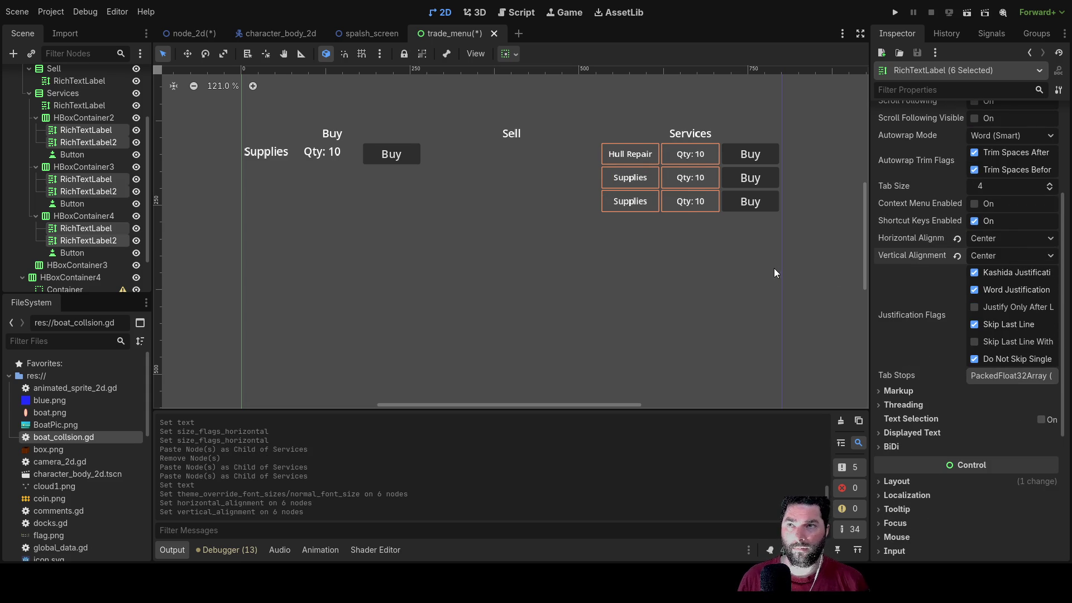
pyautogui.click(729, 271)
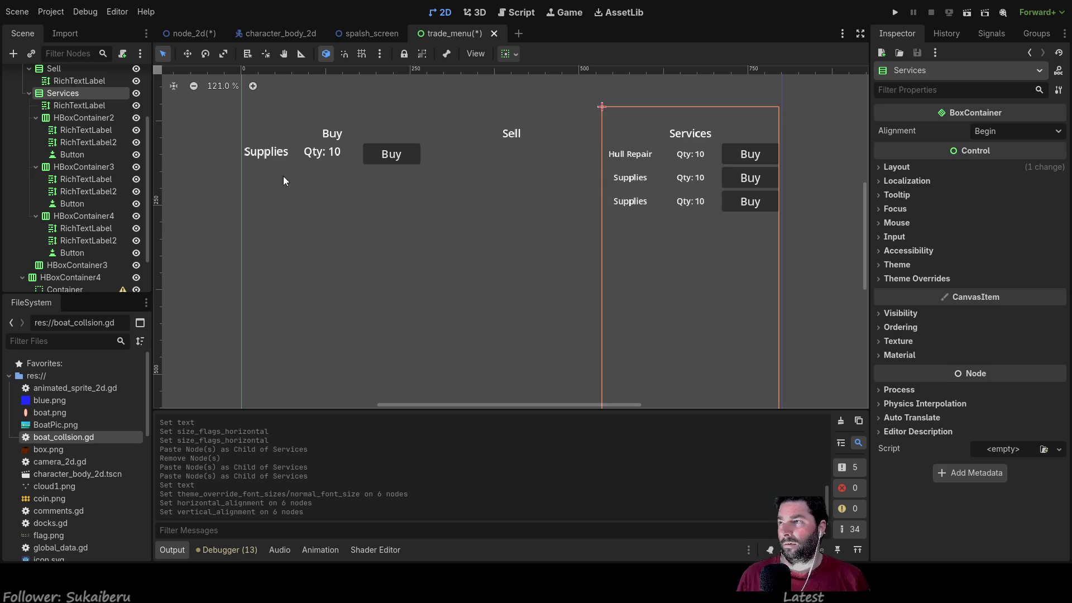
# Step: Change the second Services row's label text from 'Supplies' to 'Hull Clean'
pyautogui.click(626, 178)
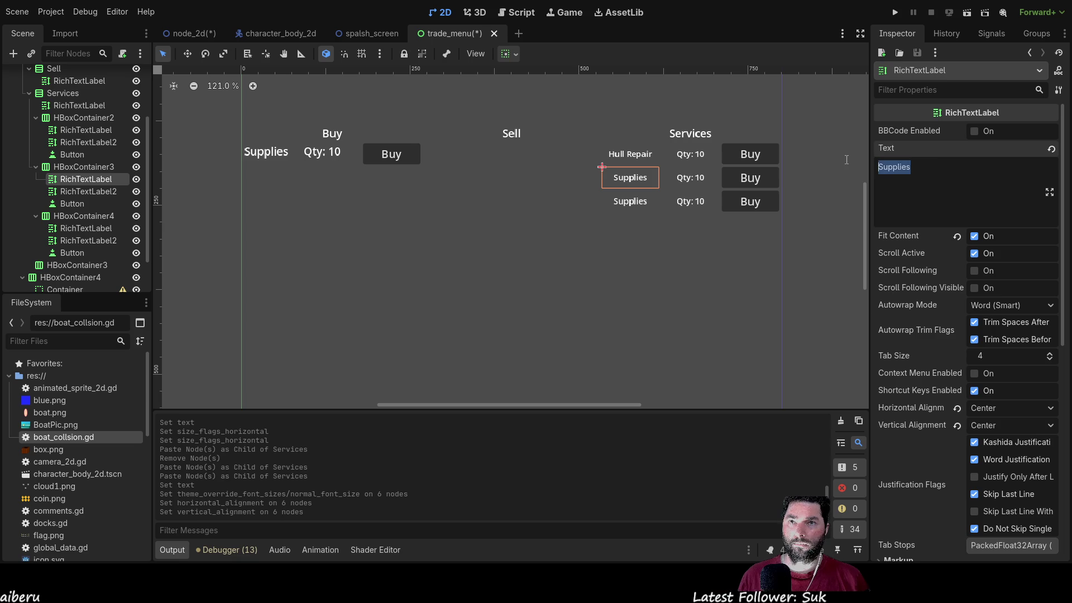
pyautogui.write('Hull Clean')
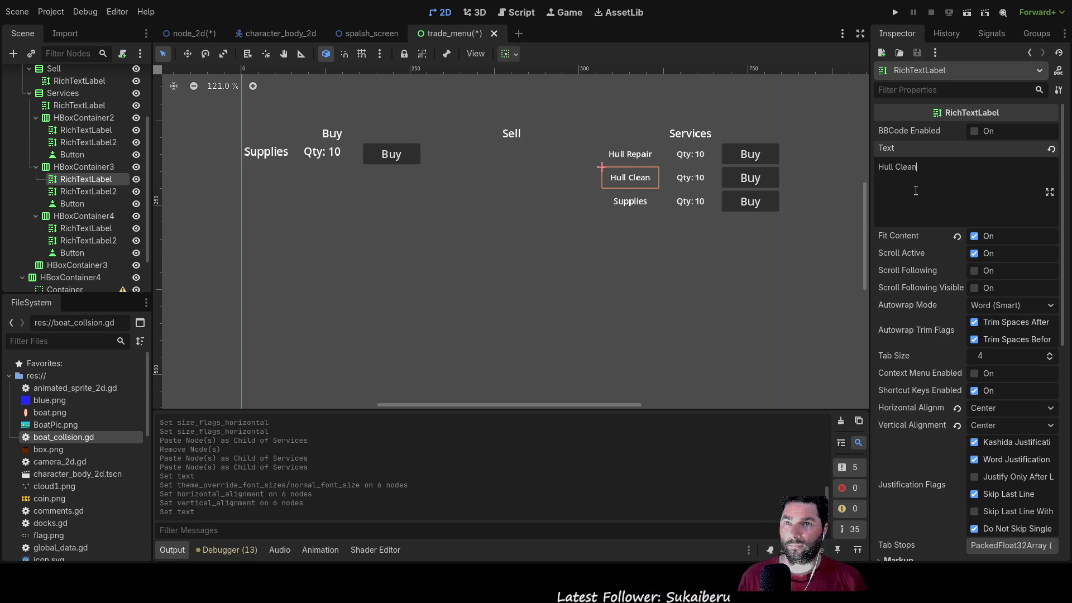
pyautogui.click(656, 262)
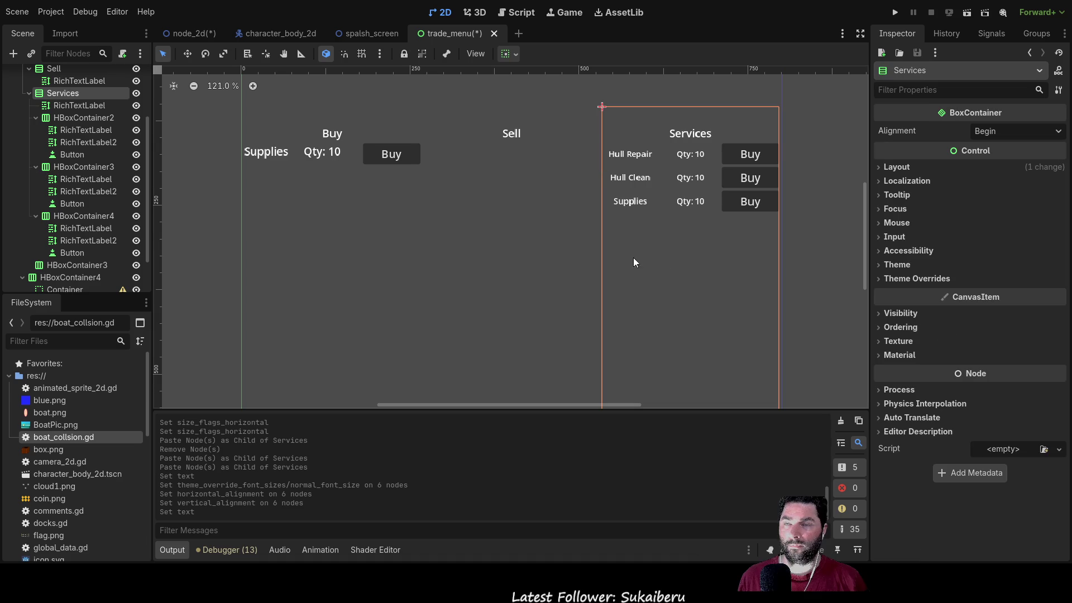
pyautogui.scroll(3, 649, 260)
pyautogui.scroll(-1, 652, 260)
pyautogui.scroll(5, 651, 259)
pyautogui.scroll(-2, 652, 258)
pyautogui.scroll(-2, 651, 258)
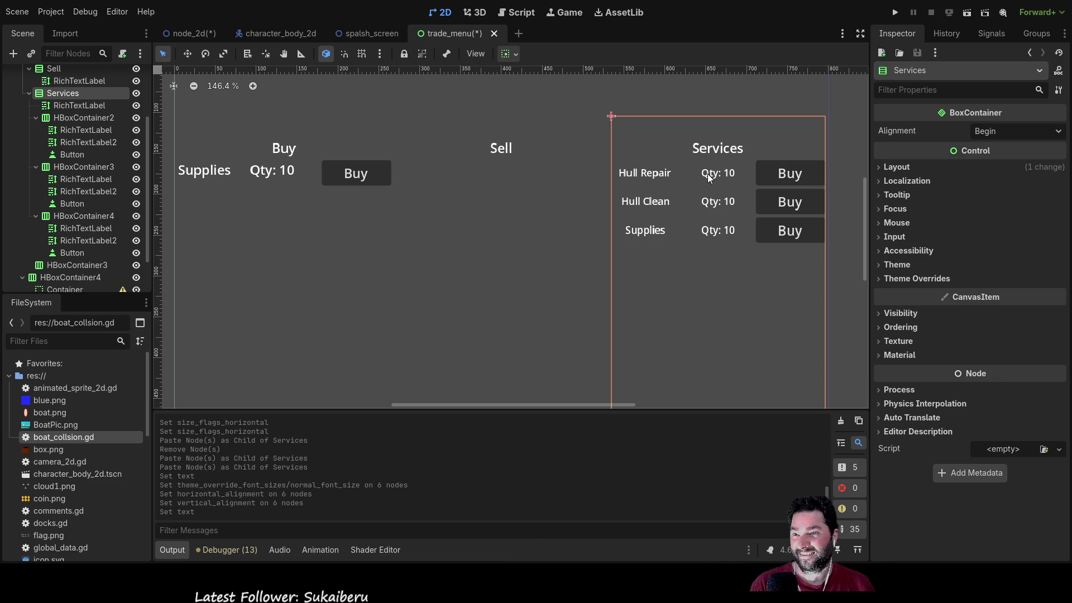
# Step: Replace the Hull Clean row's 'Qty: 10' label text with 'Price'
pyautogui.click(84, 179)
pyautogui.click(88, 190)
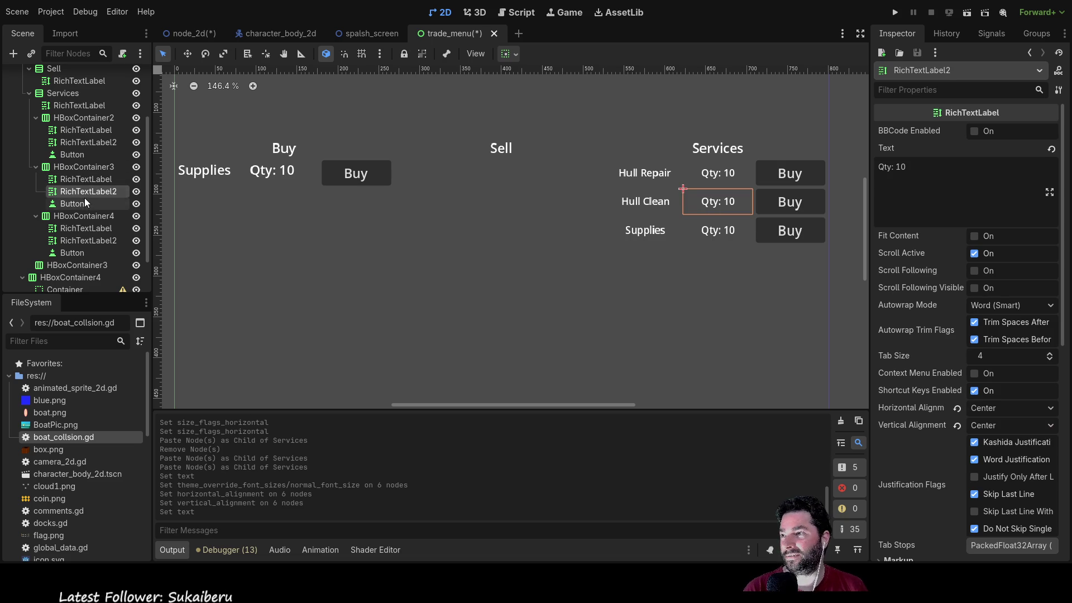
pyautogui.click(86, 177)
pyautogui.click(85, 191)
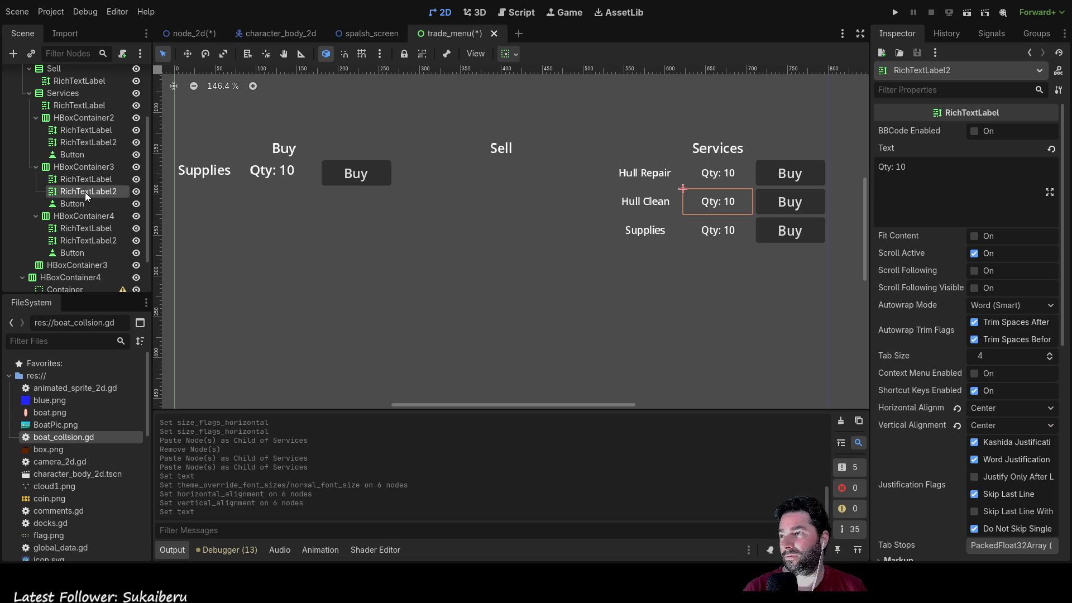
pyautogui.moveTo(907, 167); pyautogui.dragTo(876, 163)
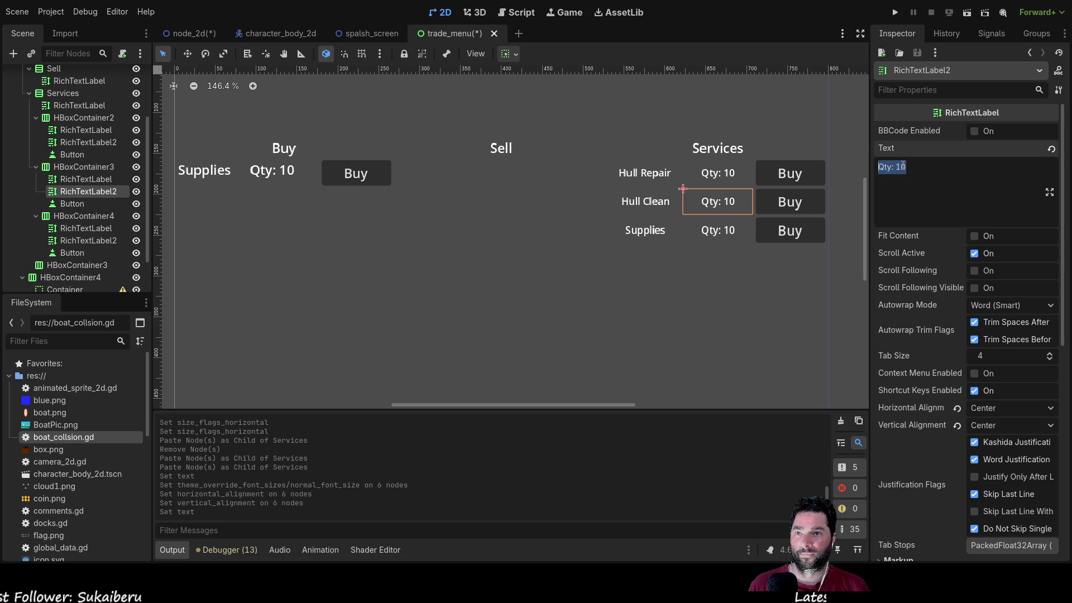
pyautogui.write('prive')
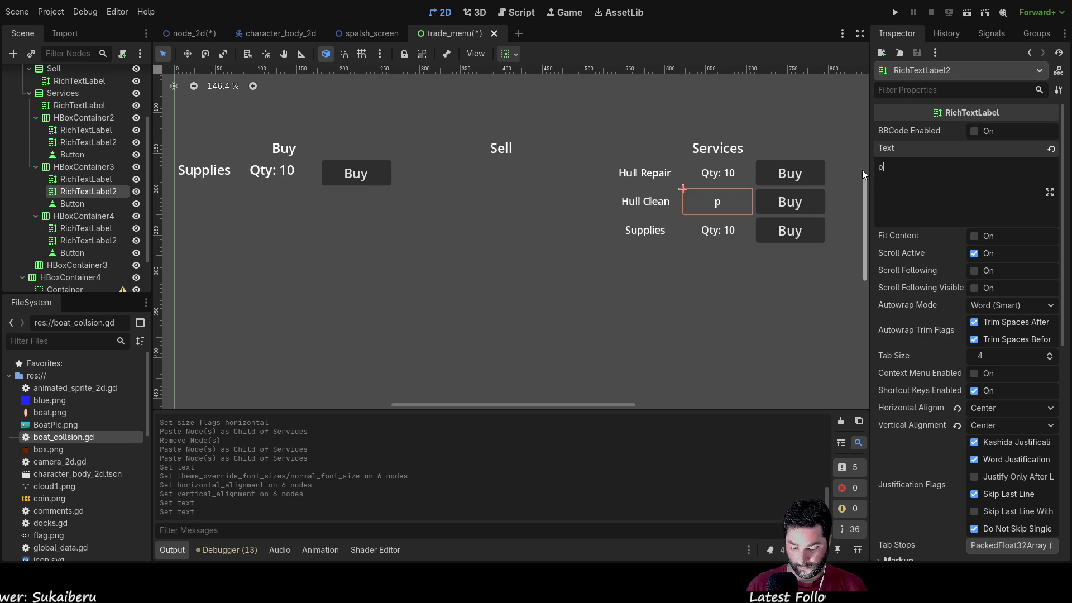
pyautogui.press('BackSpace')
pyautogui.press('BackSpace')
pyautogui.press('BackSpace')
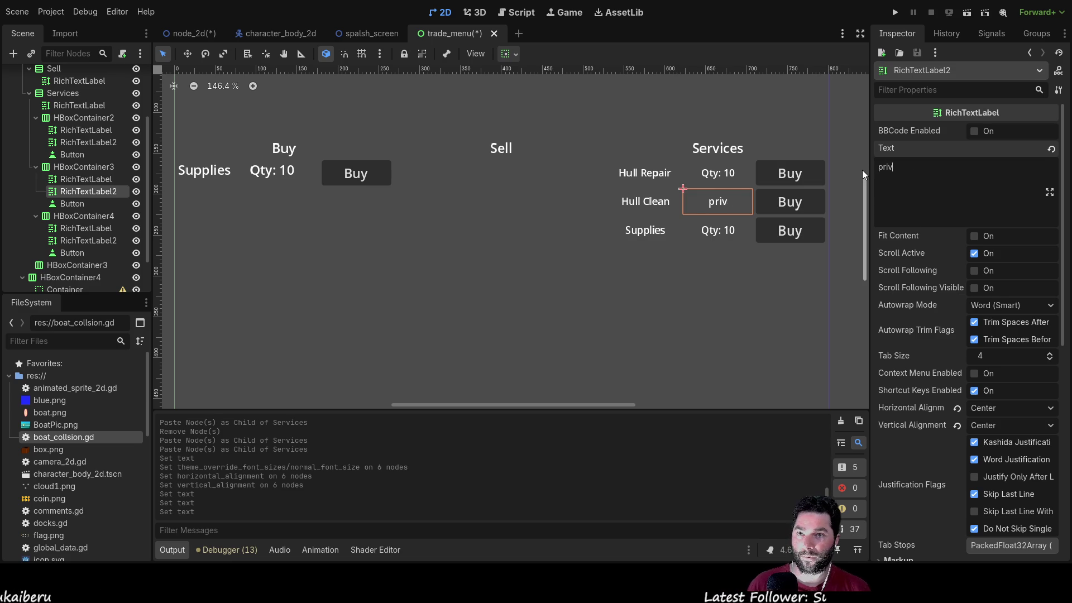
pyautogui.write('Price')
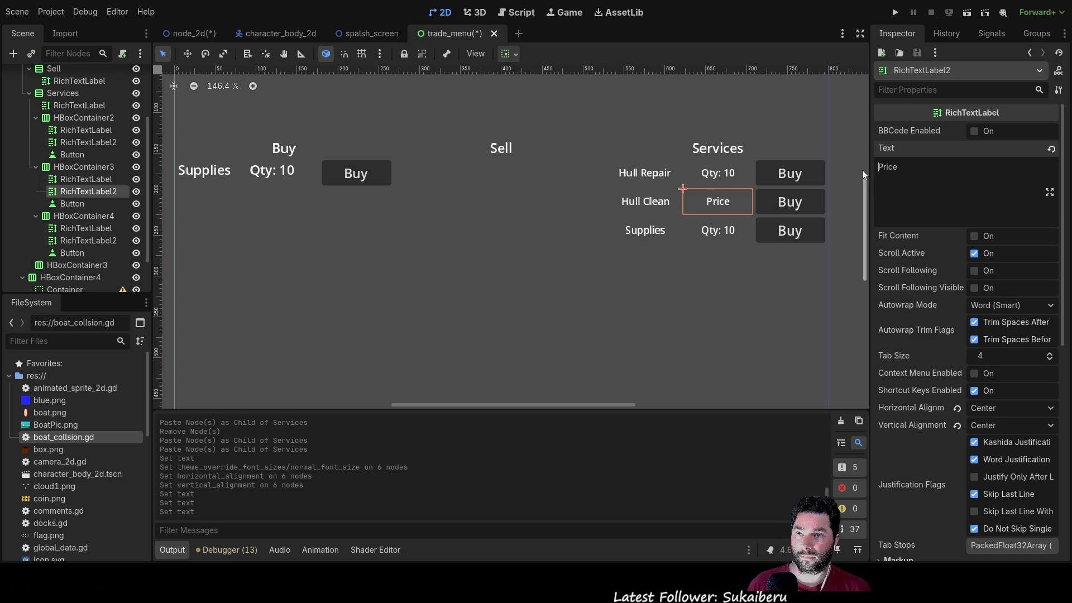
pyautogui.click(645, 175)
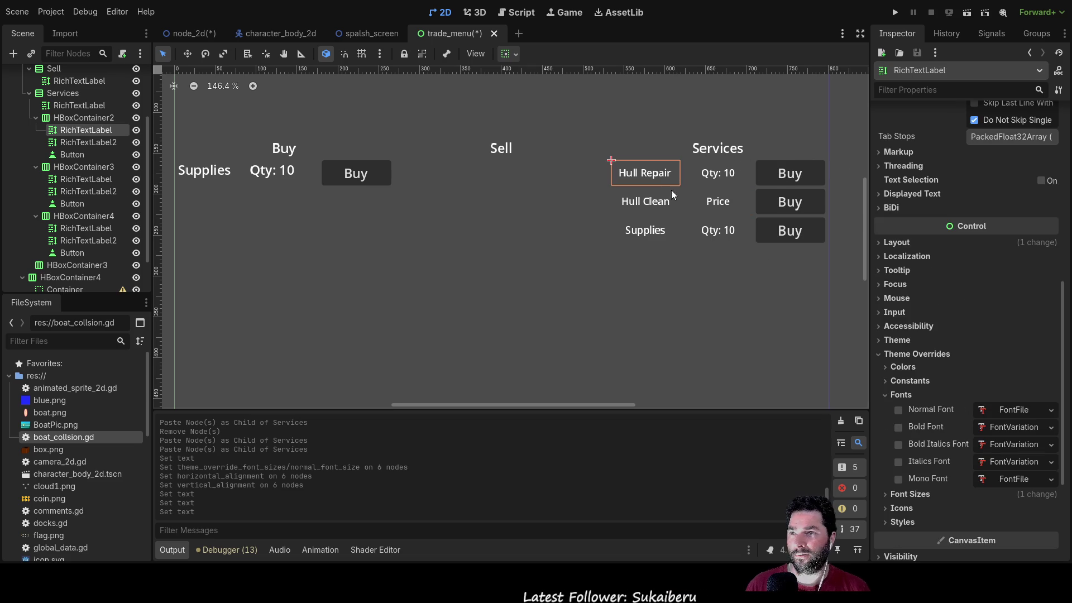
pyautogui.click(79, 119)
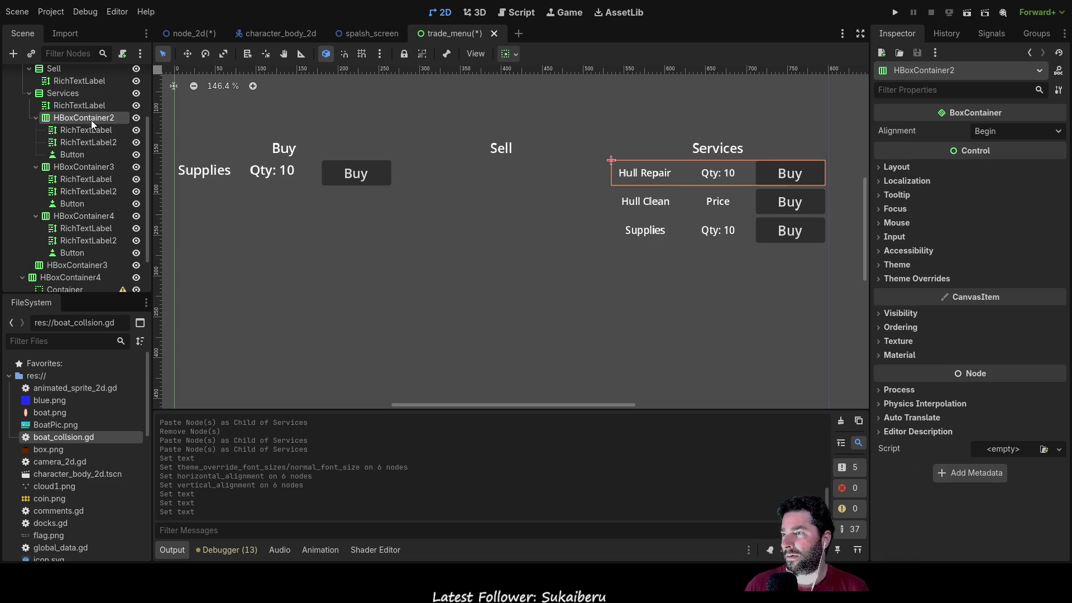
pyautogui.scroll(2, 59, 140)
# Step: Paste a copy of the Hull Repair row into Services as a fourth row
pyautogui.click(63, 147)
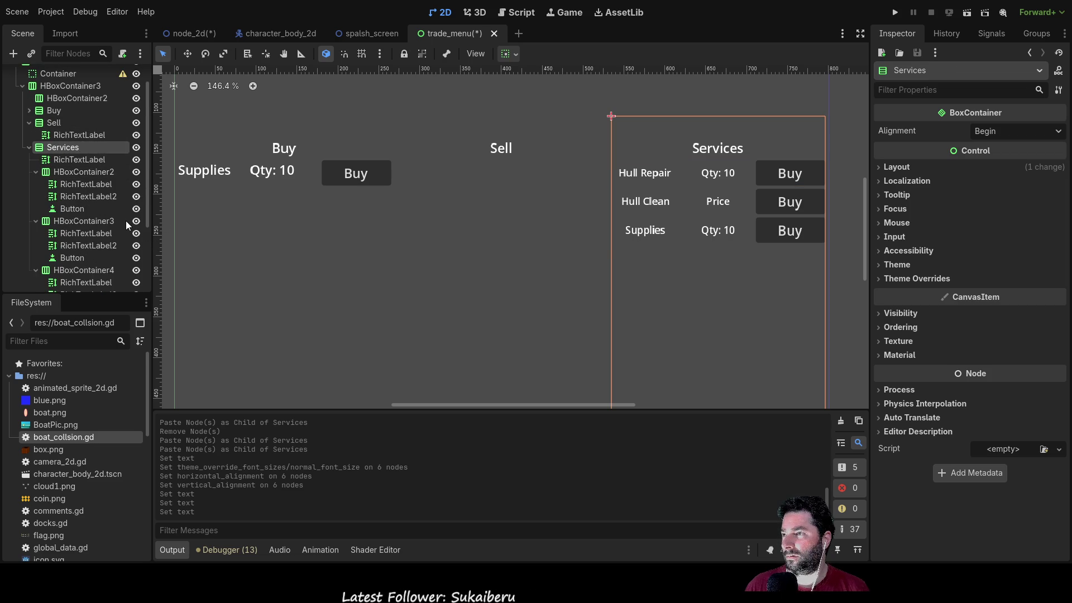
pyautogui.hotkey('ctrl', 'v')
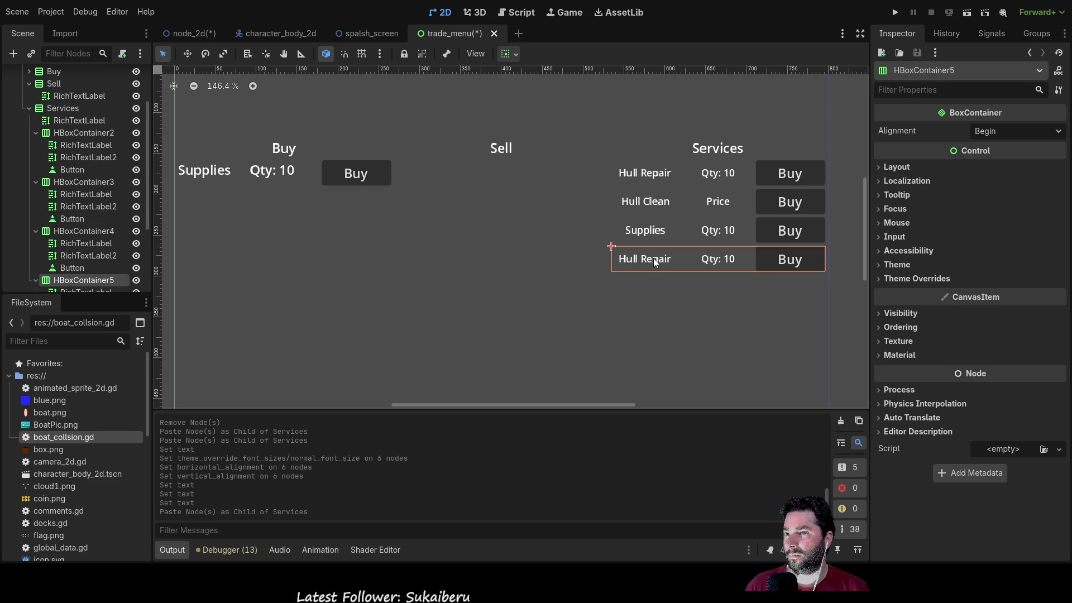
pyautogui.scroll(-2, 104, 257)
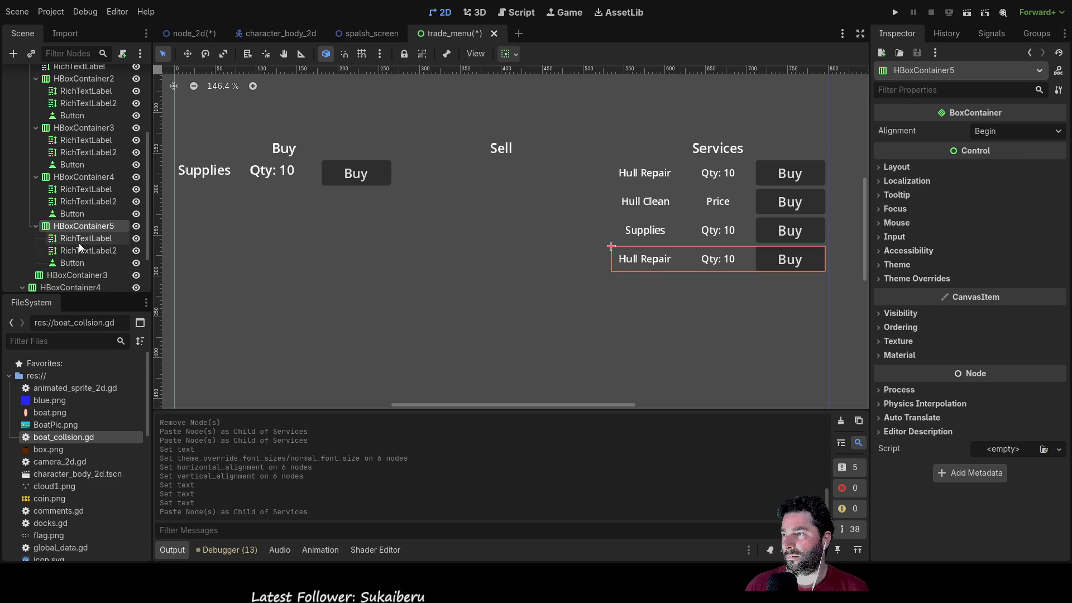
pyautogui.click(80, 242)
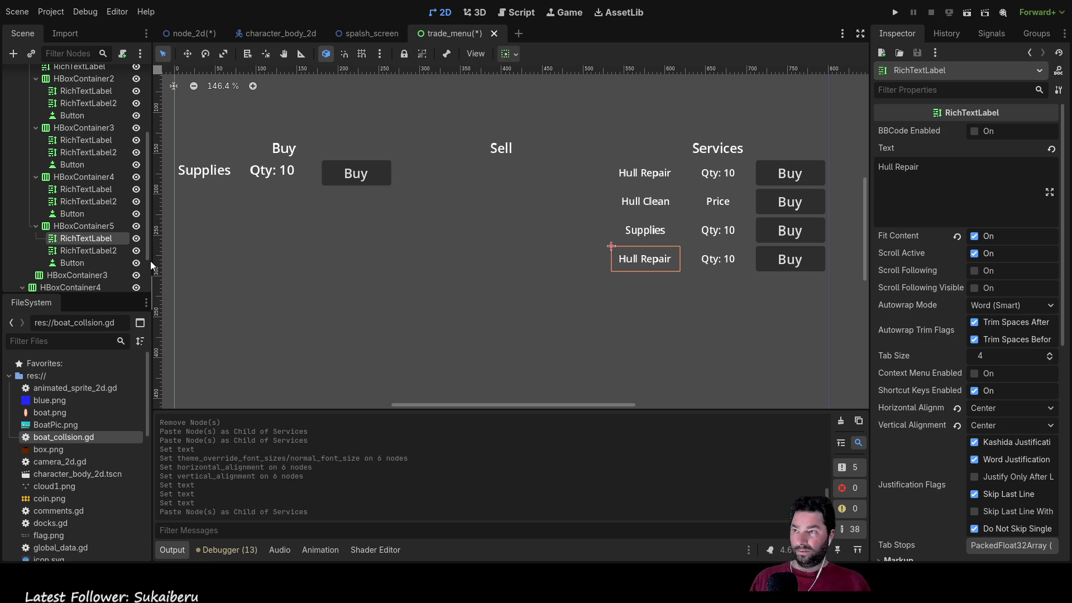
# Step: Rename the new row's label nodes to Service and Price
pyautogui.write('Service')
pyautogui.click(91, 252)
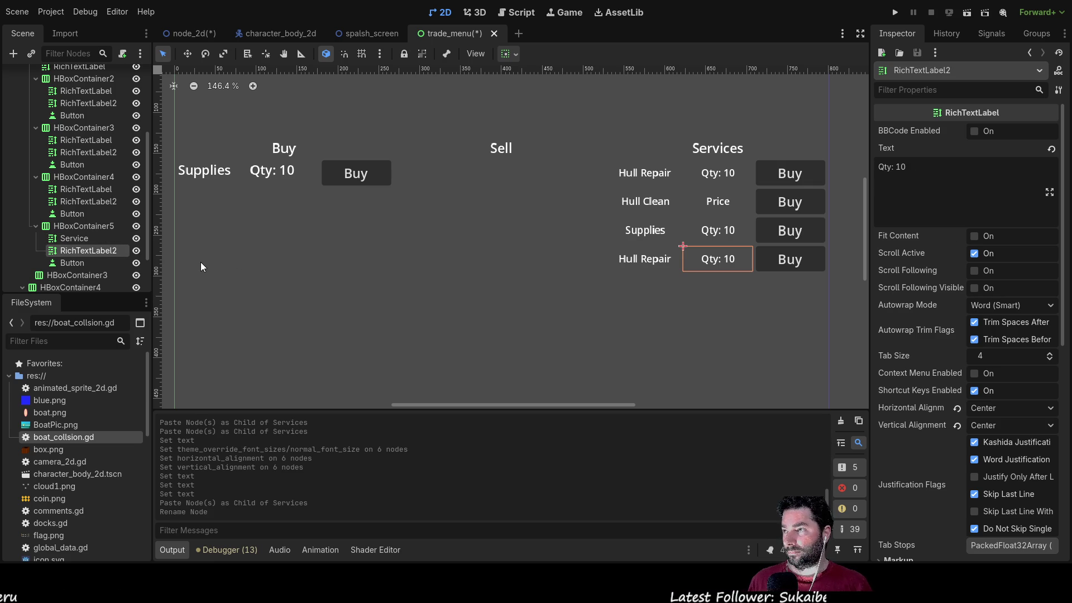
pyautogui.press('F2')
pyautogui.write('Price')
pyautogui.press('Return')
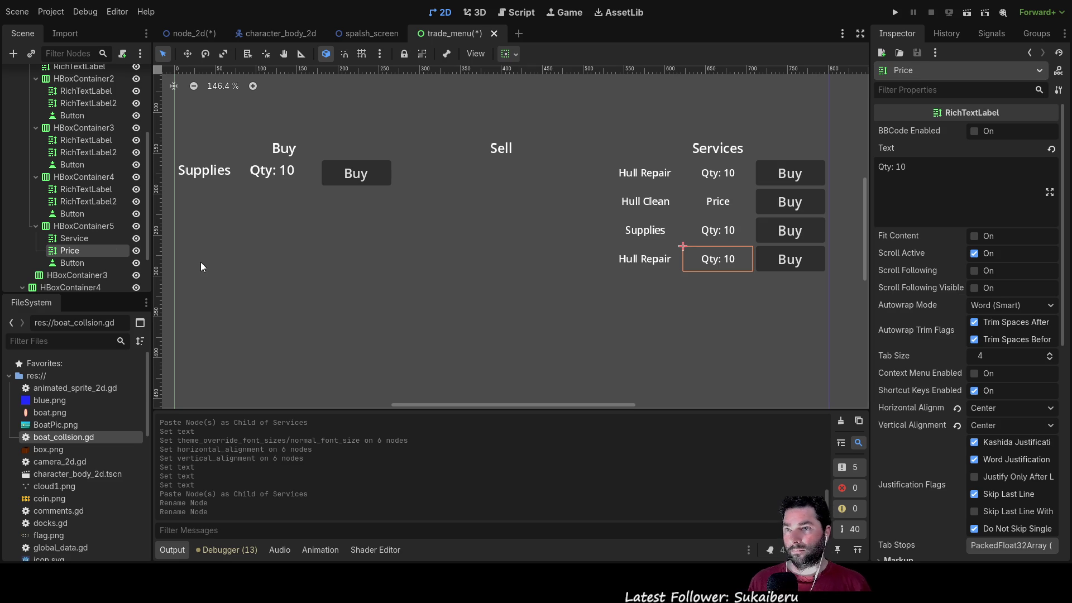
# Step: Set the two labels' text to 'Service' and 'Price'
pyautogui.click(79, 239)
pyautogui.click(960, 182)
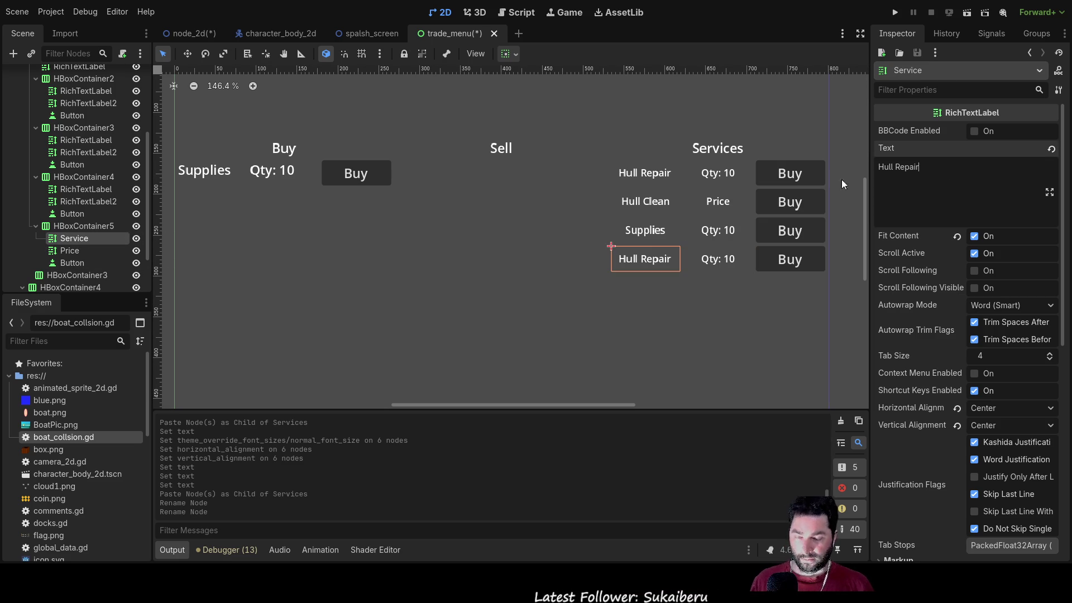
pyautogui.hotkey('ctrl', 'a')
pyautogui.write('Service')
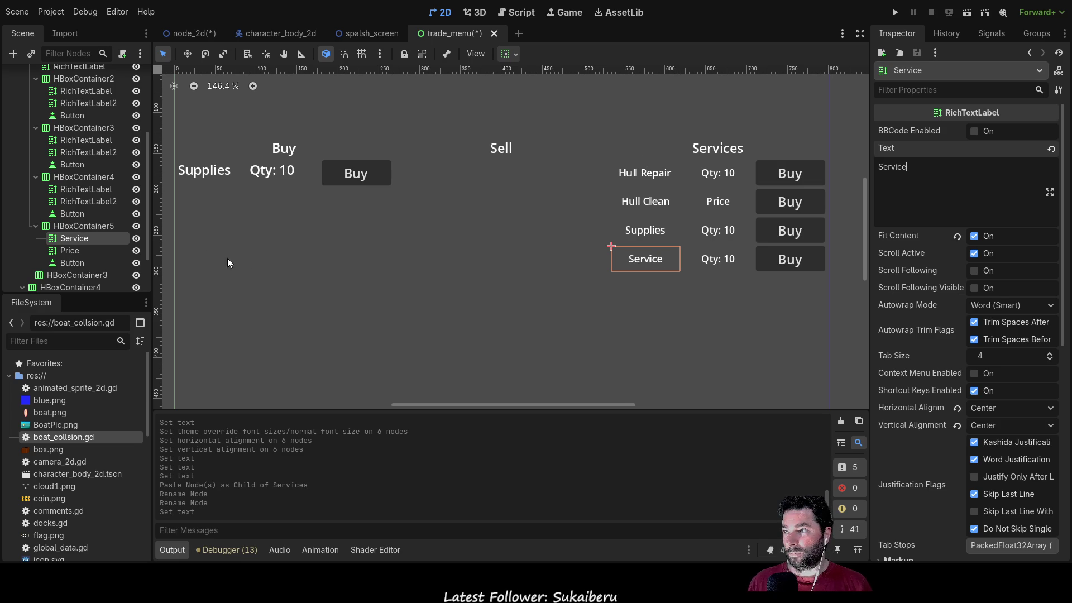
pyautogui.click(80, 250)
pyautogui.moveTo(907, 166); pyautogui.dragTo(871, 166)
pyautogui.write('Price')
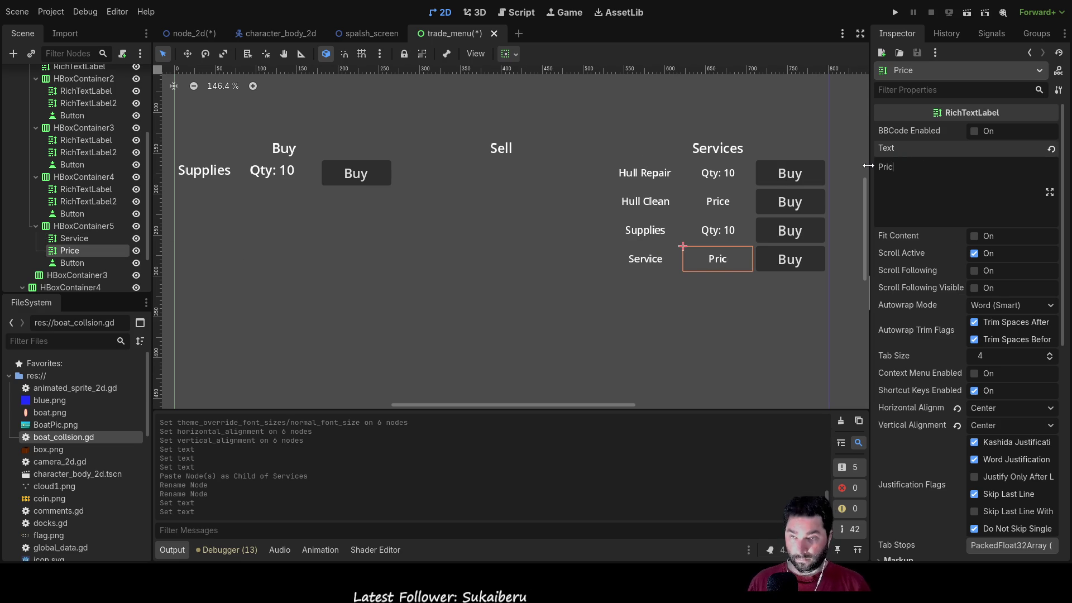
pyautogui.click(658, 322)
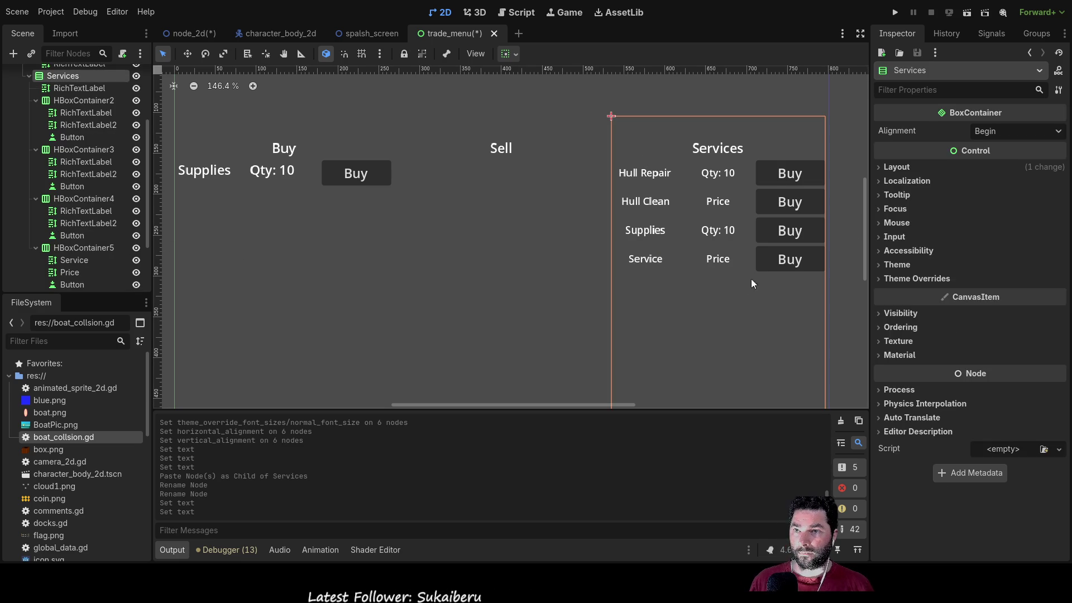
pyautogui.click(790, 263)
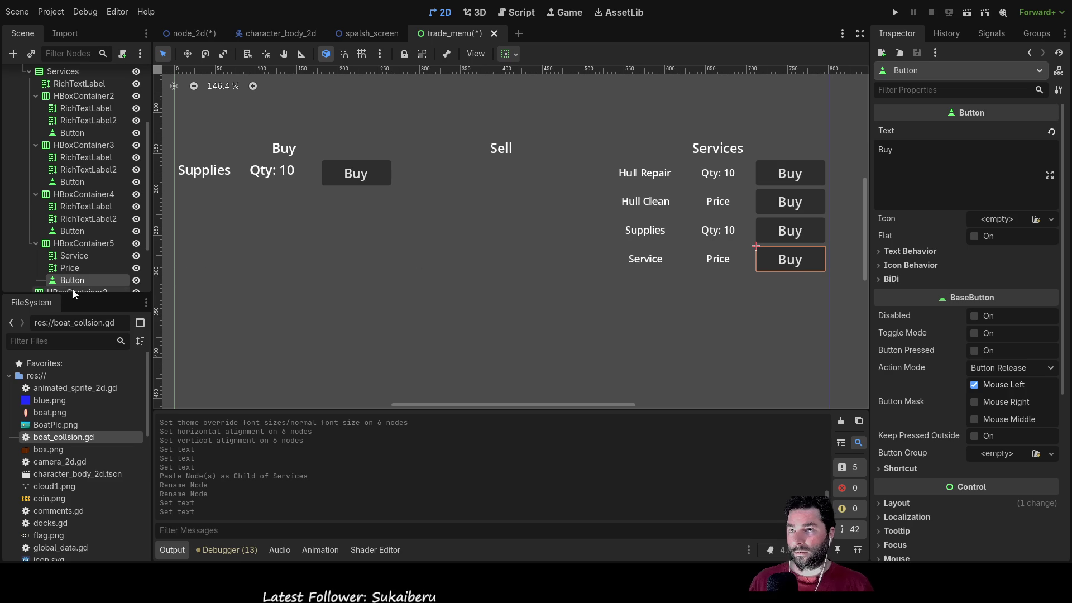
pyautogui.scroll(-2, 88, 280)
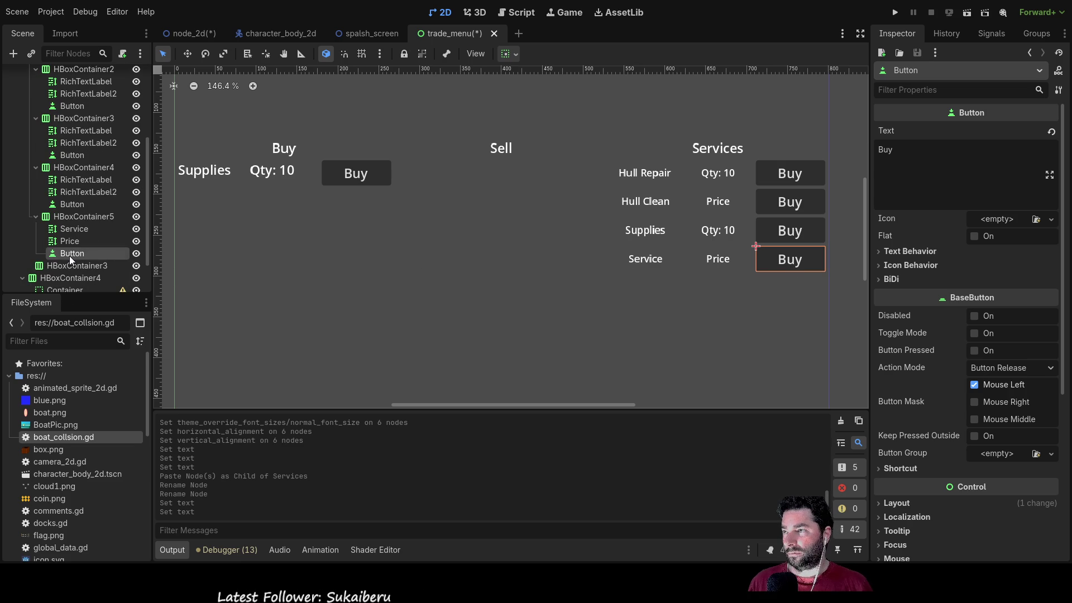
# Step: Add a Container spacer to the Service/Price row with Horizontal Expand enabled
pyautogui.click(85, 216)
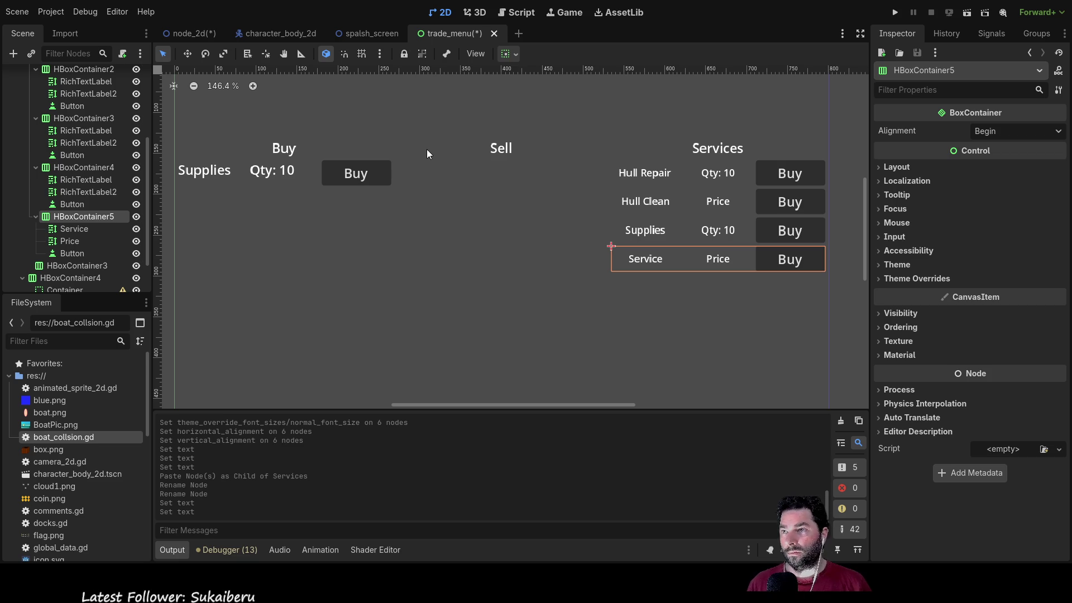
pyautogui.hotkey('ctrl', 'a')
pyautogui.press('Return')
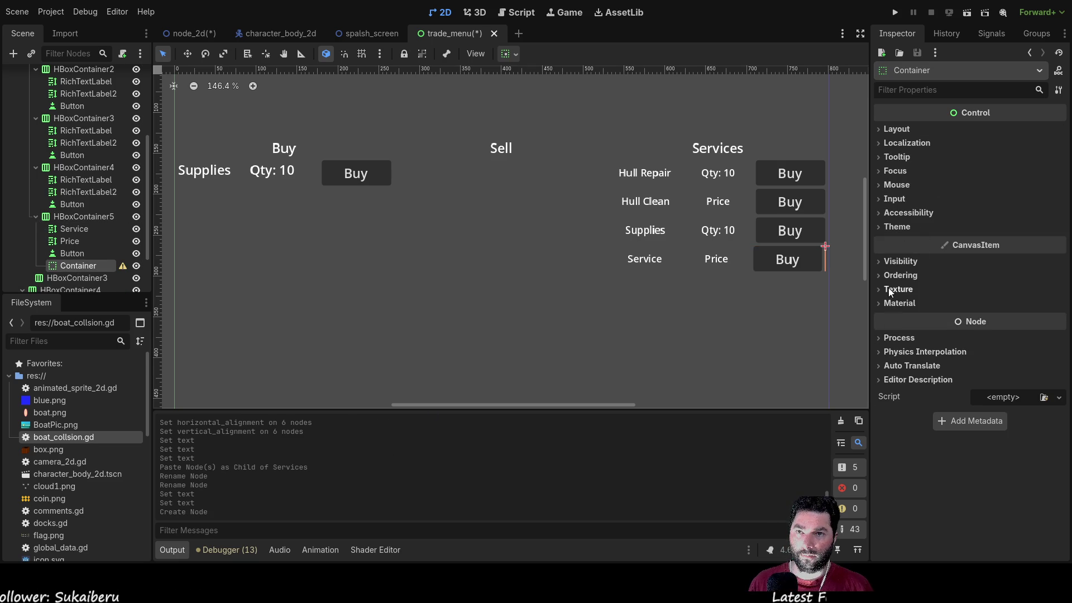
pyautogui.click(880, 129)
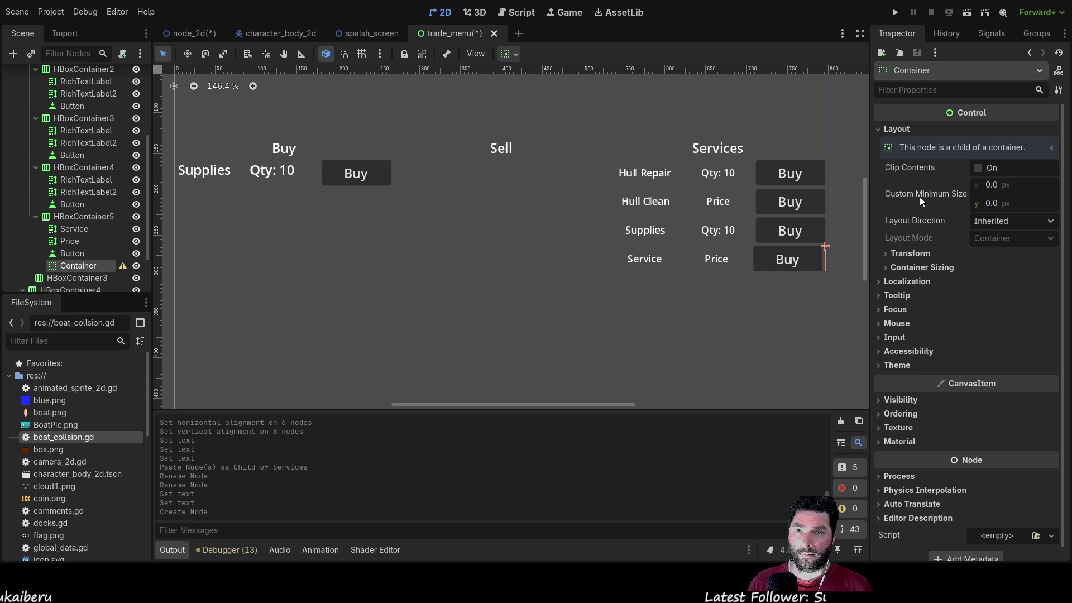
pyautogui.click(889, 266)
pyautogui.click(981, 300)
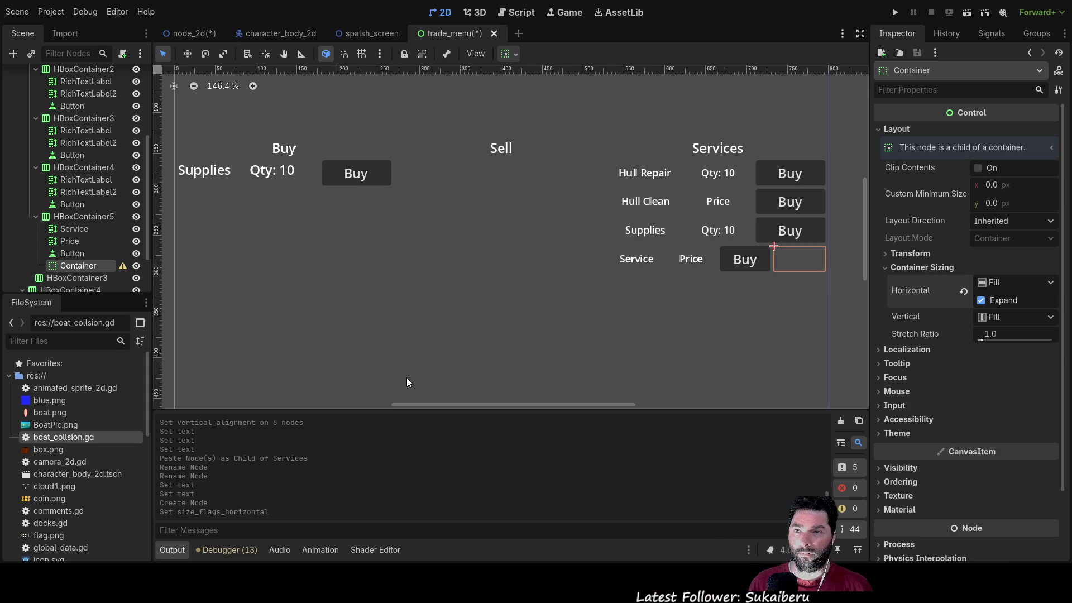
# Step: Delete the Buy button from the Service/Price row
pyautogui.click(64, 255)
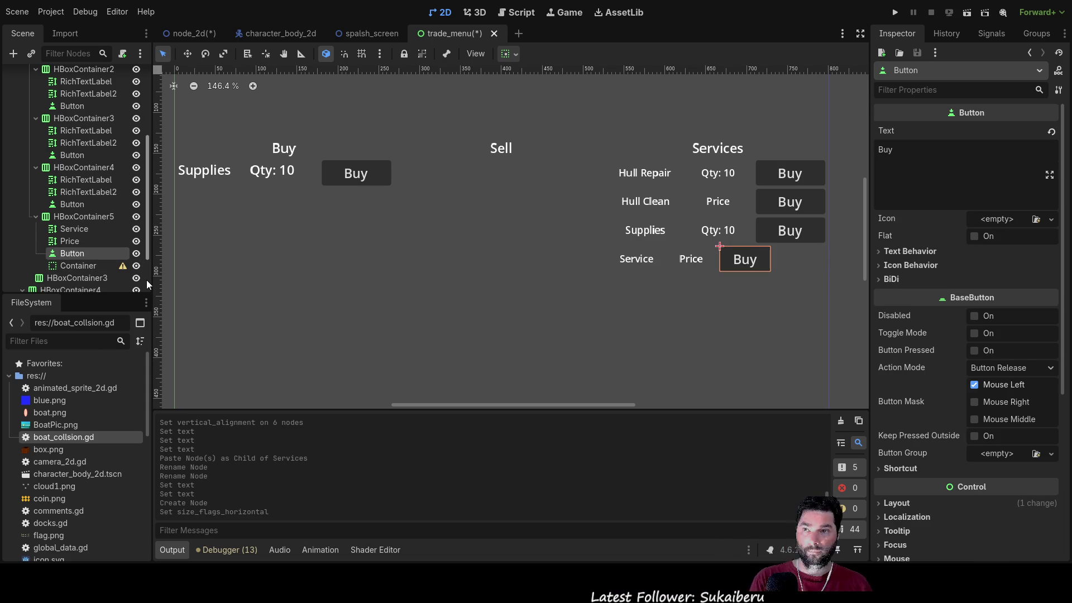
pyautogui.press('Delete')
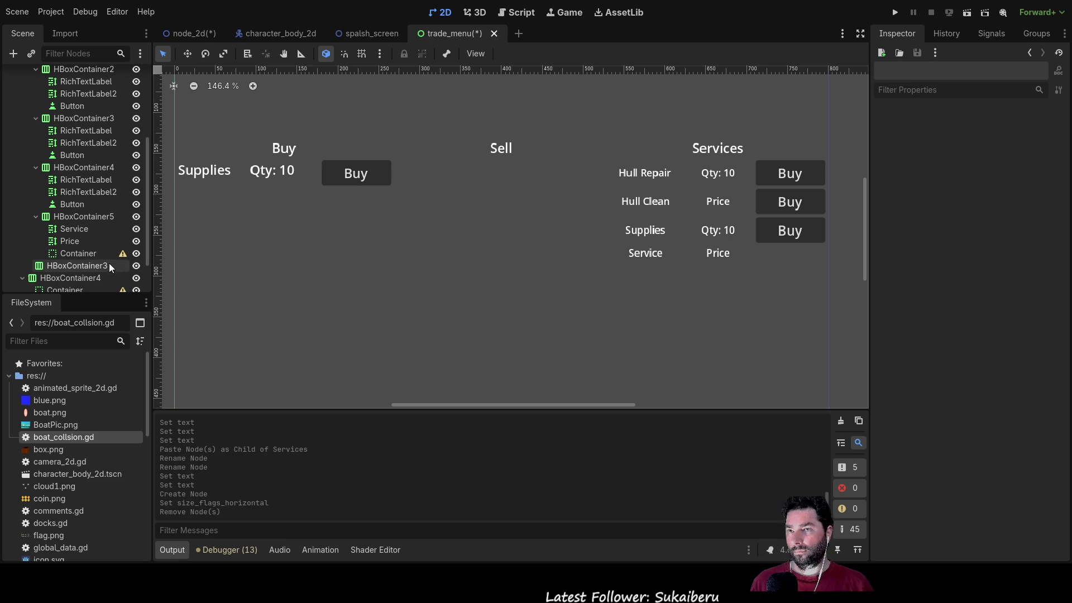
pyautogui.click(67, 218)
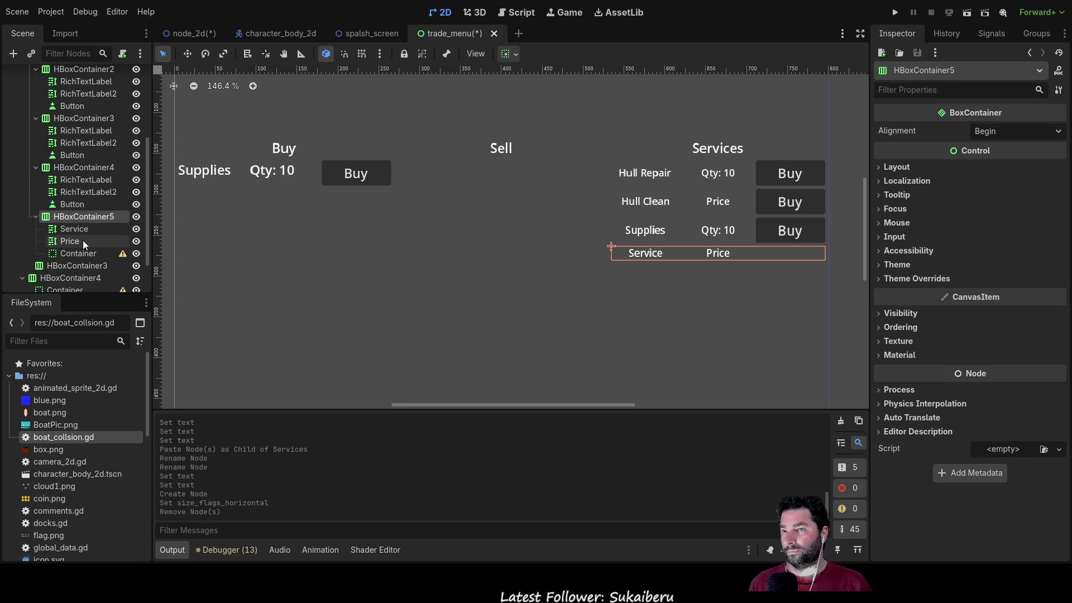
pyautogui.scroll(1, 83, 240)
# Step: Move the Service/Price row to the top of the Services column
pyautogui.moveTo(71, 244); pyautogui.dragTo(63, 95)
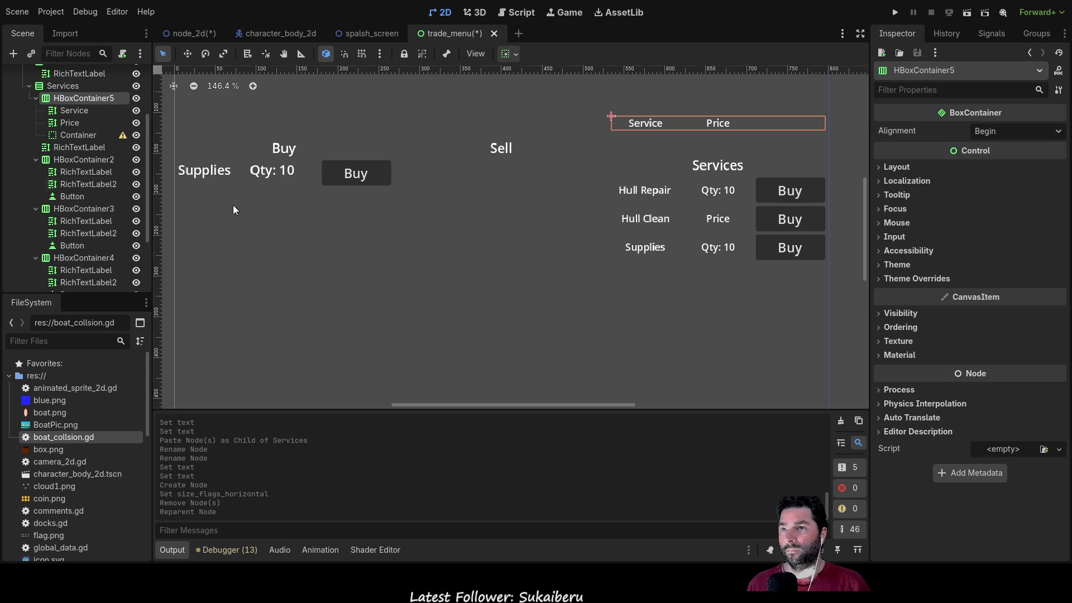
pyautogui.click(65, 86)
pyautogui.click(70, 97)
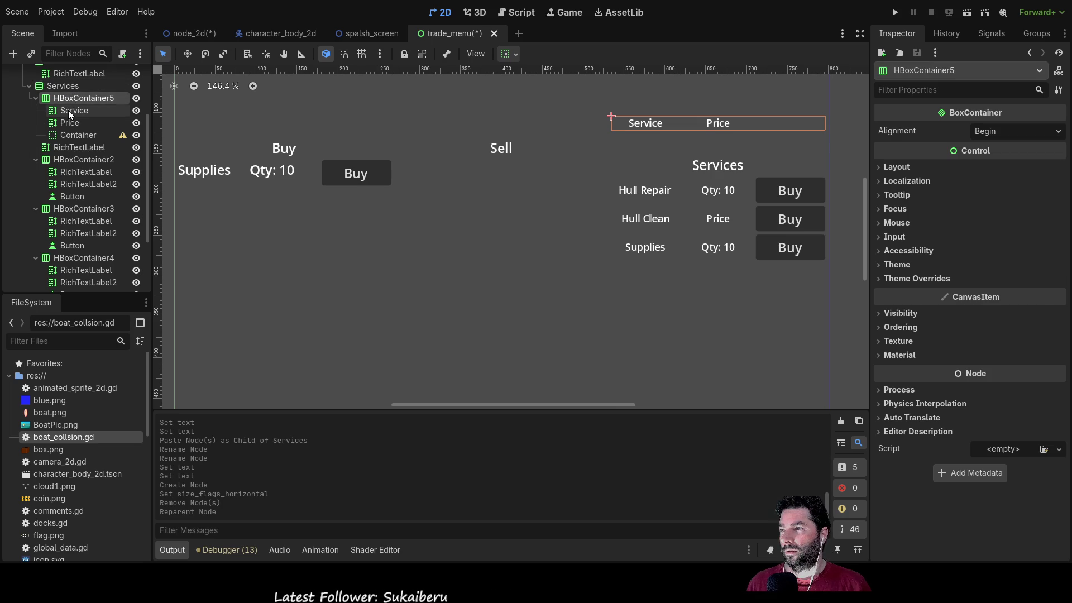
pyautogui.click(68, 110)
pyautogui.click(66, 123)
pyautogui.click(66, 136)
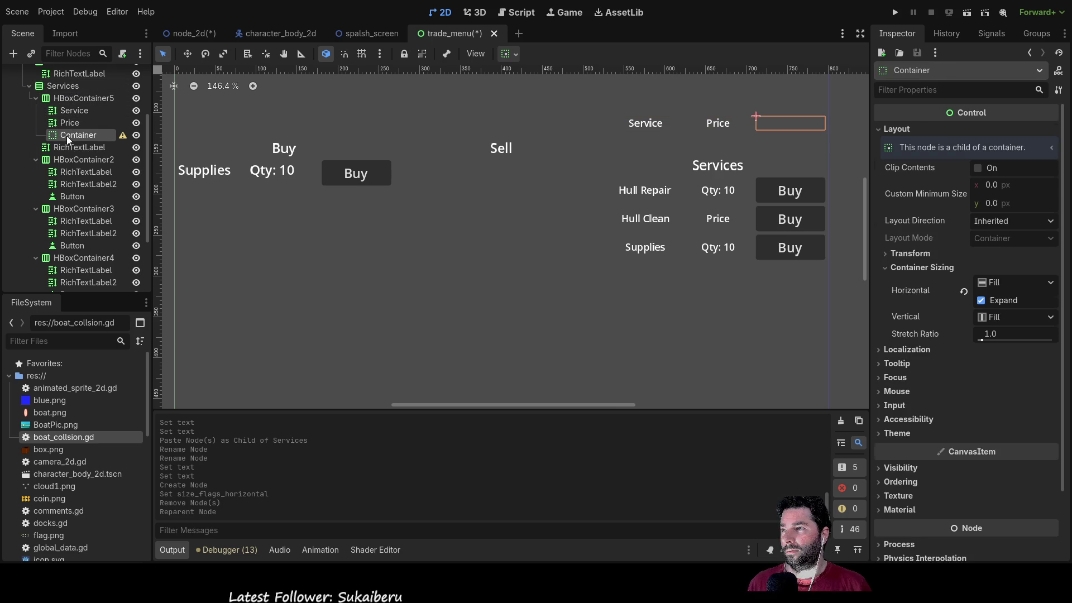
# Step: Delete the 'Services' title label
pyautogui.click(68, 146)
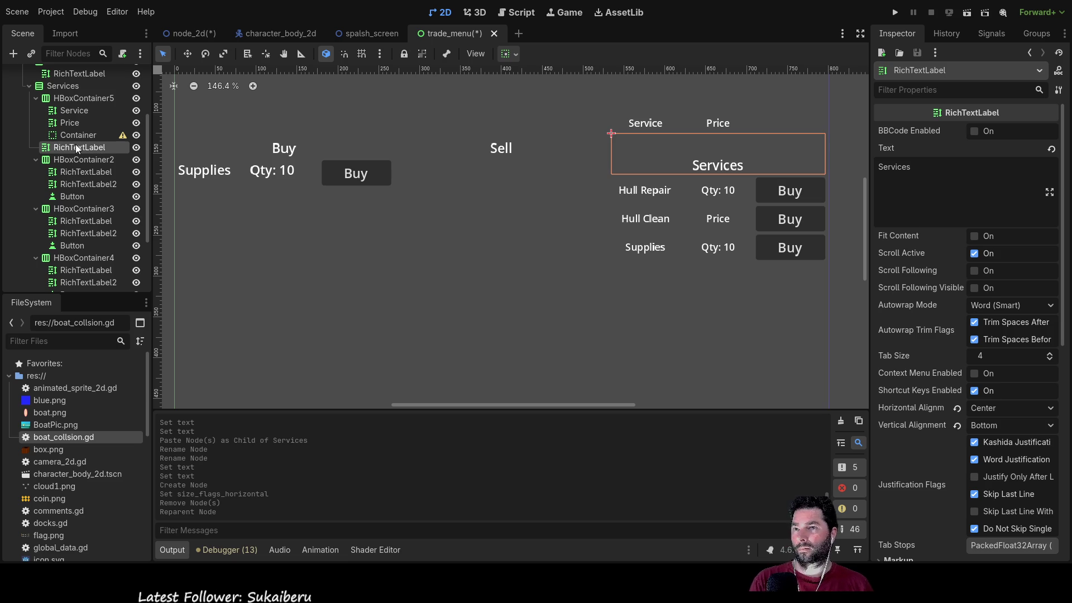
pyautogui.press('Delete')
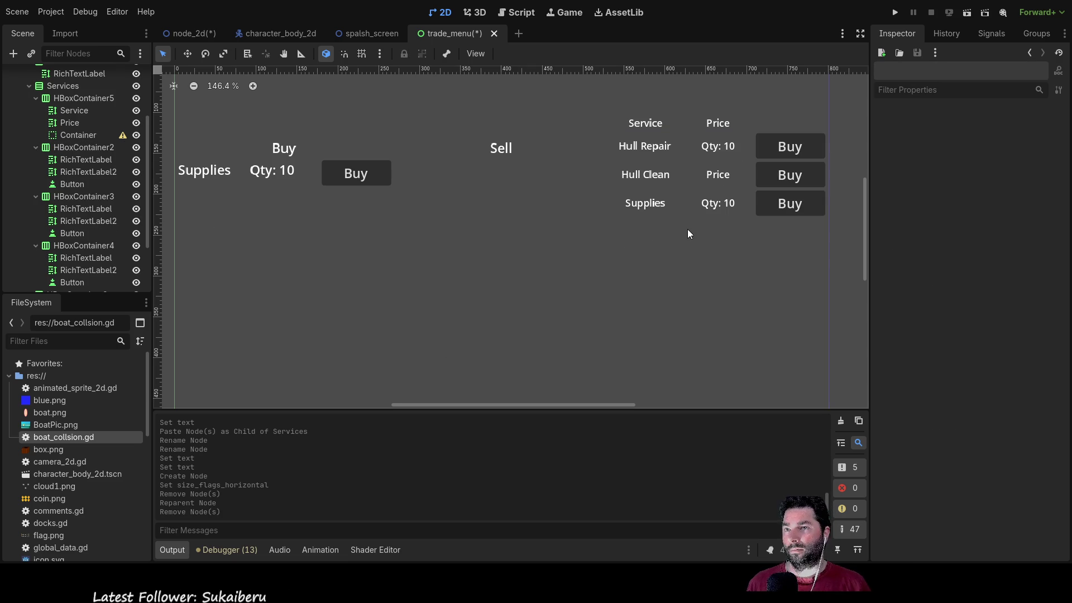
pyautogui.scroll(2, 504, 257)
# Step: Replace the Hull Repair price label's 'Qty: 10' text with 1
pyautogui.scroll(-4, 504, 260)
pyautogui.scroll(1, 505, 218)
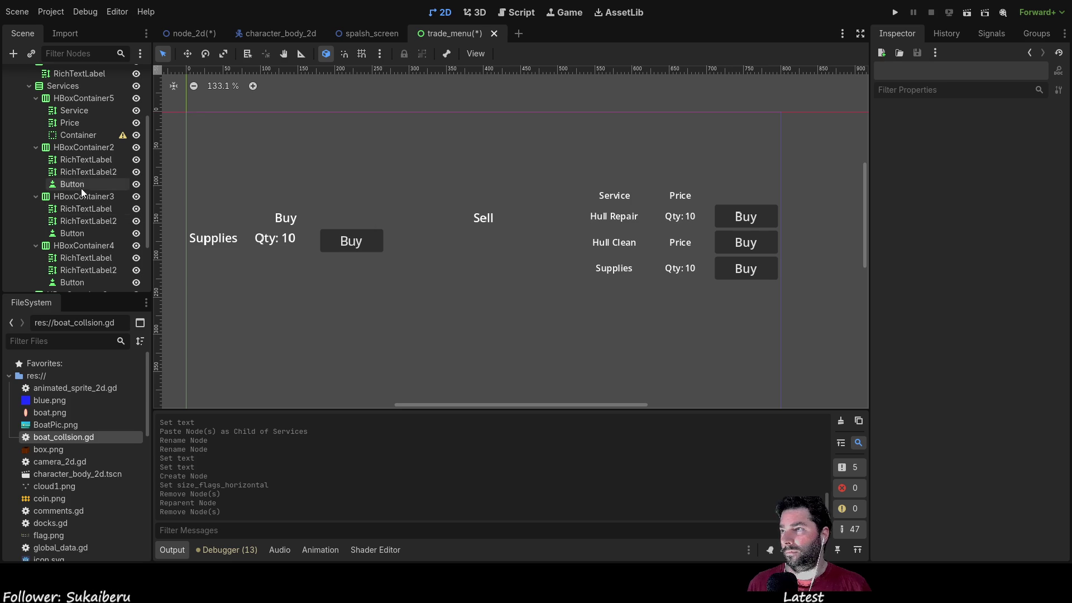
pyautogui.click(78, 162)
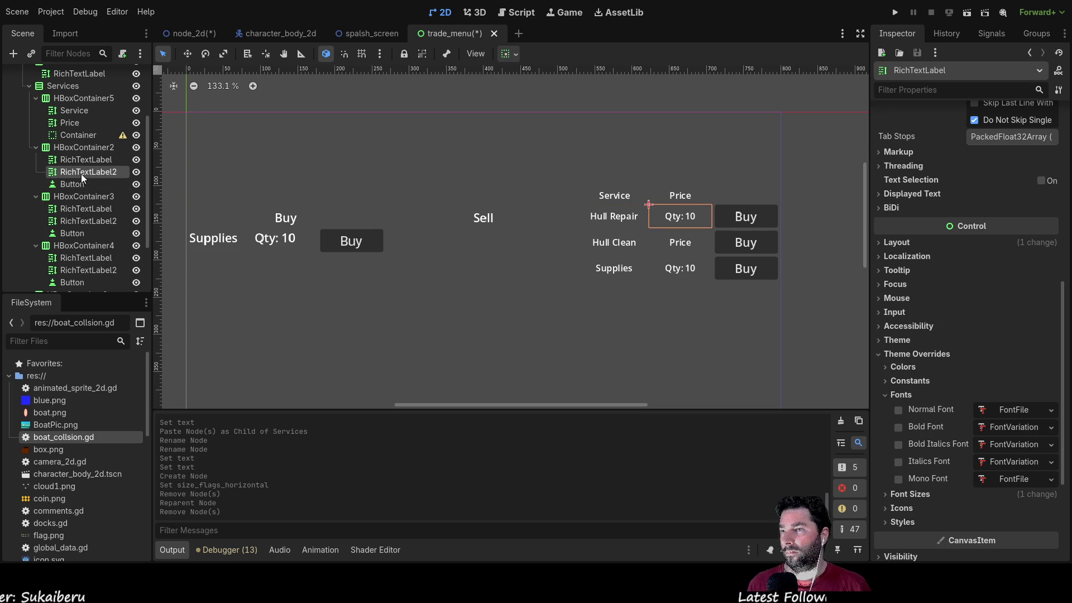
pyautogui.click(81, 172)
pyautogui.click(912, 164)
pyautogui.hotkey('ctrl', 'a')
pyautogui.write('1')
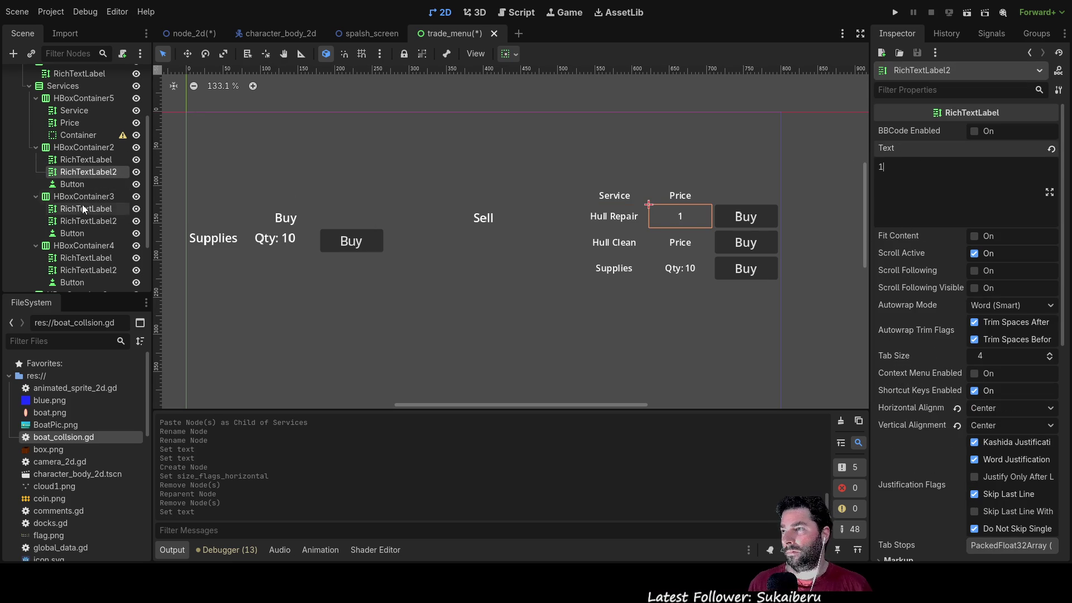
# Step: Set the Hull Clean and Supplies price labels' text to 2
pyautogui.click(90, 221)
pyautogui.click(907, 171)
pyautogui.hotkey('ctrl', 'a')
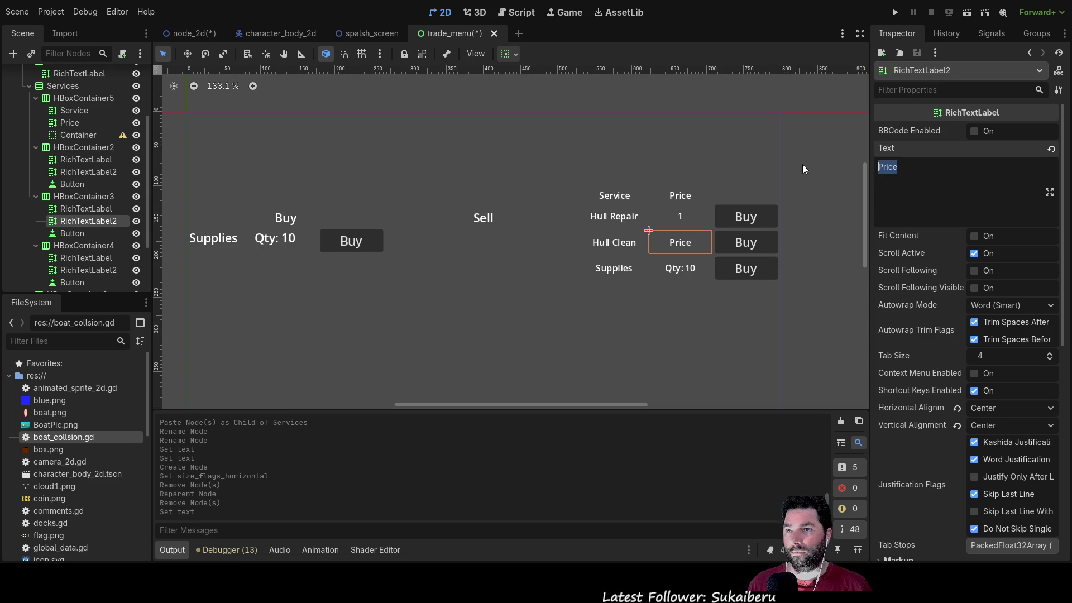
pyautogui.write('2')
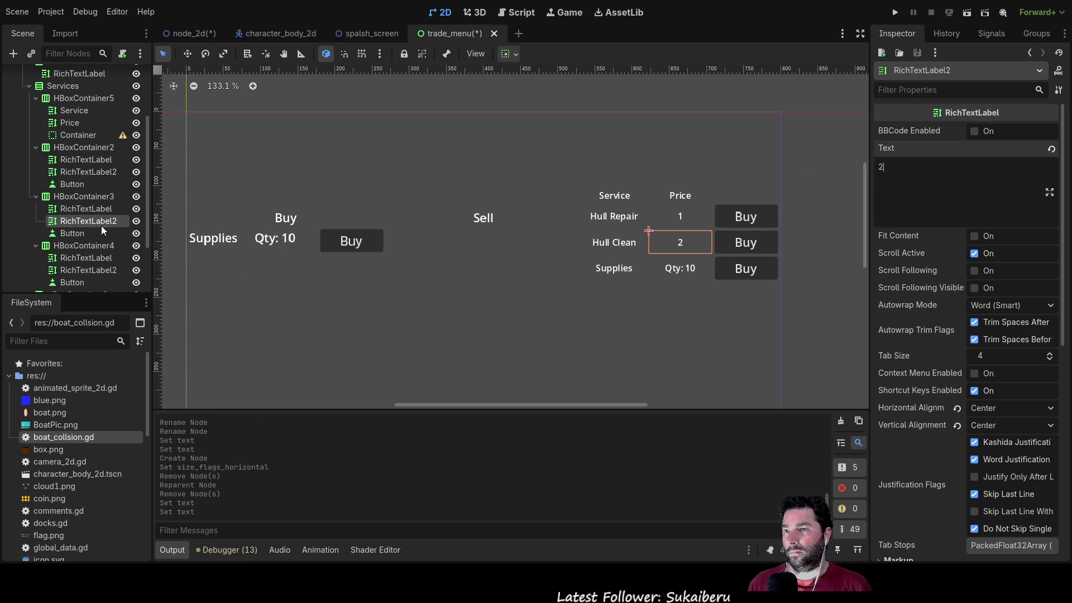
pyautogui.scroll(-2, 72, 215)
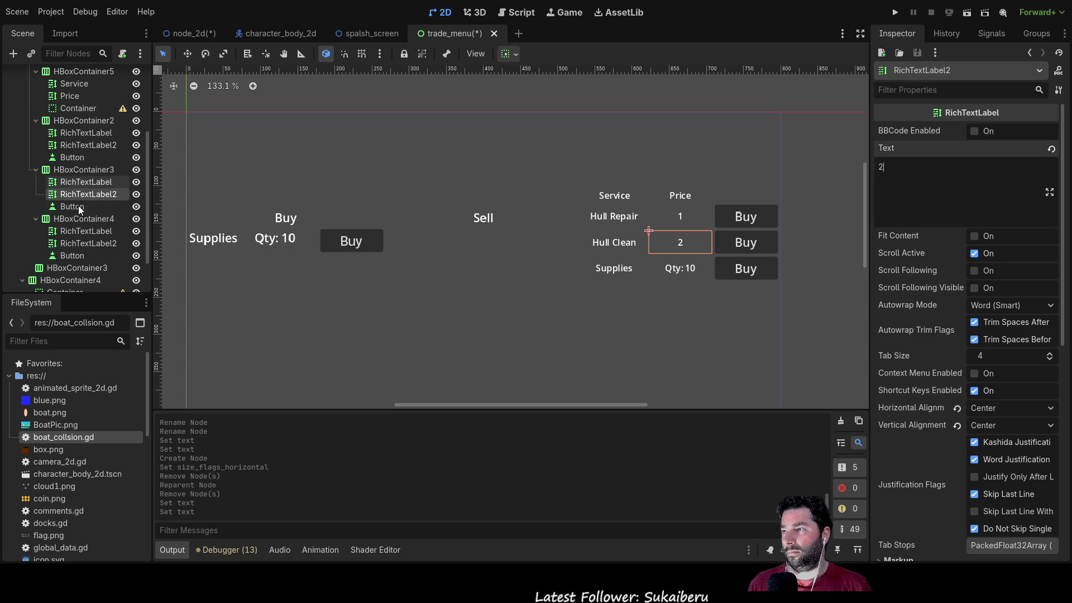
pyautogui.click(82, 243)
pyautogui.click(943, 171)
pyautogui.hotkey('ctrl', 'a')
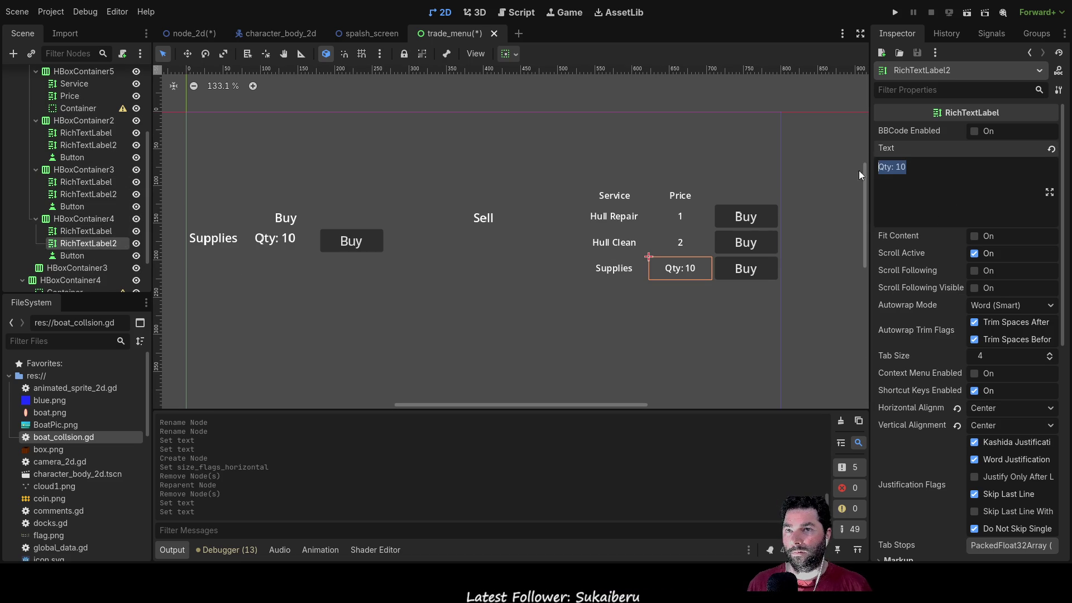
pyautogui.write('2')
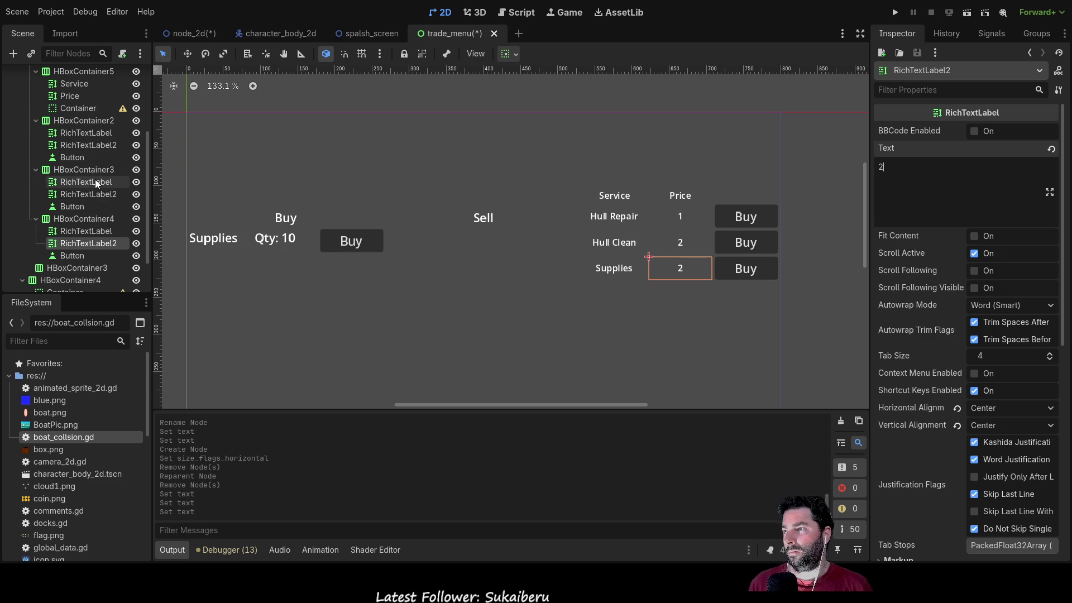
# Step: Paste a copied label into the Hull Repair row after its Buy button
pyautogui.click(78, 132)
pyautogui.click(82, 145)
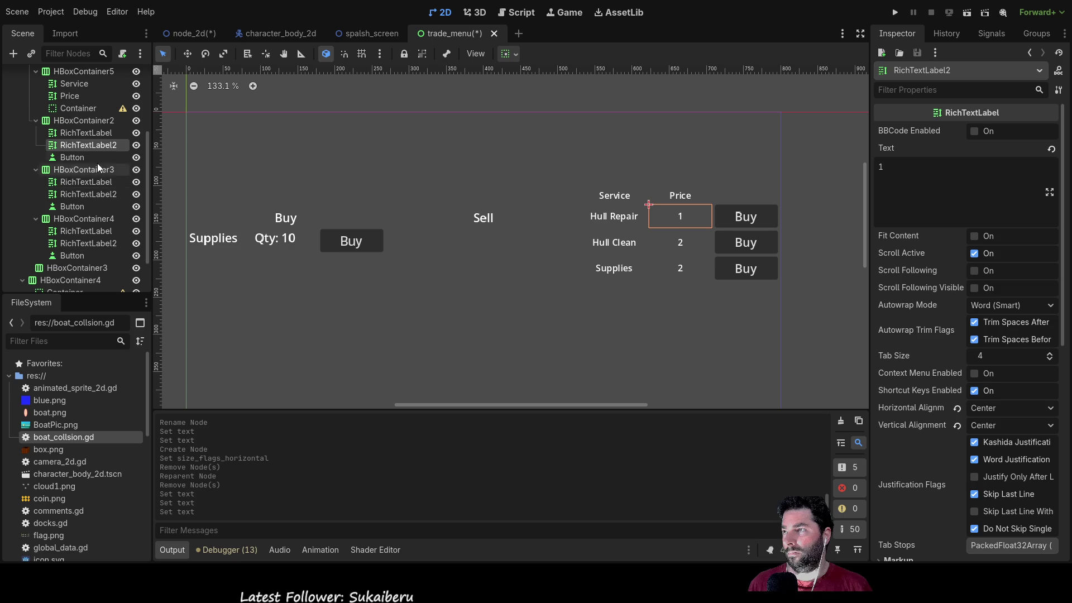
pyautogui.click(85, 121)
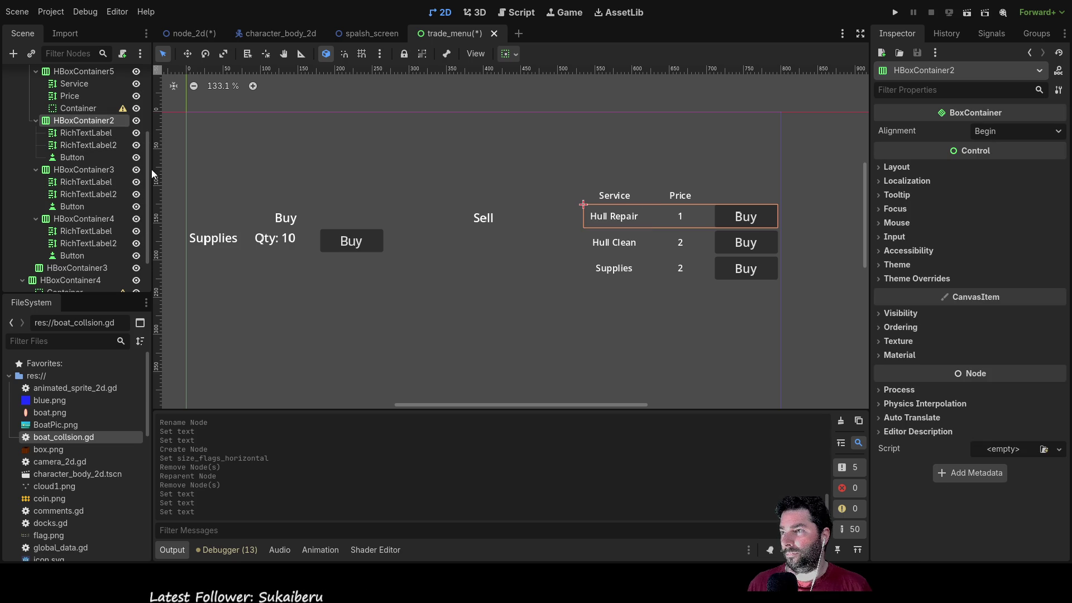
pyautogui.hotkey('ctrl', 'v')
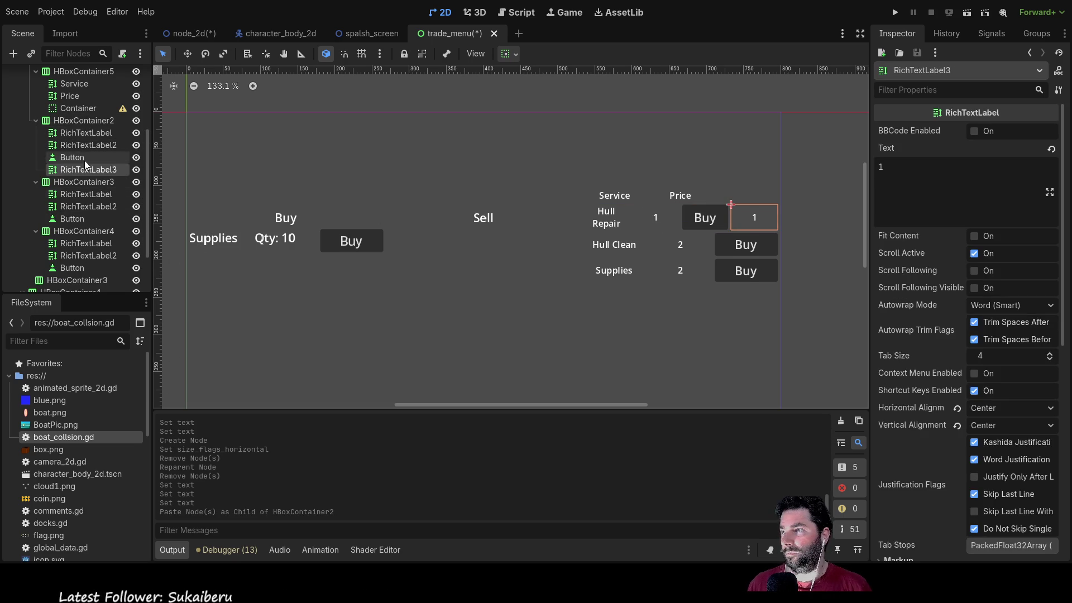
# Step: Paste a copy of the label into the Service/Price header row
pyautogui.click(79, 124)
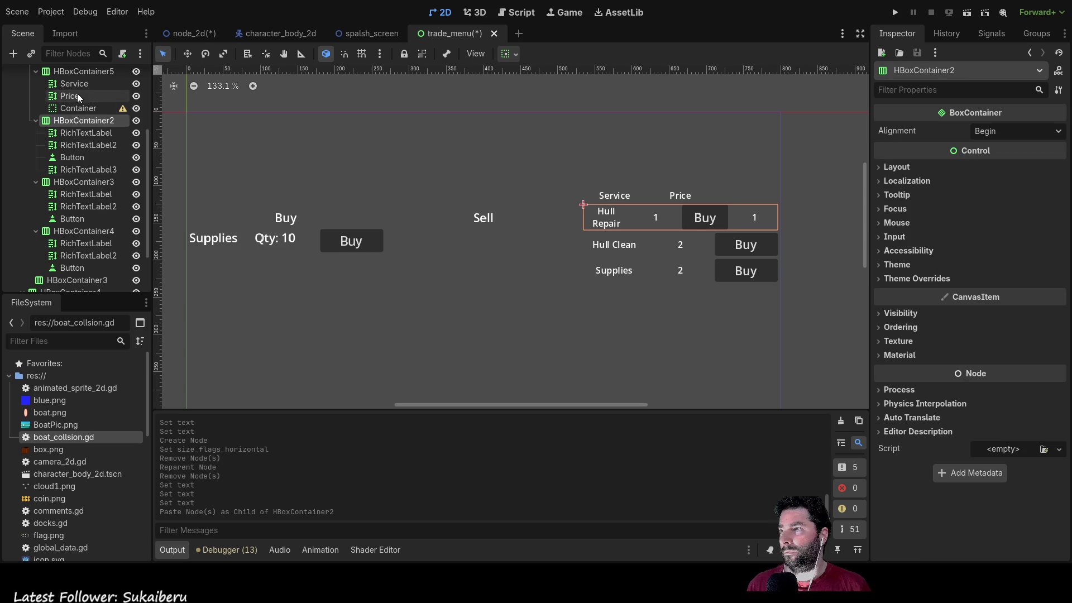
pyautogui.scroll(1, 75, 99)
pyautogui.click(72, 99)
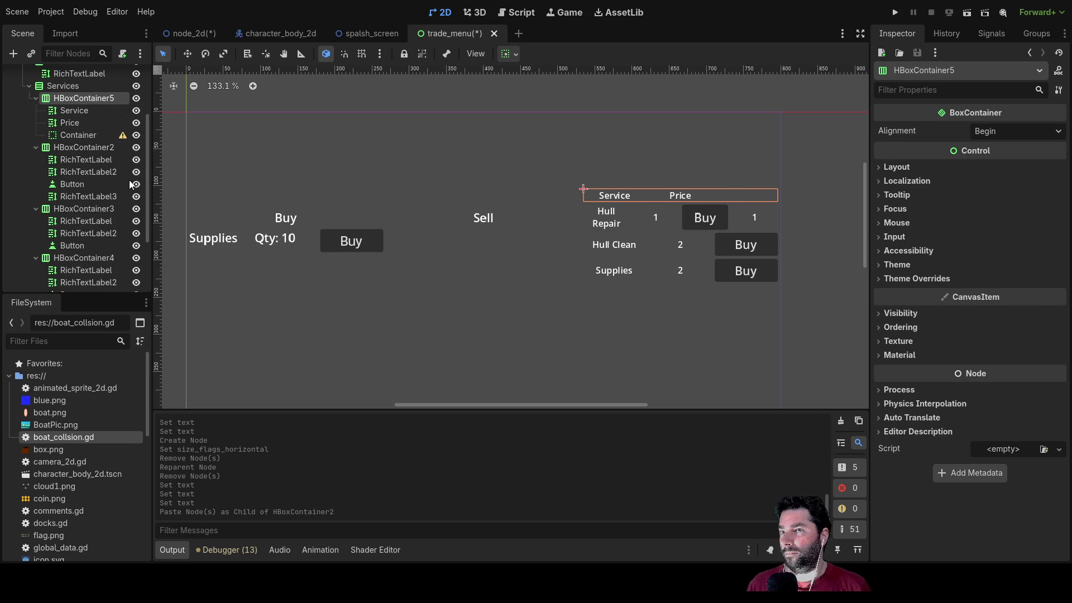
pyautogui.hotkey('ctrl', 'v')
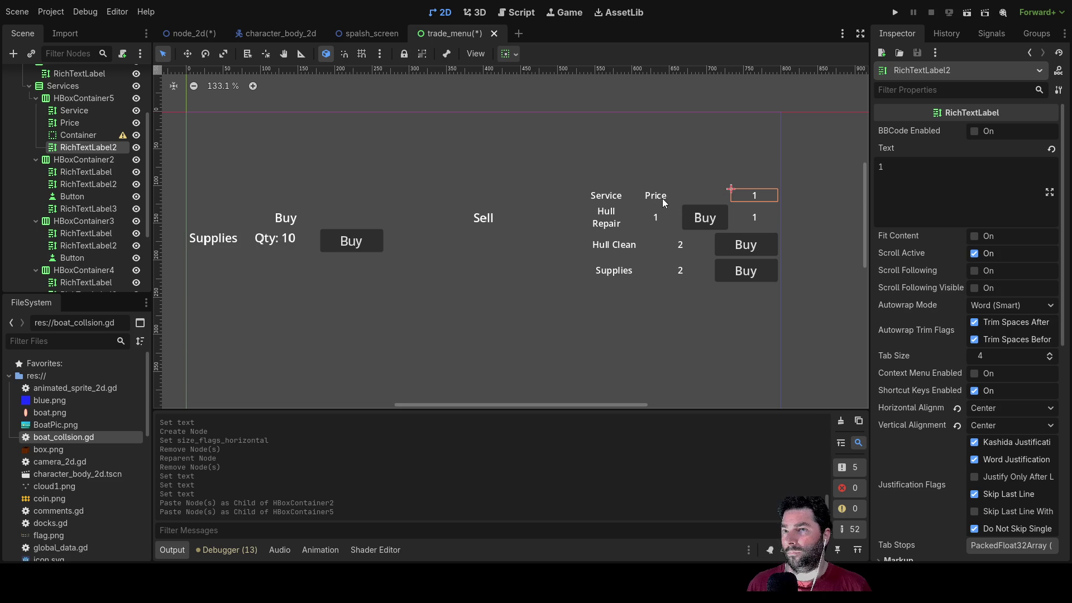
# Step: Move the spacer container below the new header label and clear that label's text
pyautogui.moveTo(73, 136); pyautogui.dragTo(65, 151)
pyautogui.click(72, 134)
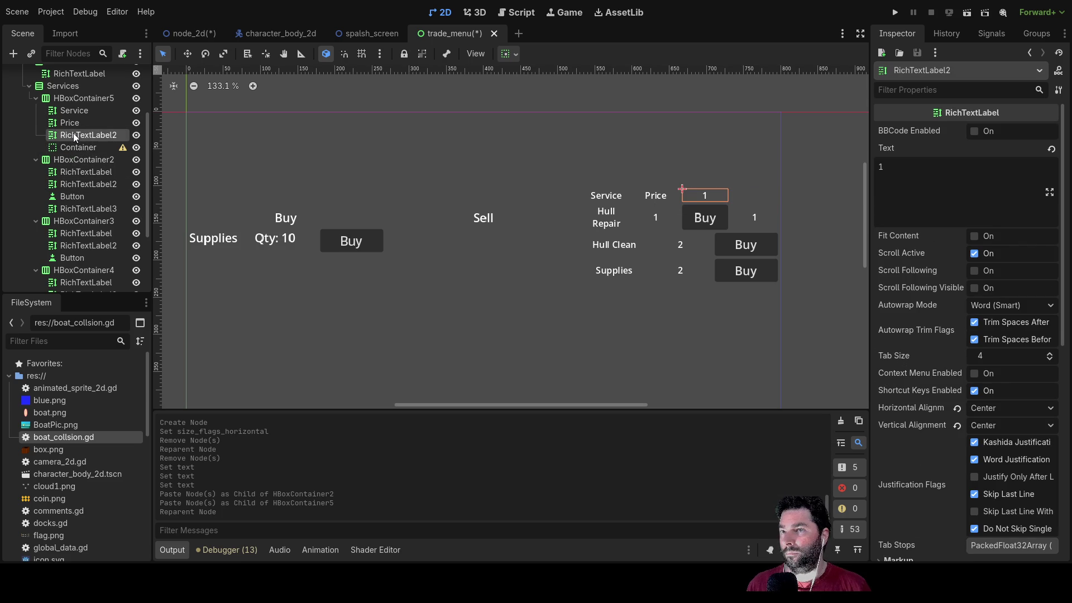
pyautogui.click(920, 167)
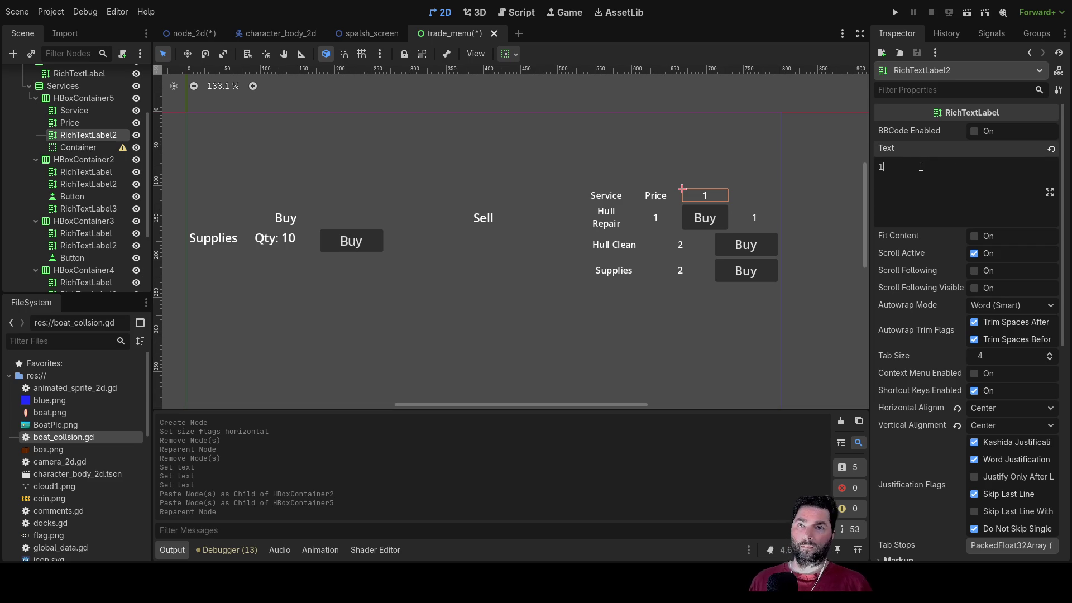
pyautogui.press('BackSpace')
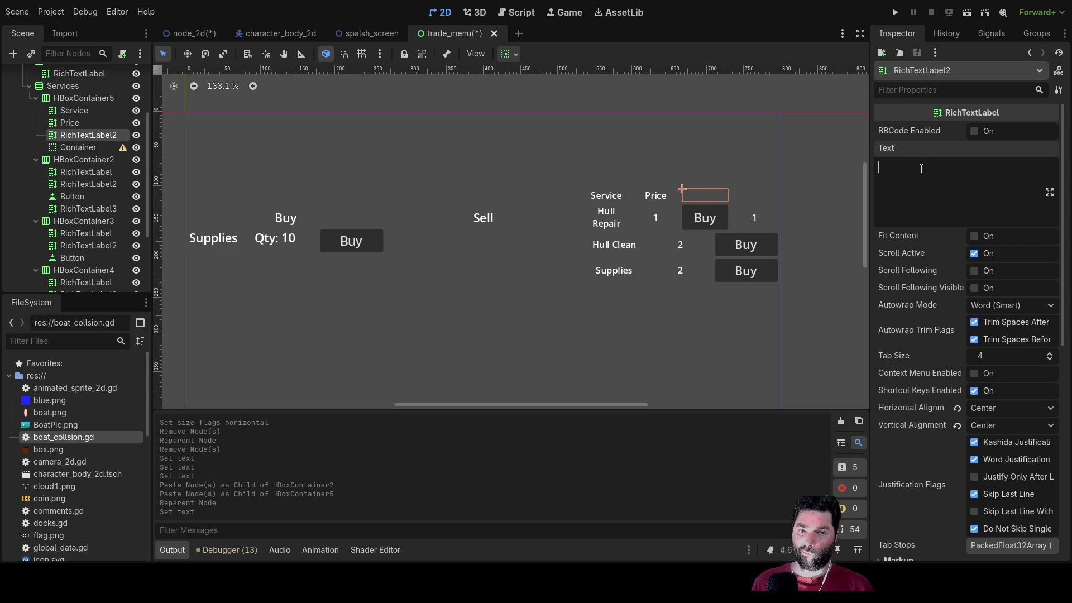